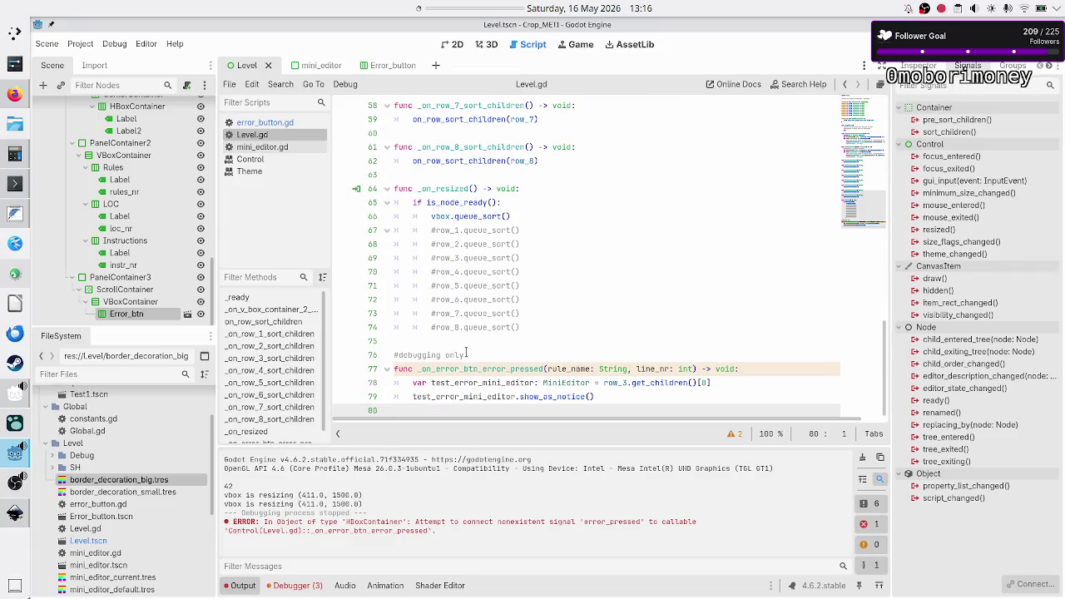
- Look over the error handler in Level.gd, then select the Error_btn node in the Scene tree
double_click(483, 357)
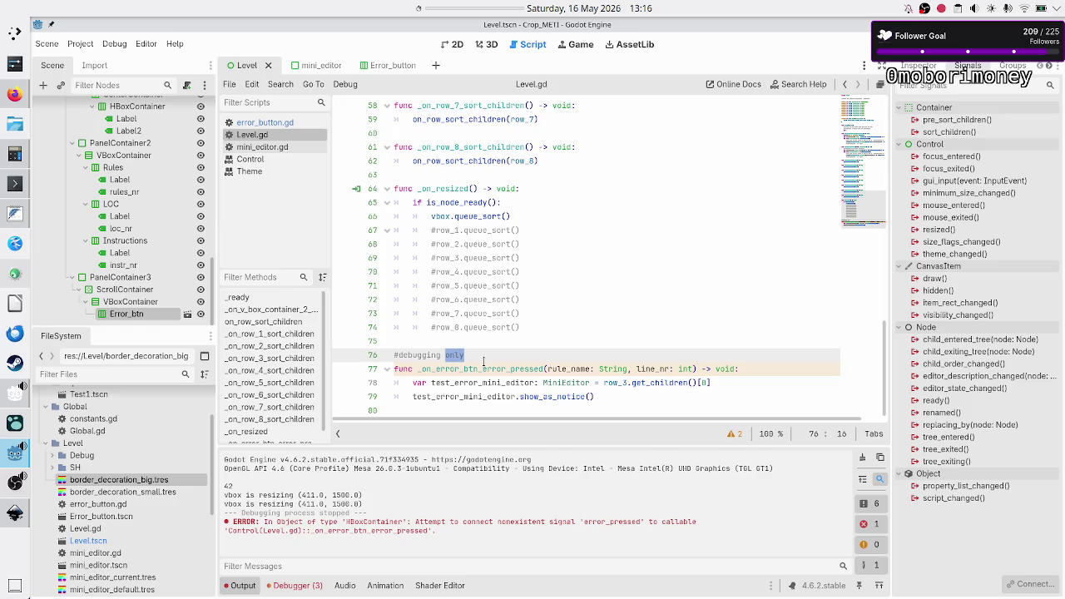
click(498, 368)
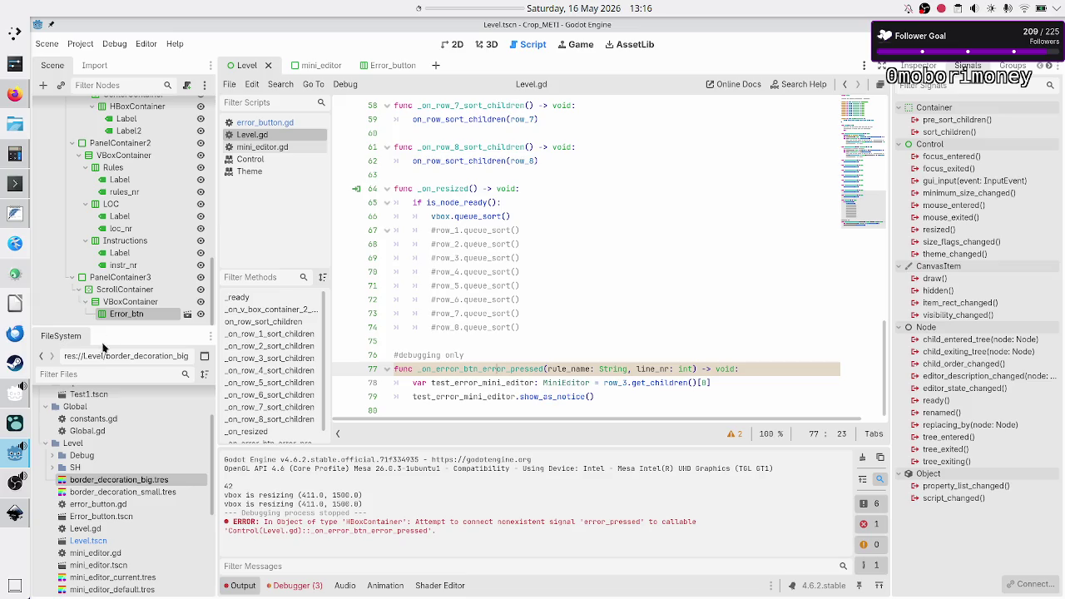
click(136, 305)
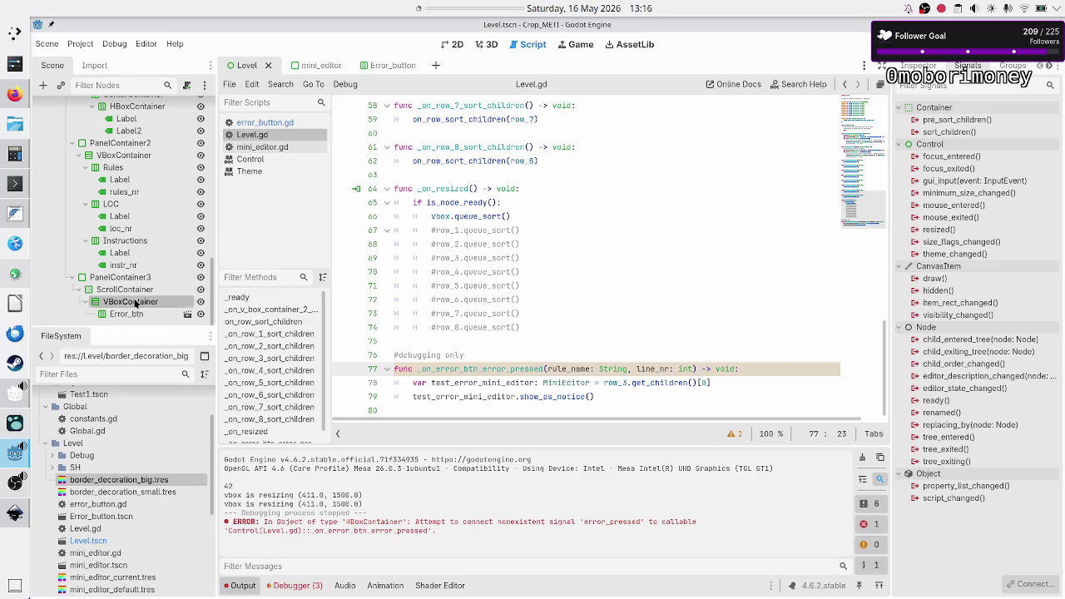
click(126, 314)
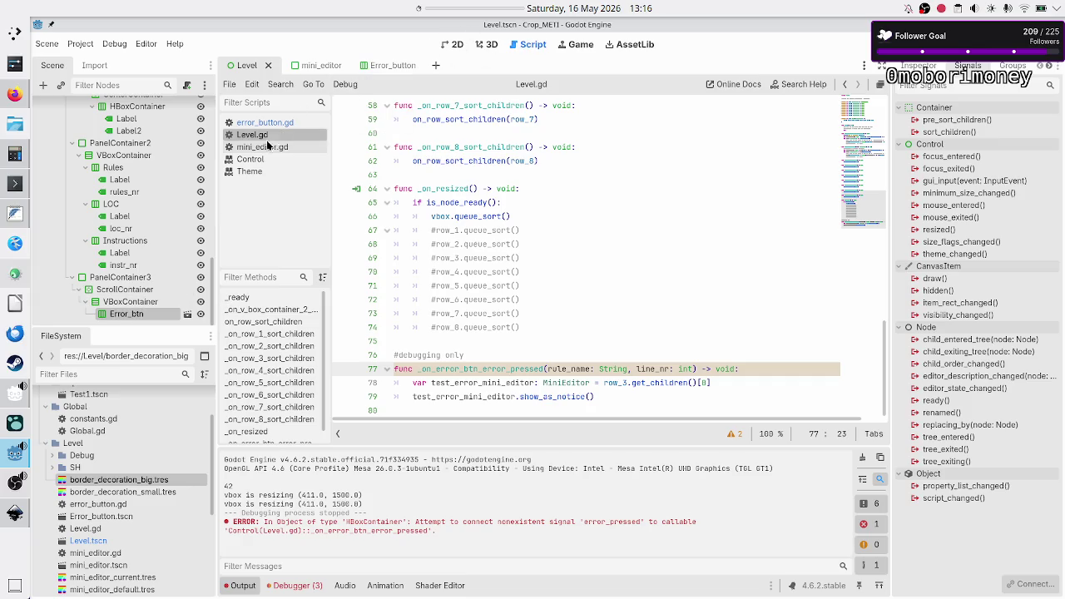
click(391, 65)
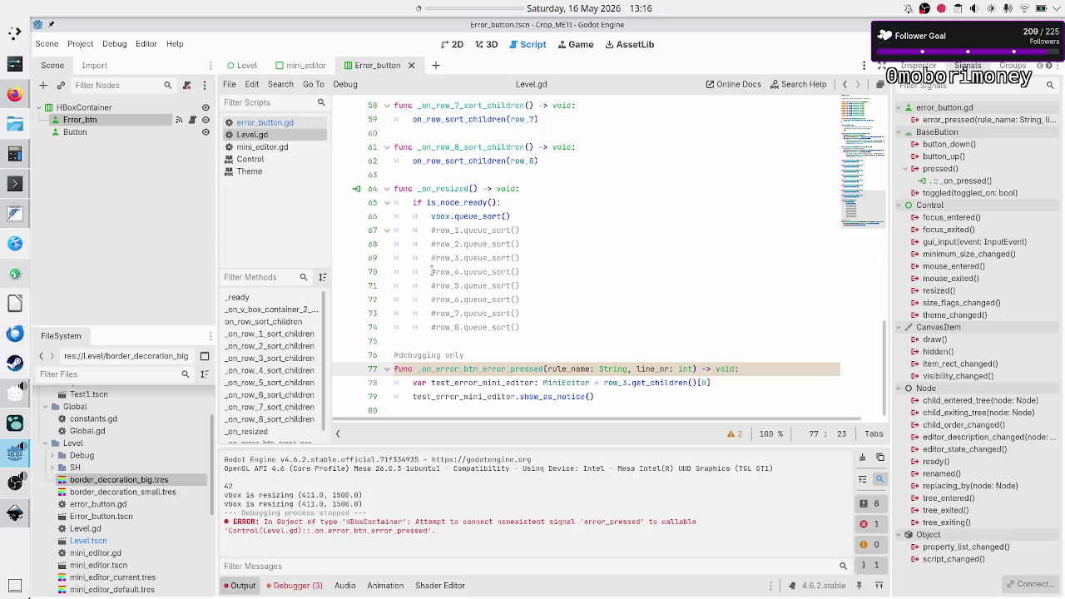
click(109, 133)
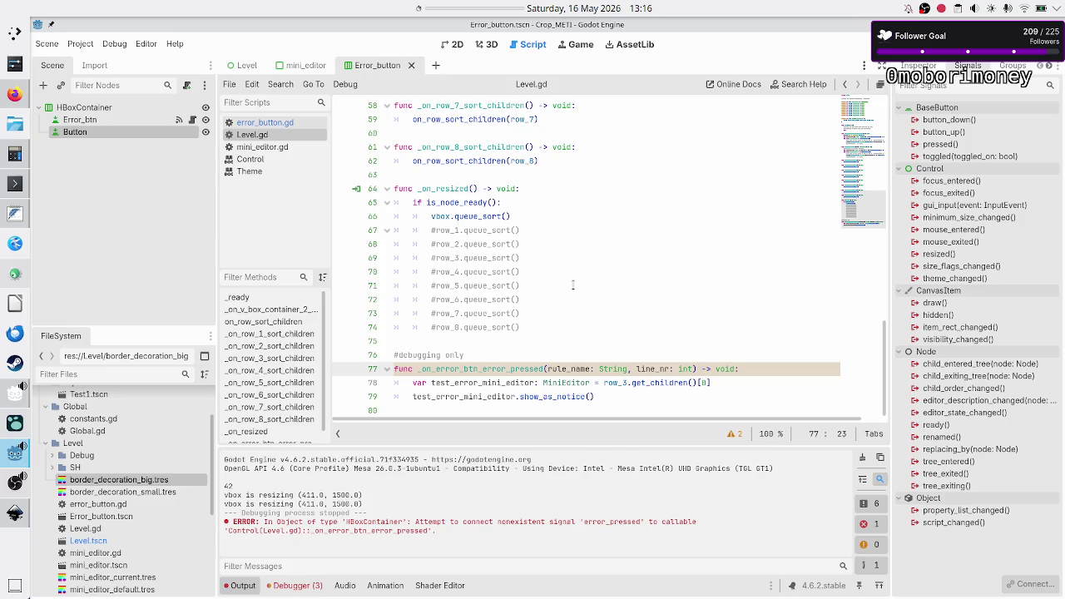
click(87, 109)
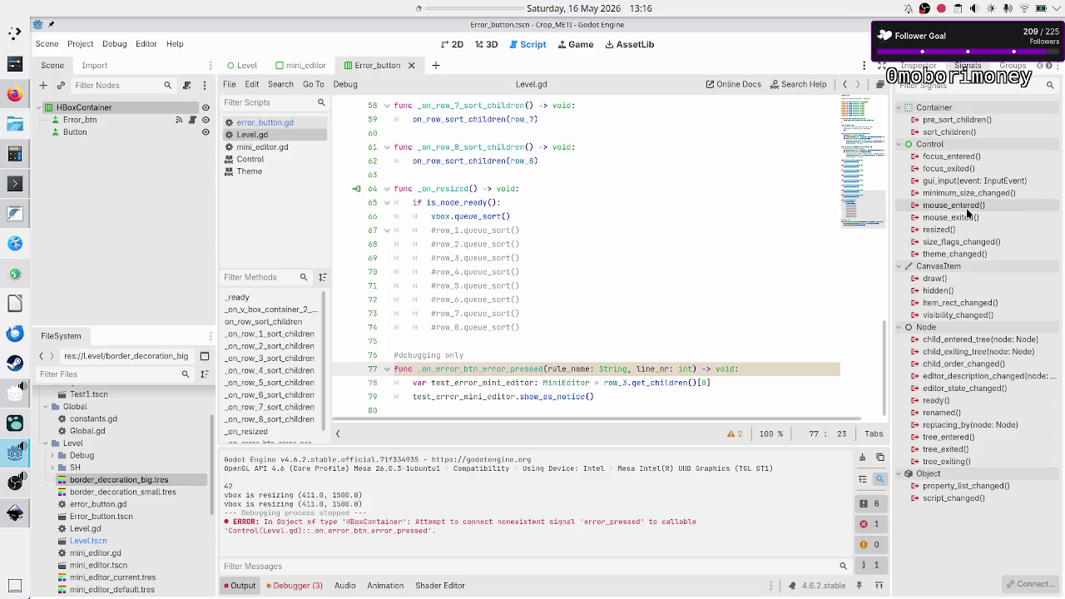
mouse_move(967, 214)
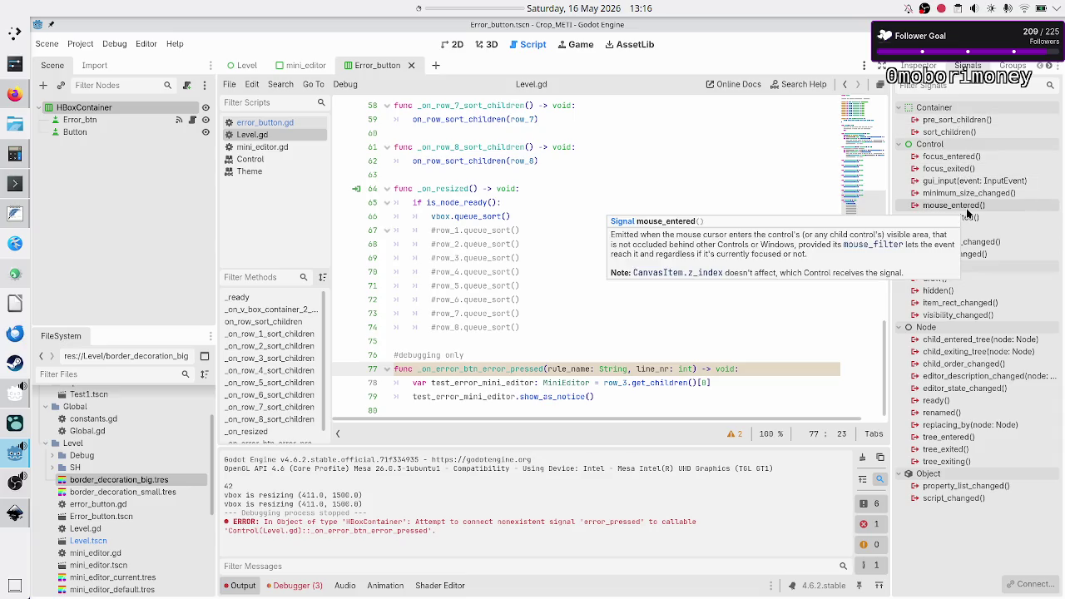
click(186, 193)
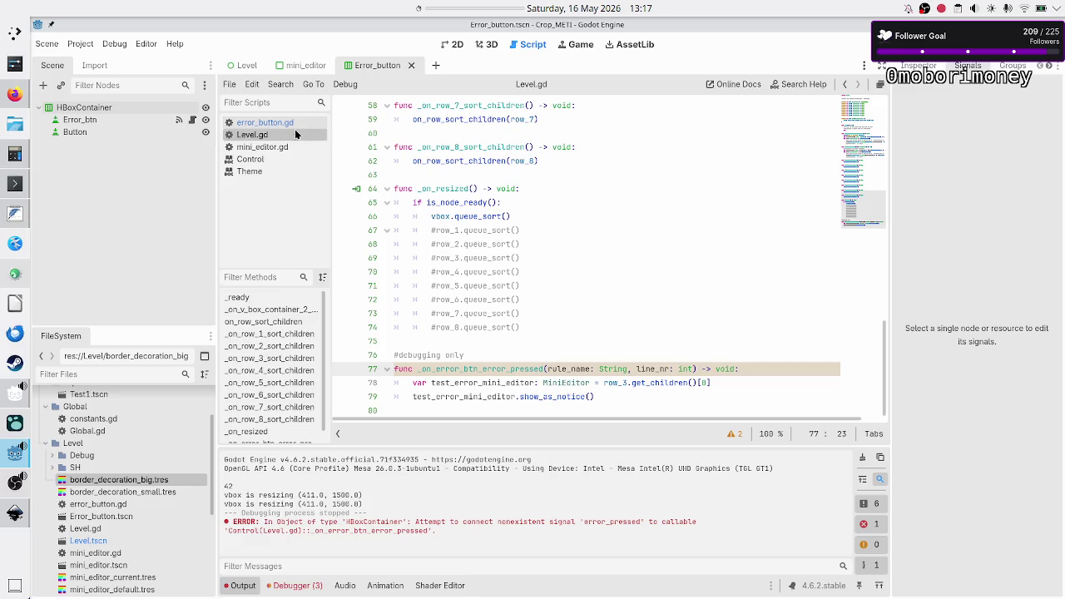
- Open error_button.gd, inspect its error_pressed signal declaration, and bring up Error_btn's node actions
click(287, 123)
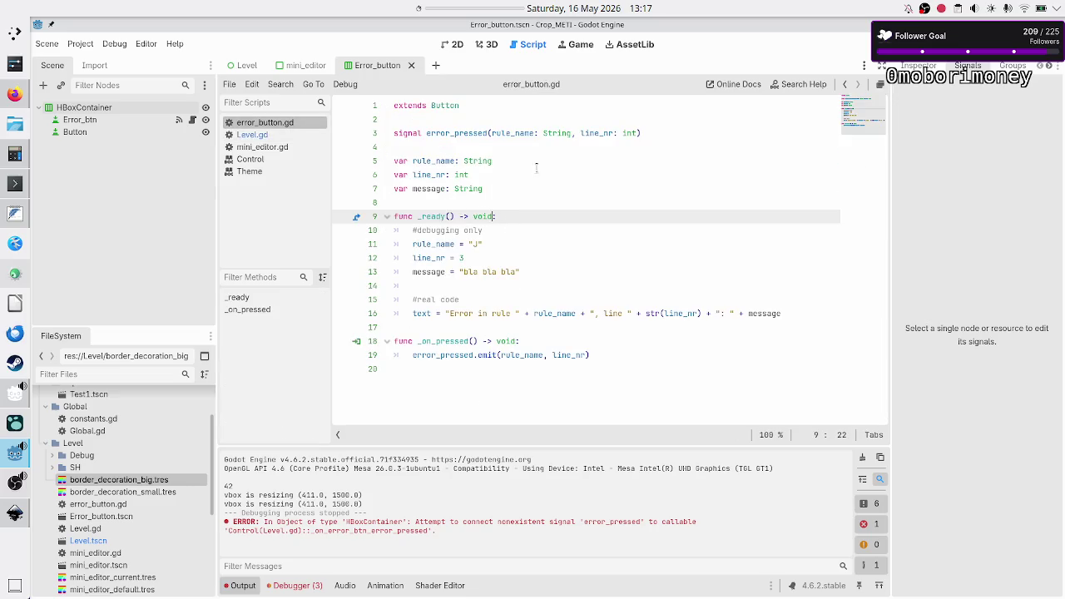
double_click(452, 133)
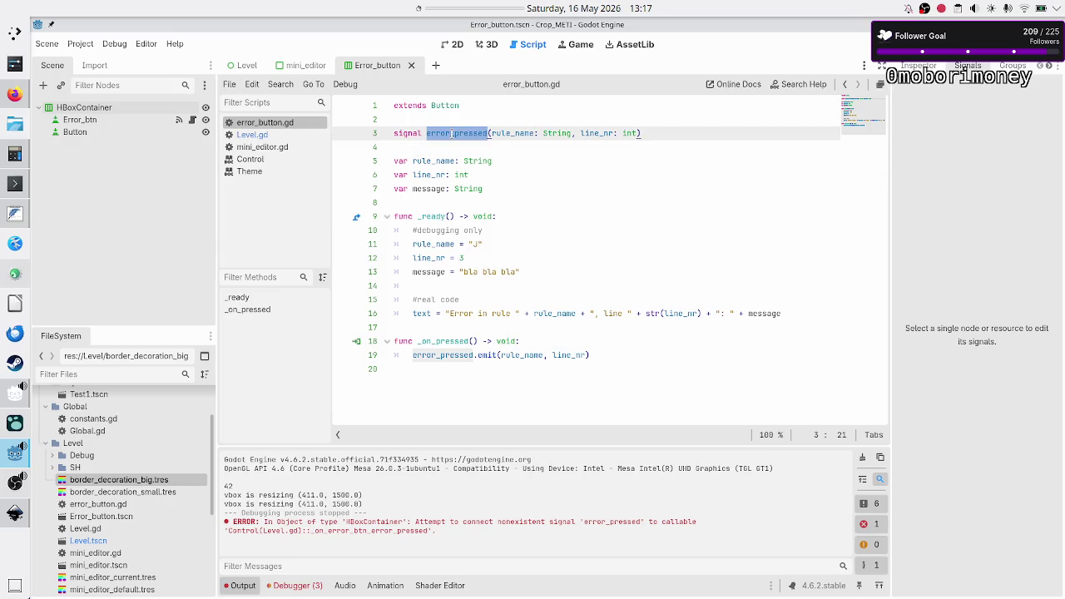
click(437, 121)
key(Down)
key(shift+End)
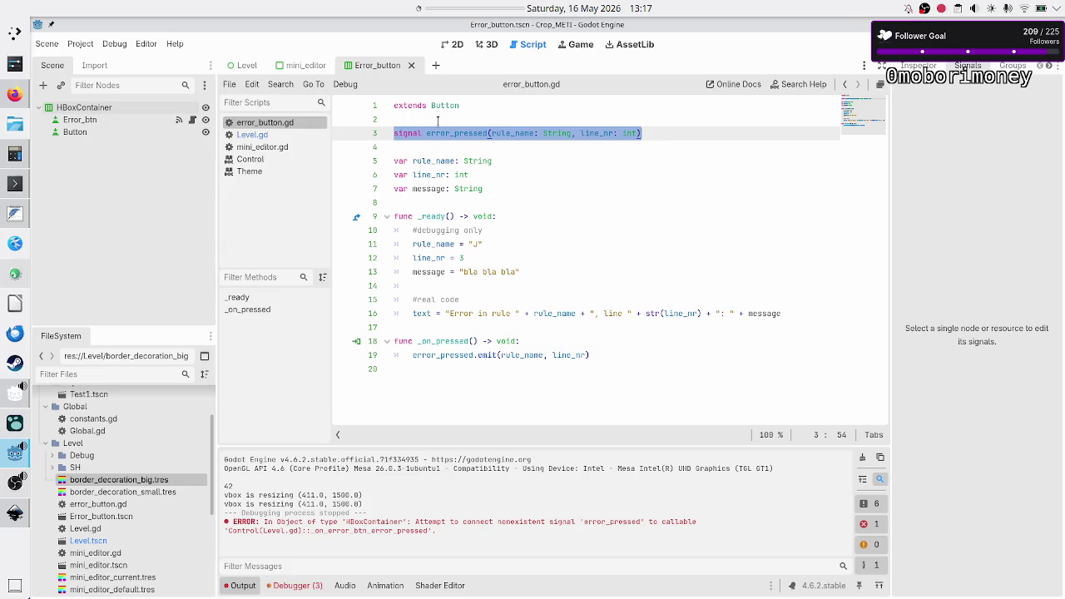
click(463, 174)
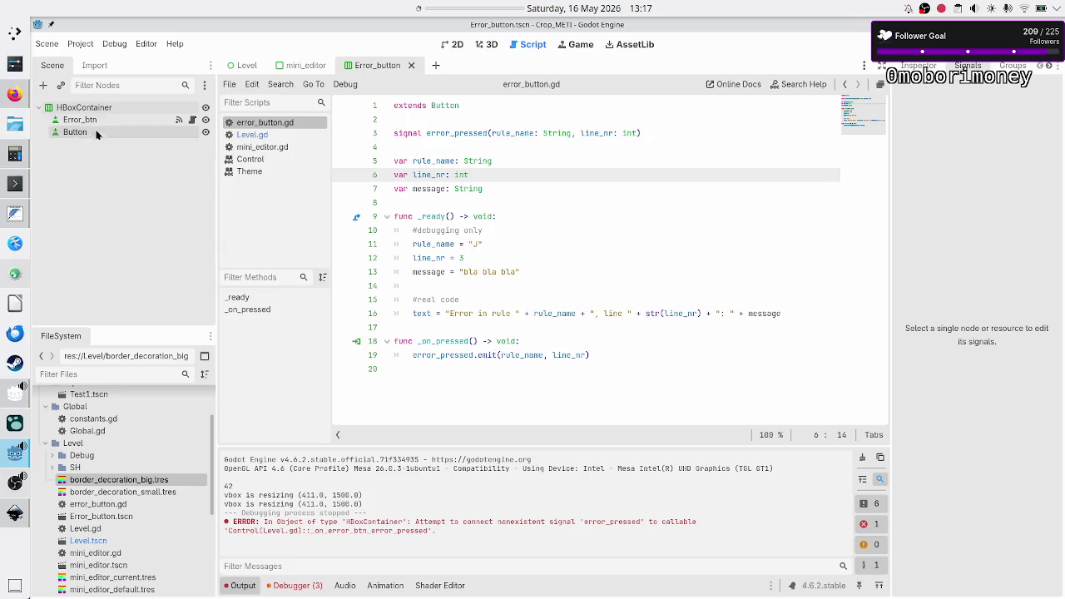
click(80, 120)
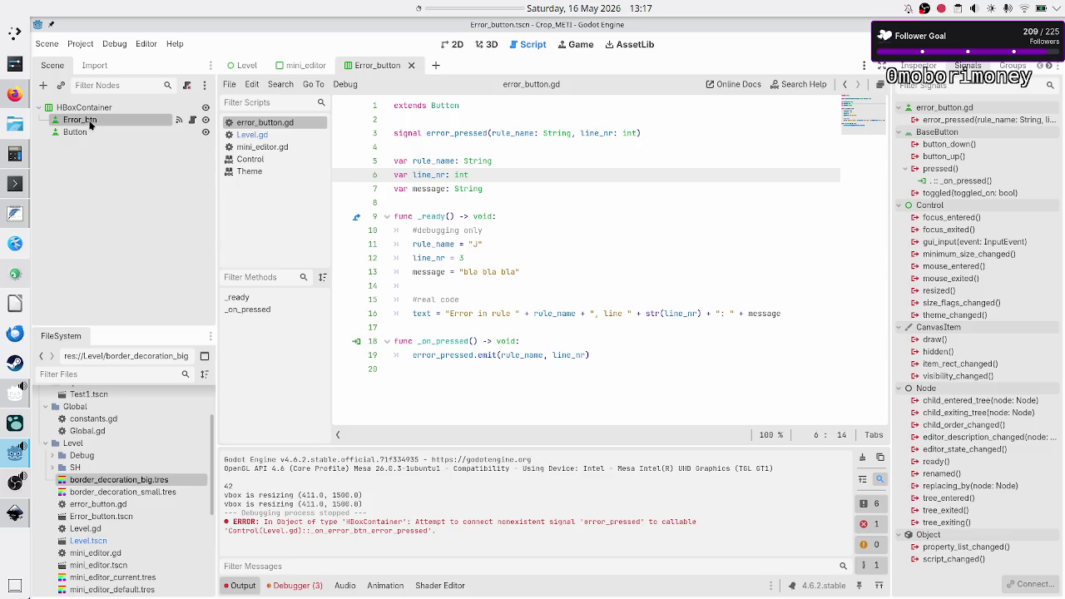
right_click(90, 124)
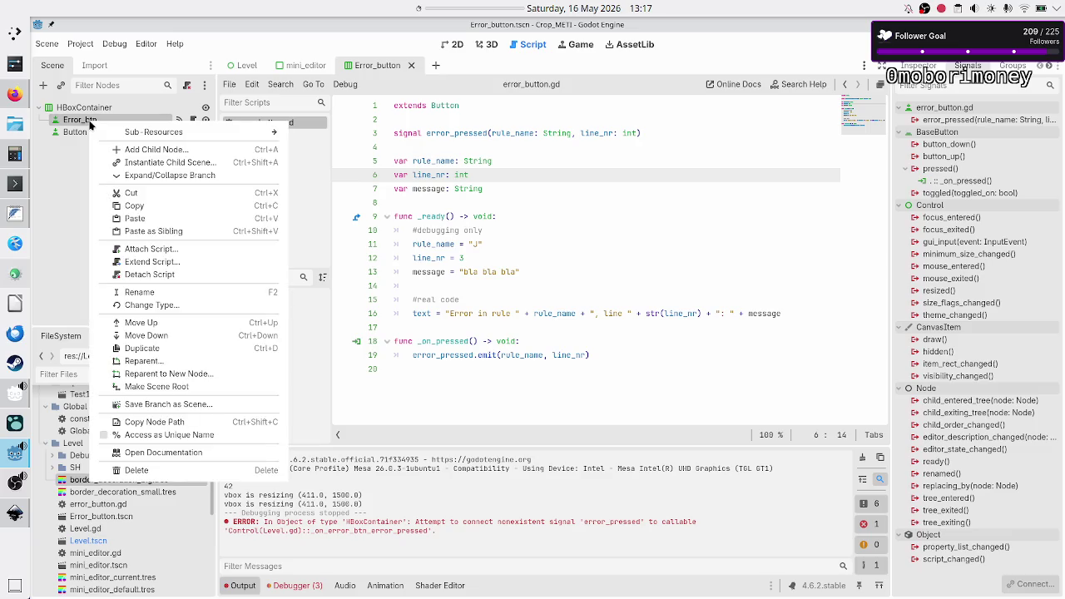
- Detach the script from Error_btn and rename that node to Error
click(160, 280)
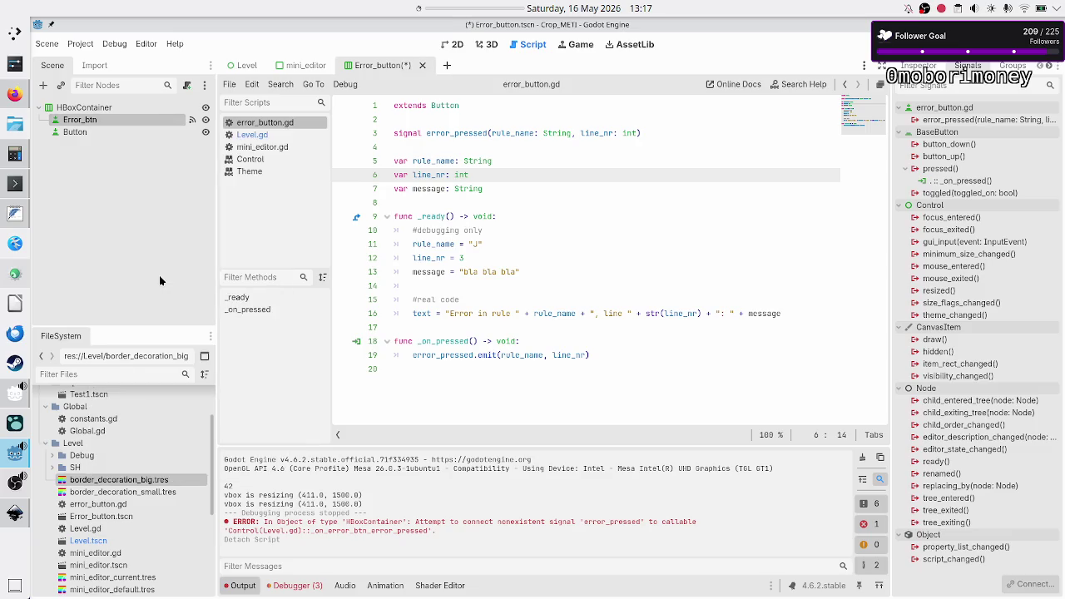
click(105, 108)
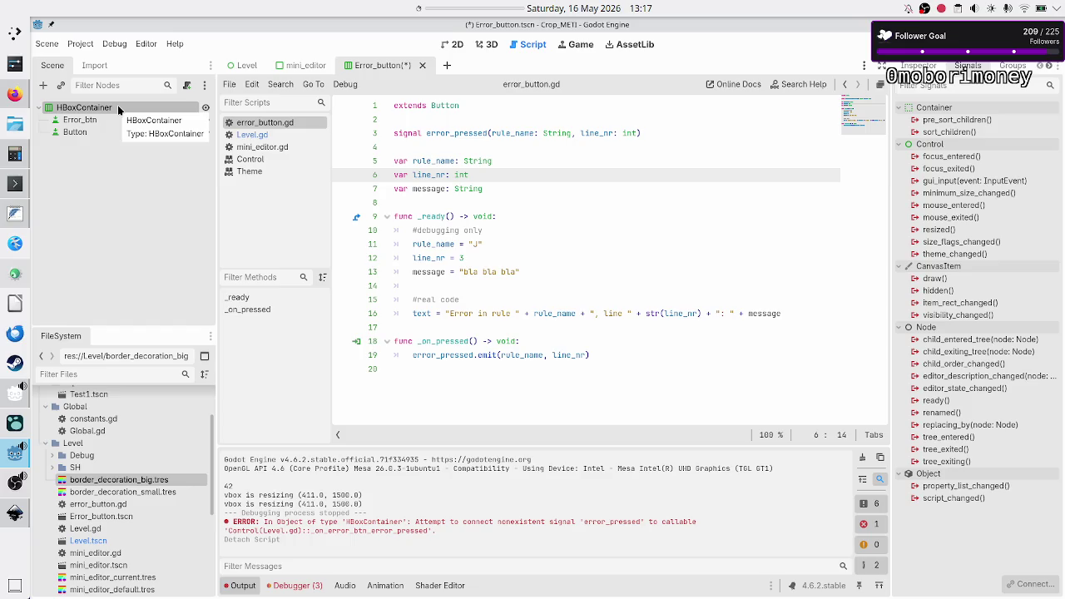
click(101, 121)
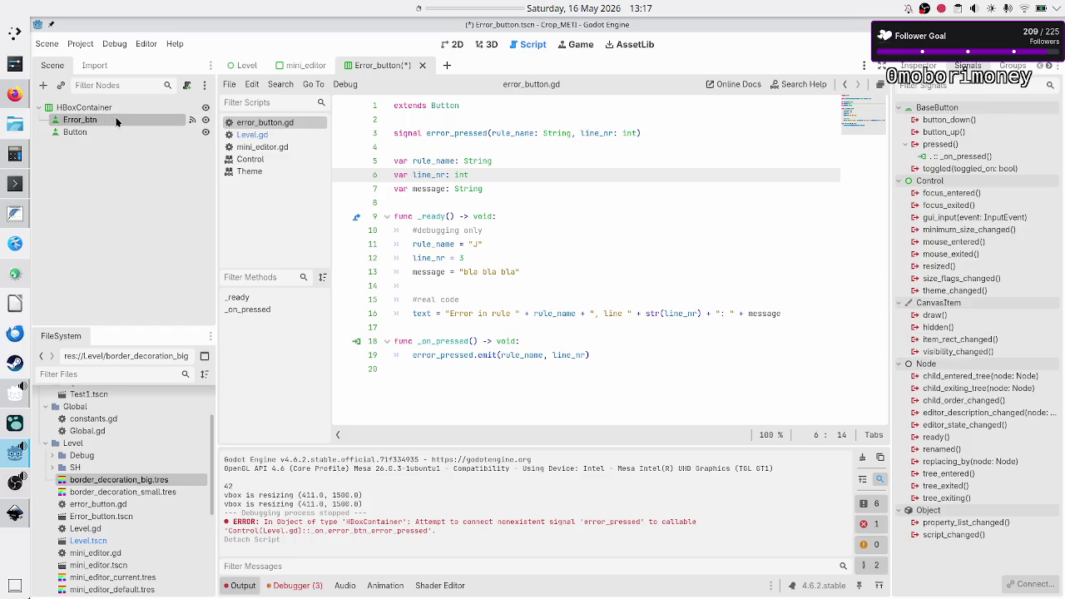
click(95, 144)
double_click(82, 119)
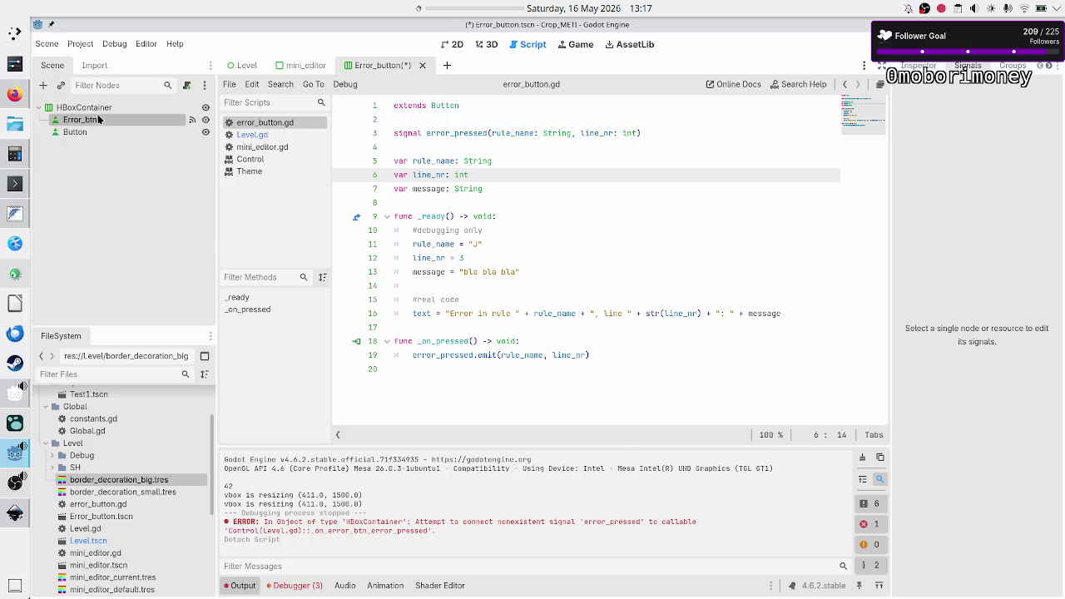
text(Error_erro)
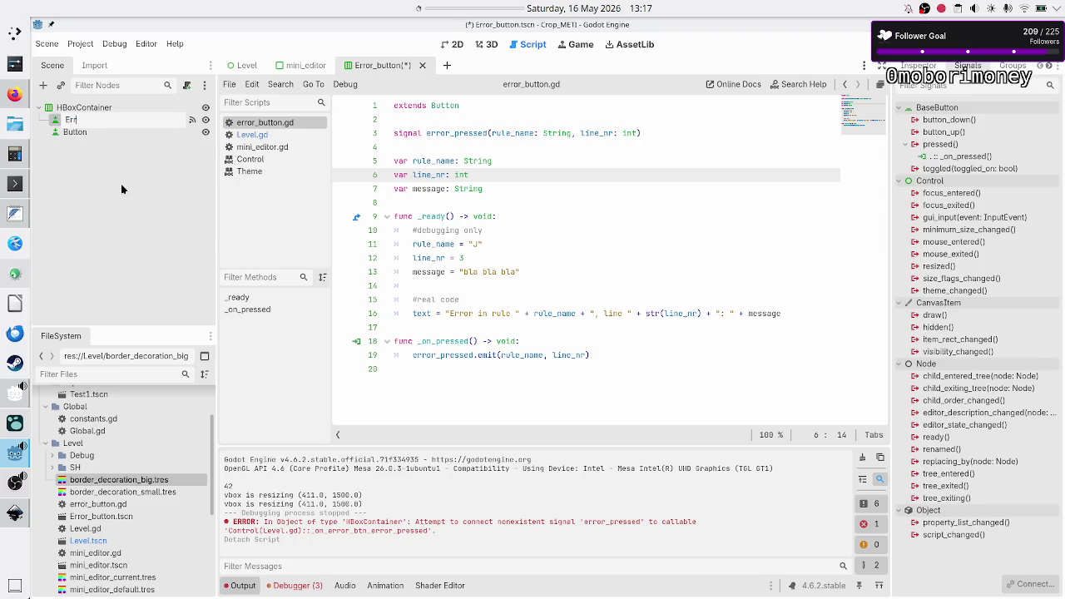
key(Return)
- Rename the Button node to Copy and the HBoxContainer to Error_btn
click(107, 134)
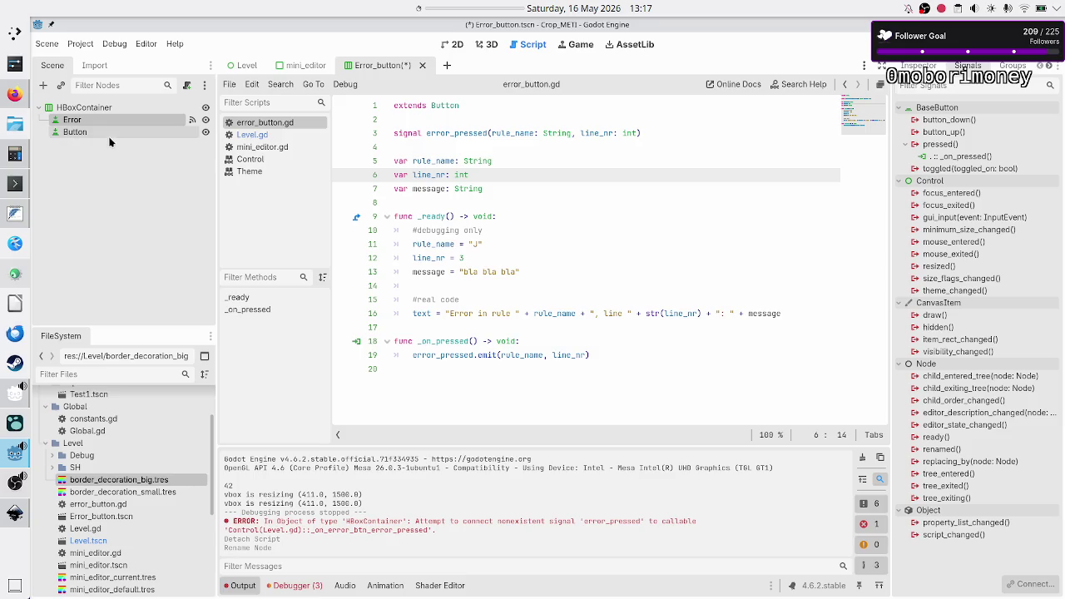
double_click(108, 134)
text(Copy)
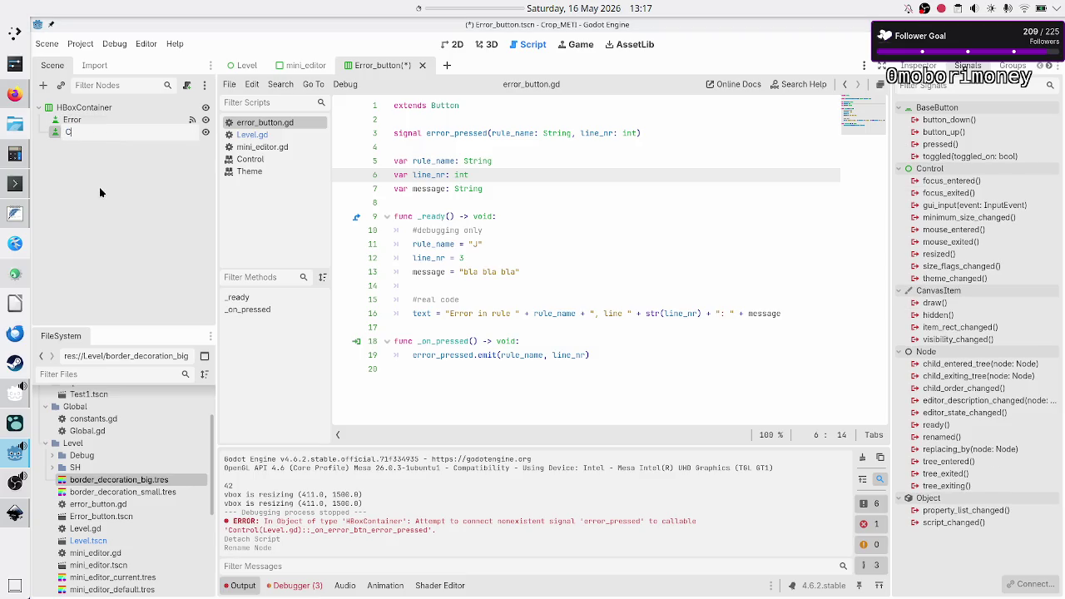
key(Return)
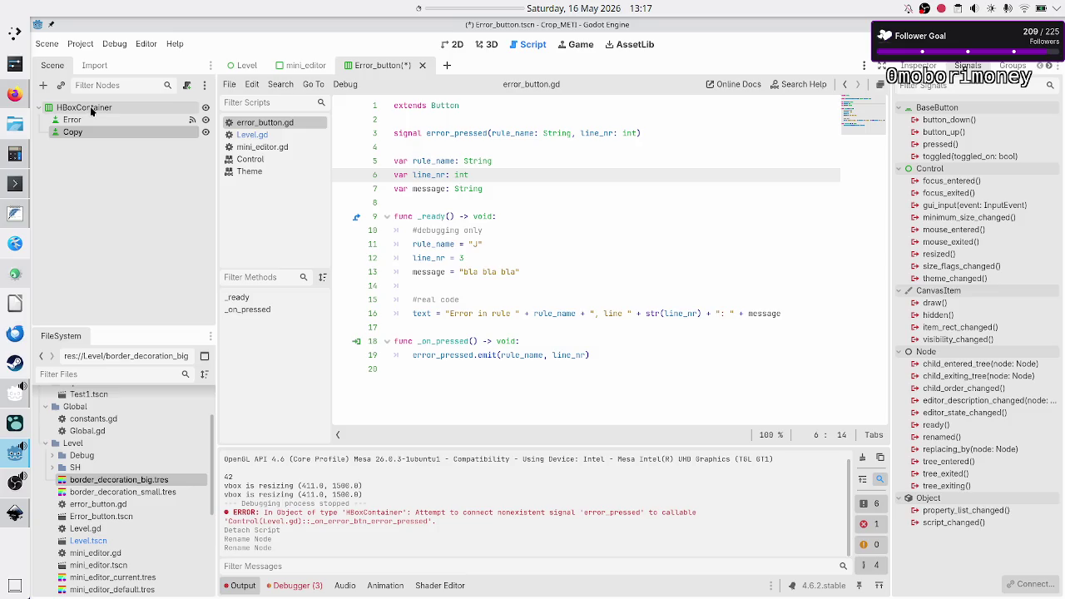
double_click(91, 108)
text(Error_)
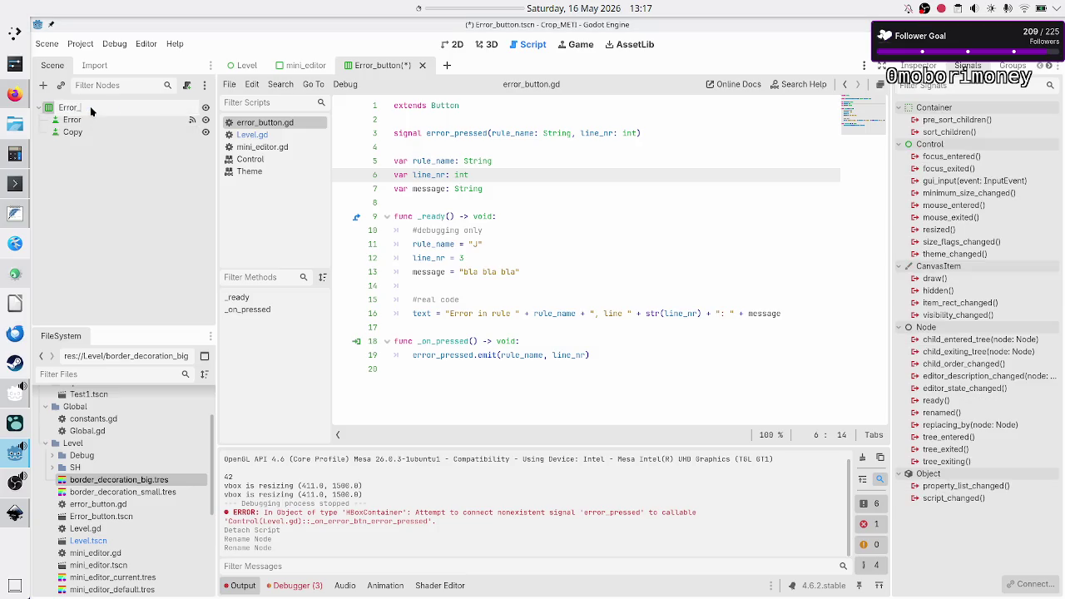
text(btn)
key(Return)
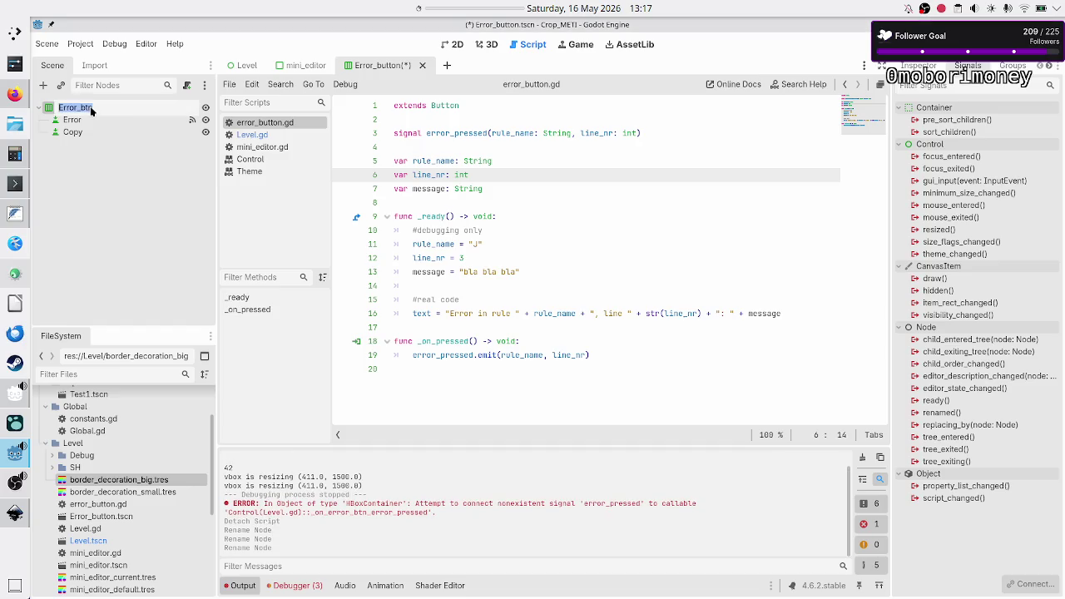
right_click(92, 111)
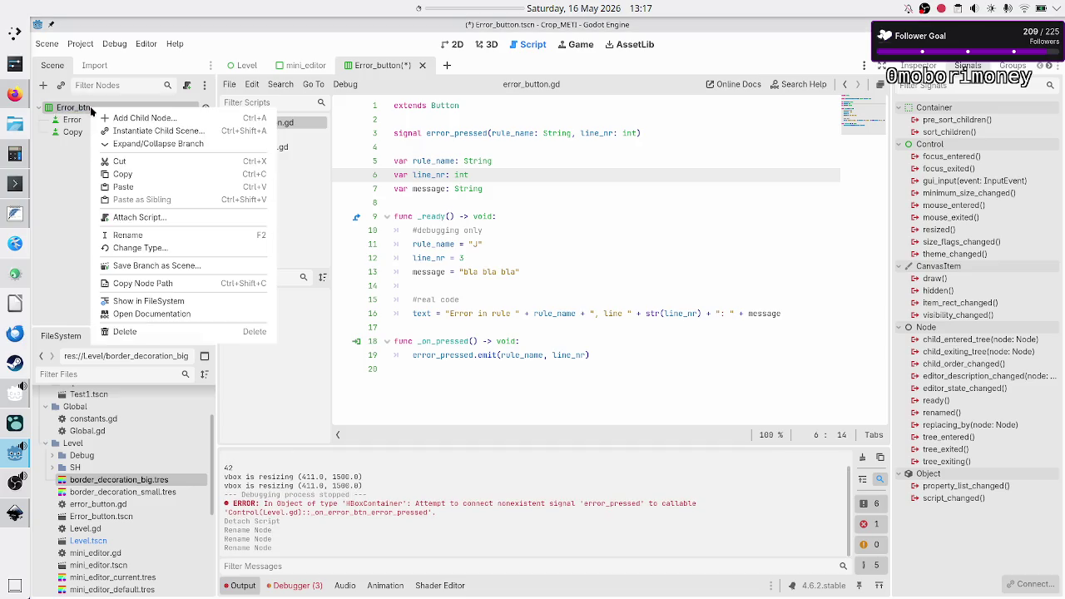
- Attach the existing error_button.gd to the root container and change its base class to HBoxContainer
click(155, 219)
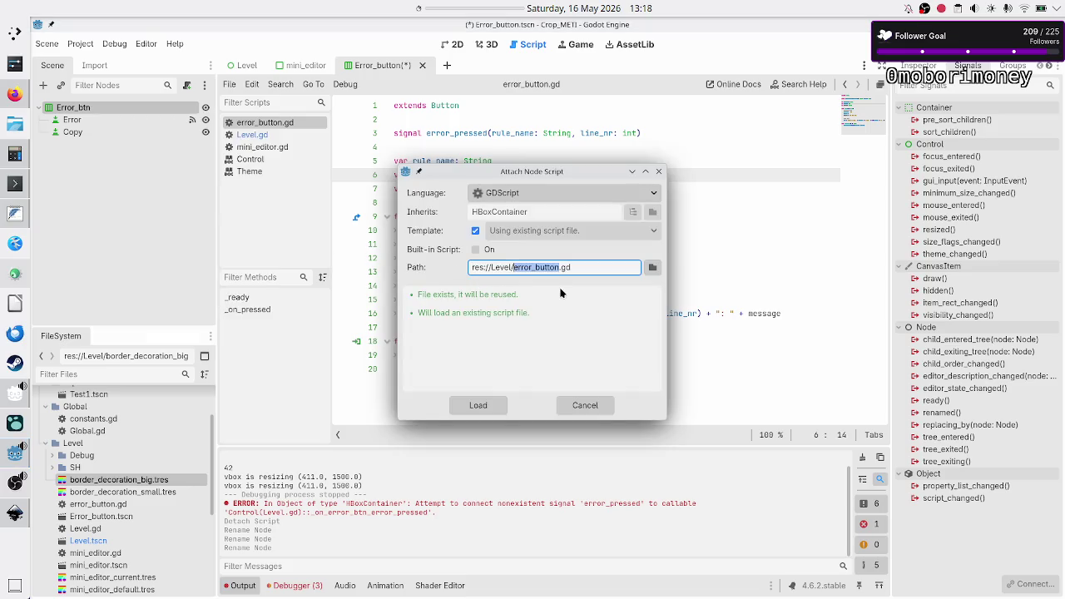
click(489, 404)
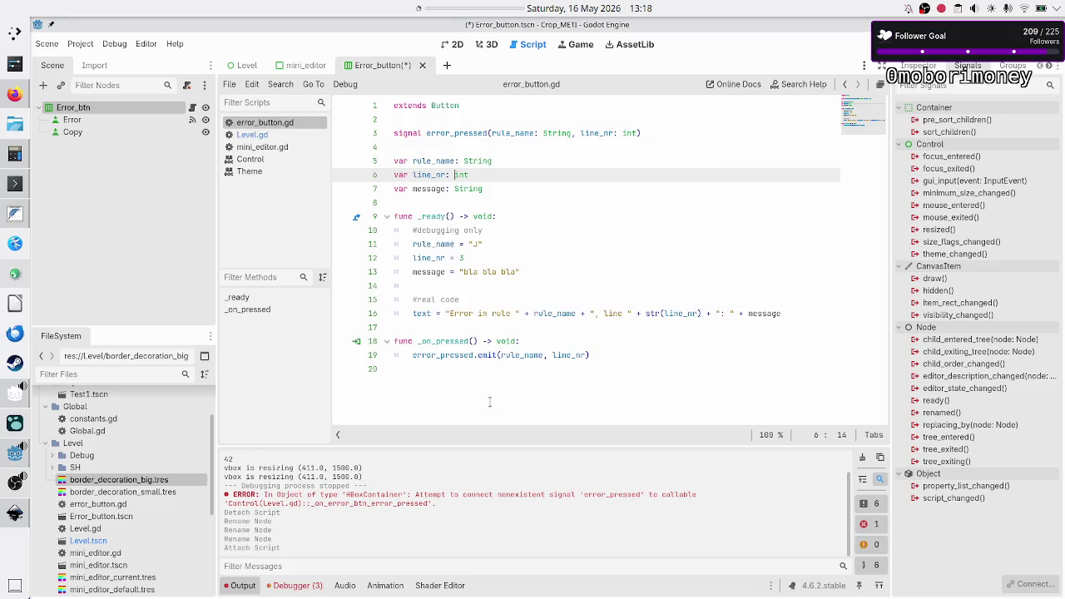
double_click(447, 106)
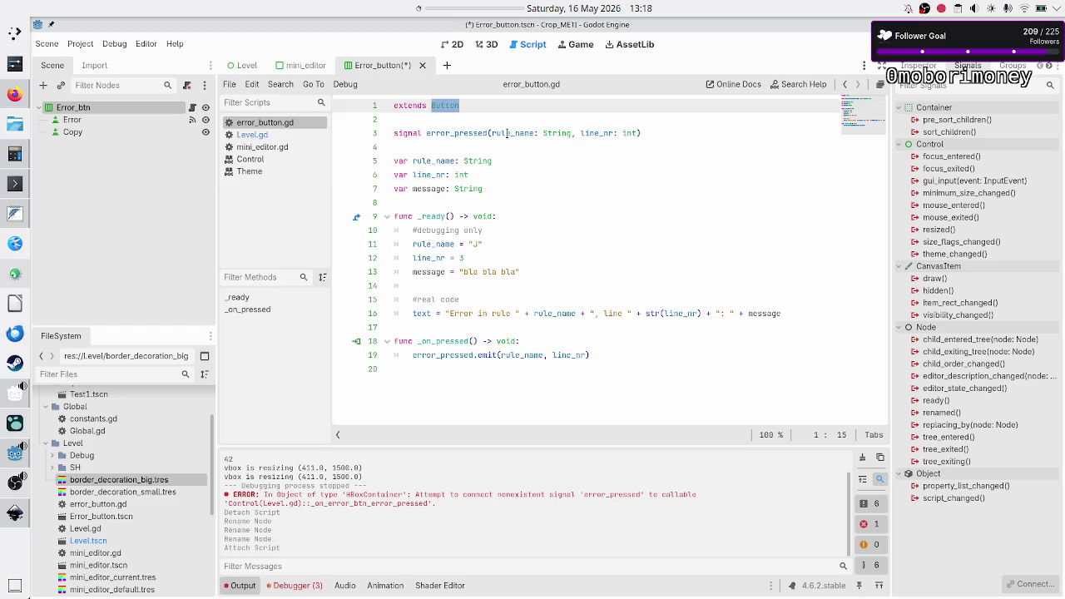
key(BackSpace)
text(Hbo)
key(Return)
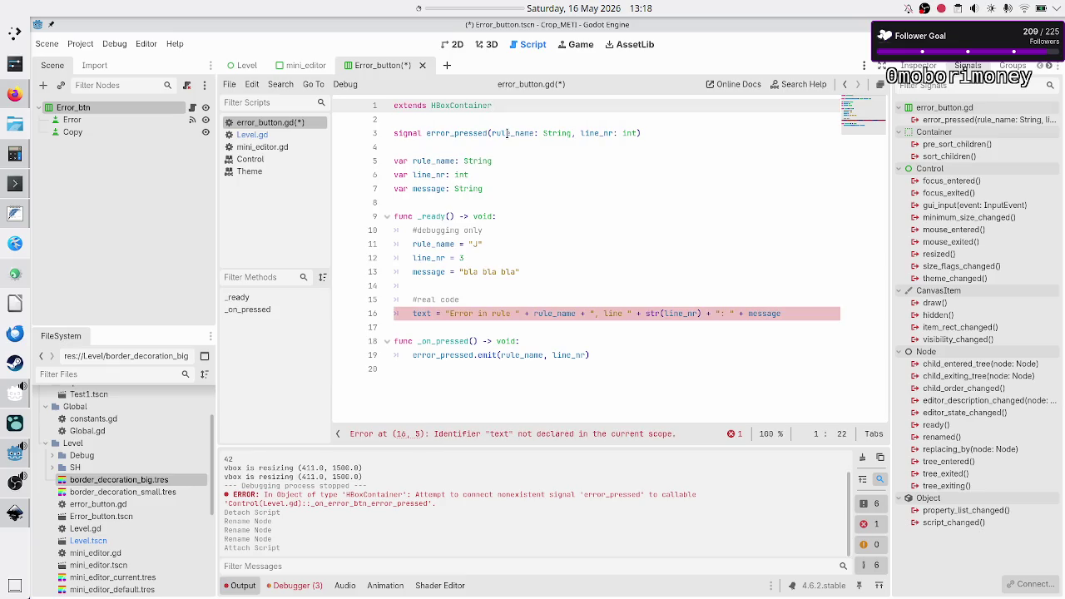
key(Down)
key(Down)
key(Down)
key(Down)
key(Down)
key(Down)
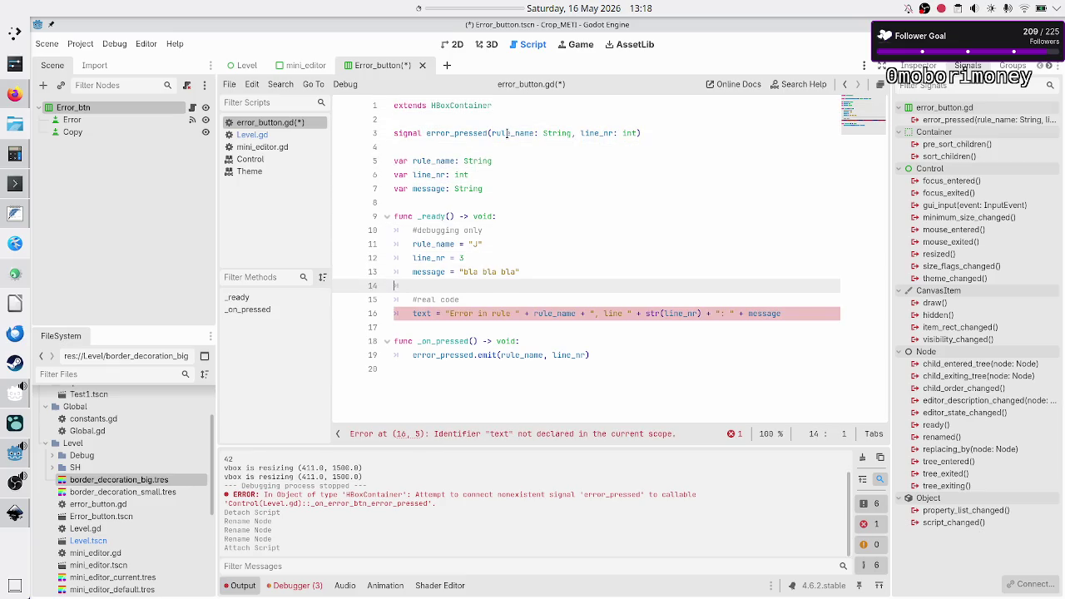
click(77, 120)
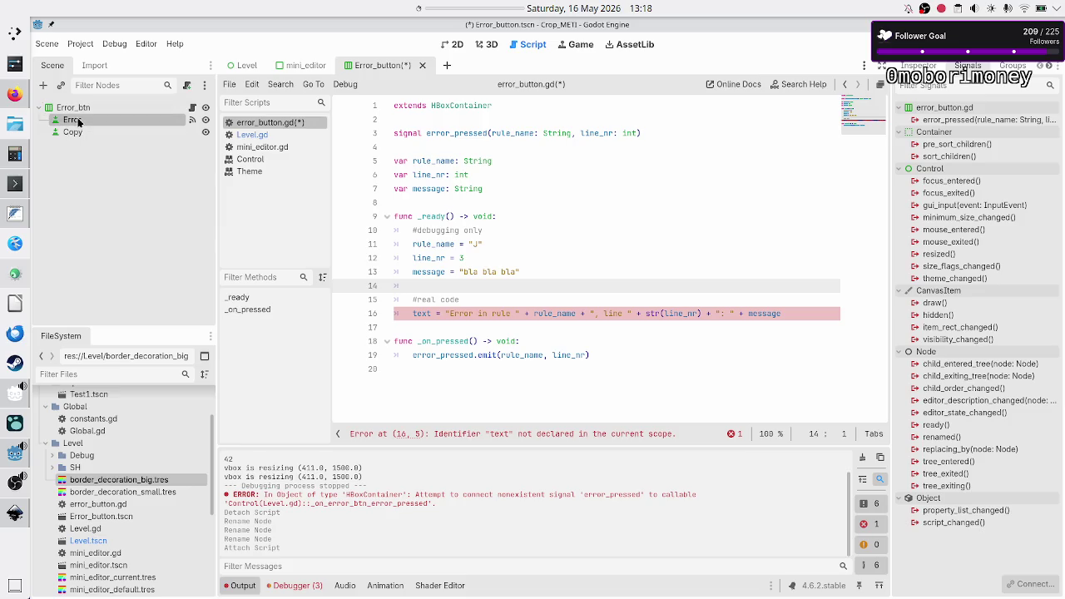
- Mark the Error and Copy nodes as Access as Unique Name
ctrl+click(76, 134)
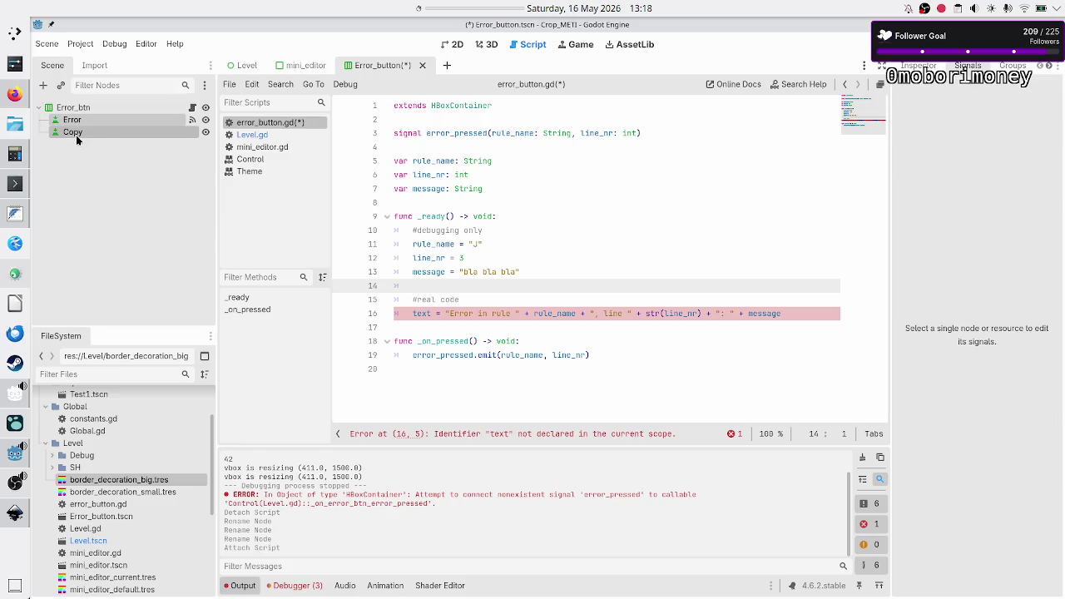
right_click(76, 134)
click(128, 274)
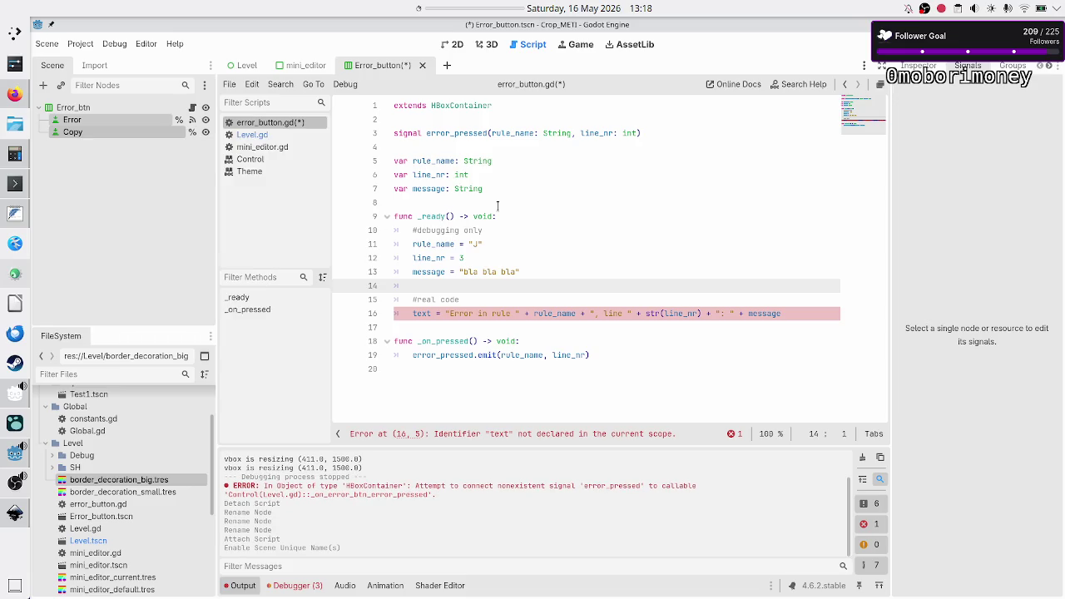
click(468, 123)
key(Down)
key(Down)
click(468, 122)
key(Down)
key(Down)
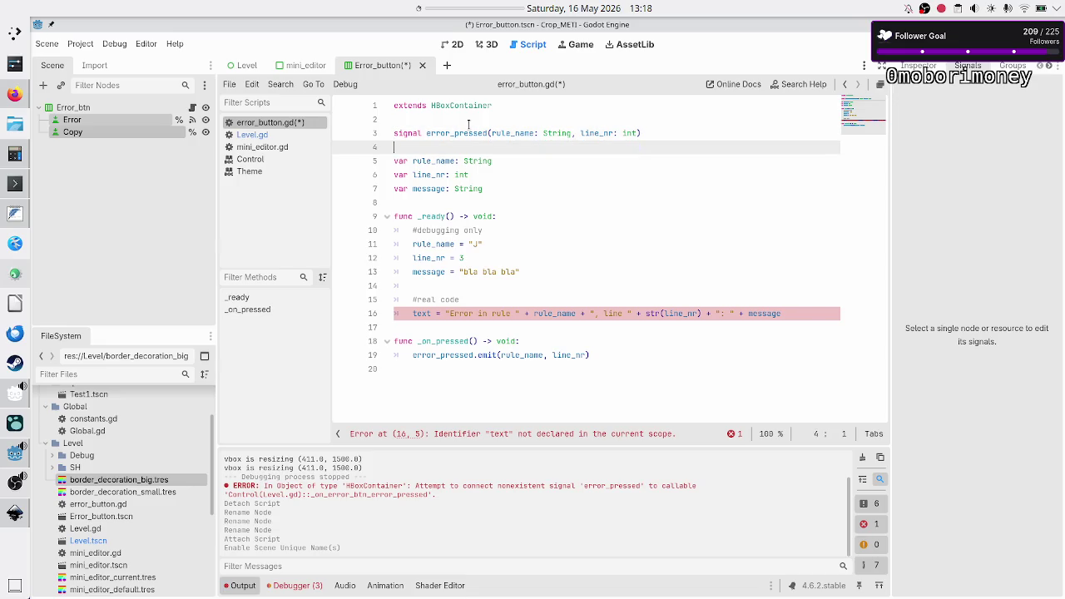
key(Return)
key(Return)
key(Up)
text(@onrea)
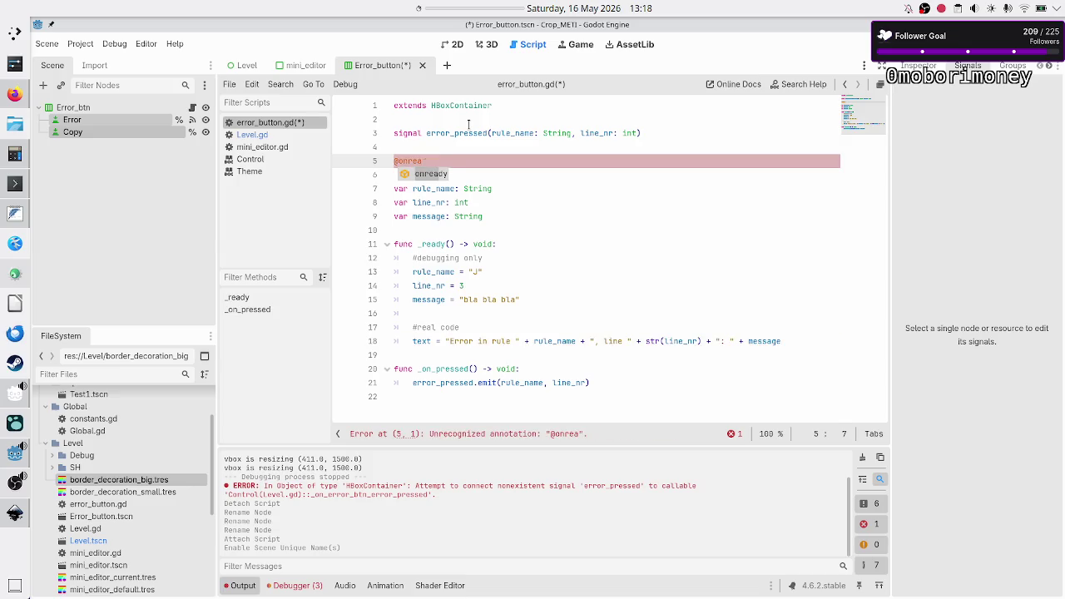
key(Return)
text(var )
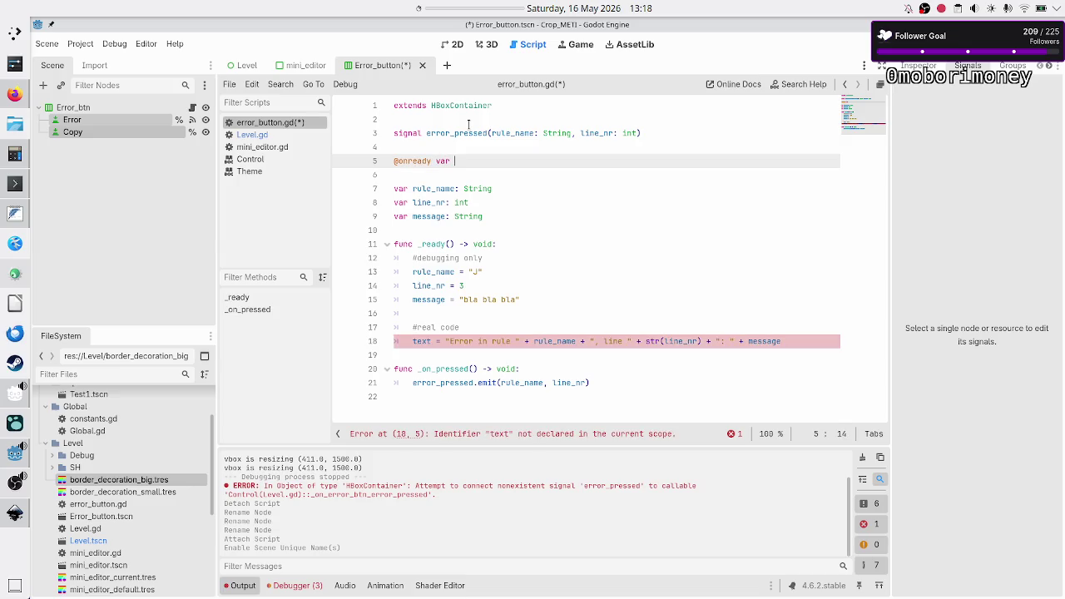
text(error_btn: )
text(Butt)
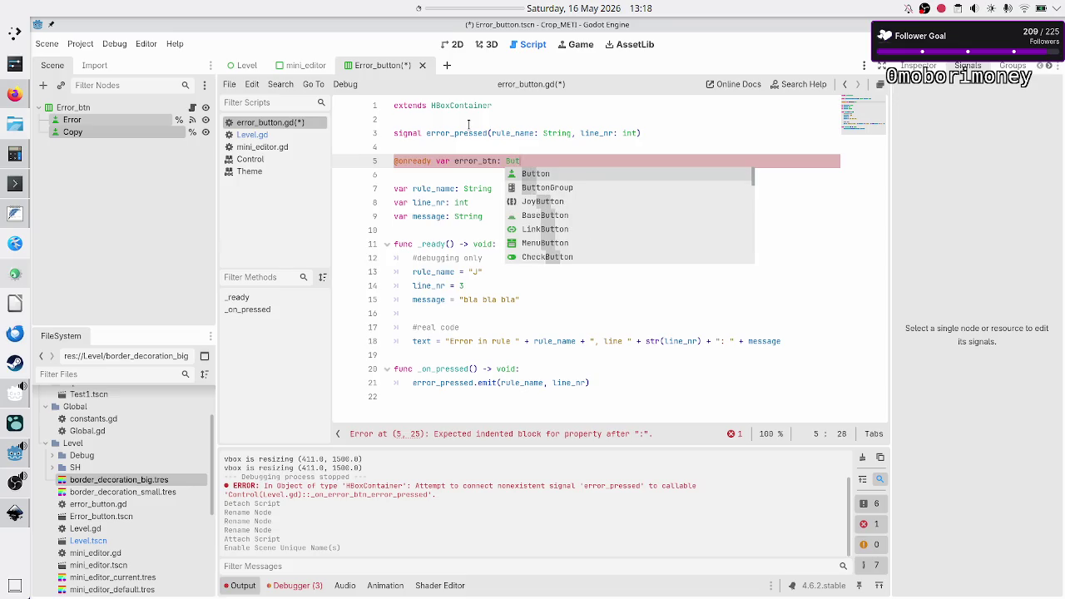
key(Return)
text(= %)
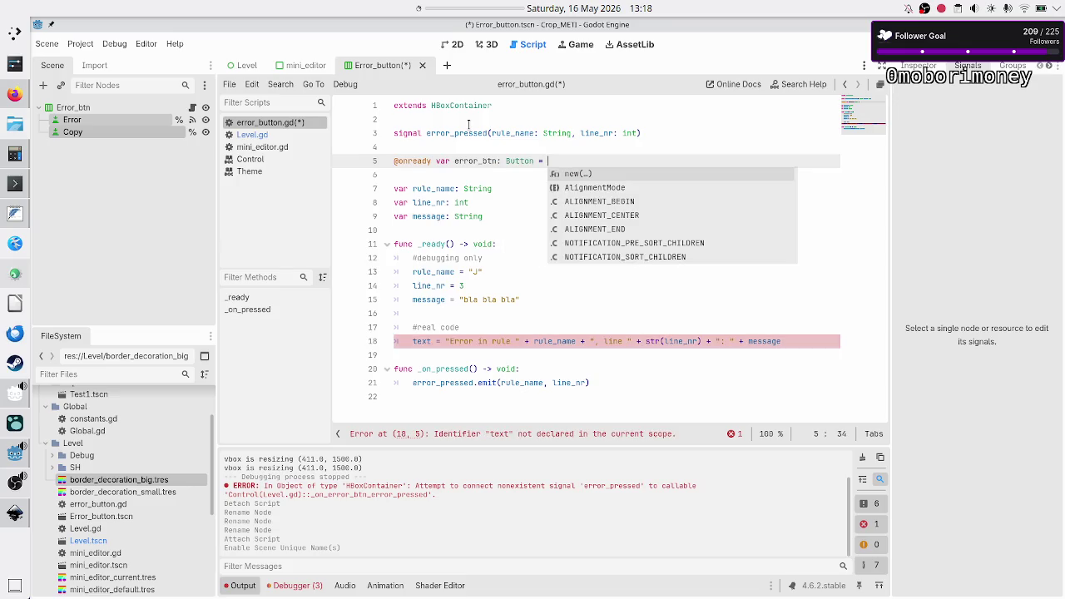
key(Escape)
text(E)
key(Return)
key(Return)
text(@onrea)
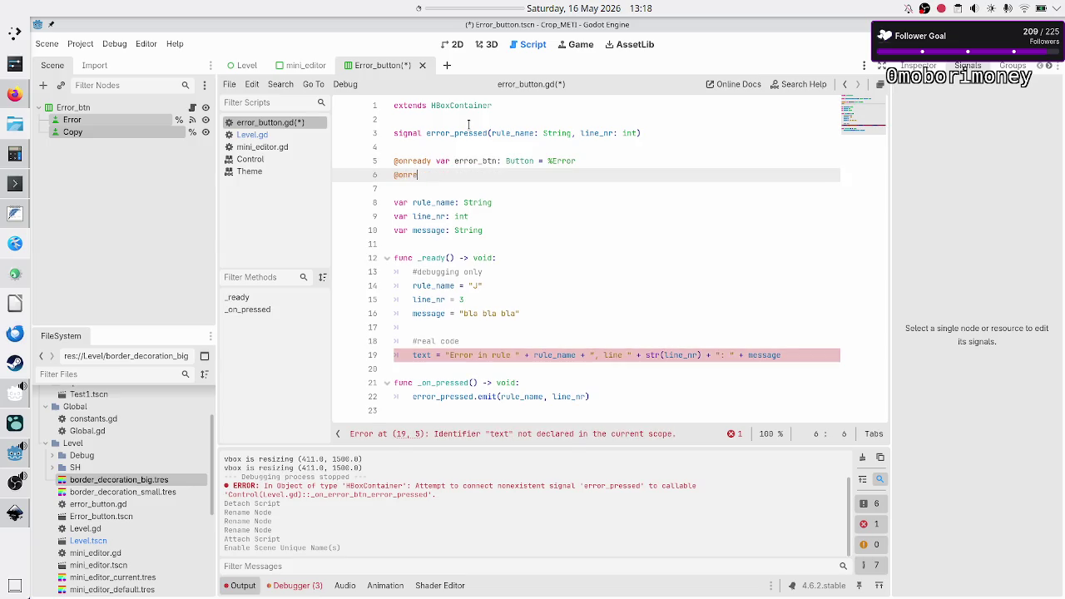
key(Return)
text(var )
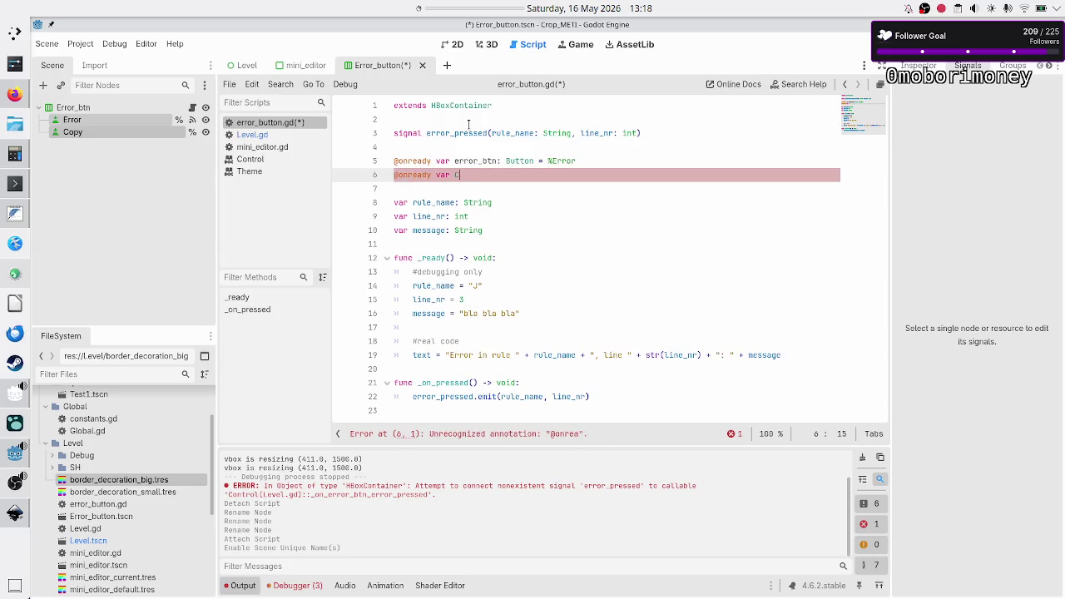
text(copy_btn: )
text(Button = )
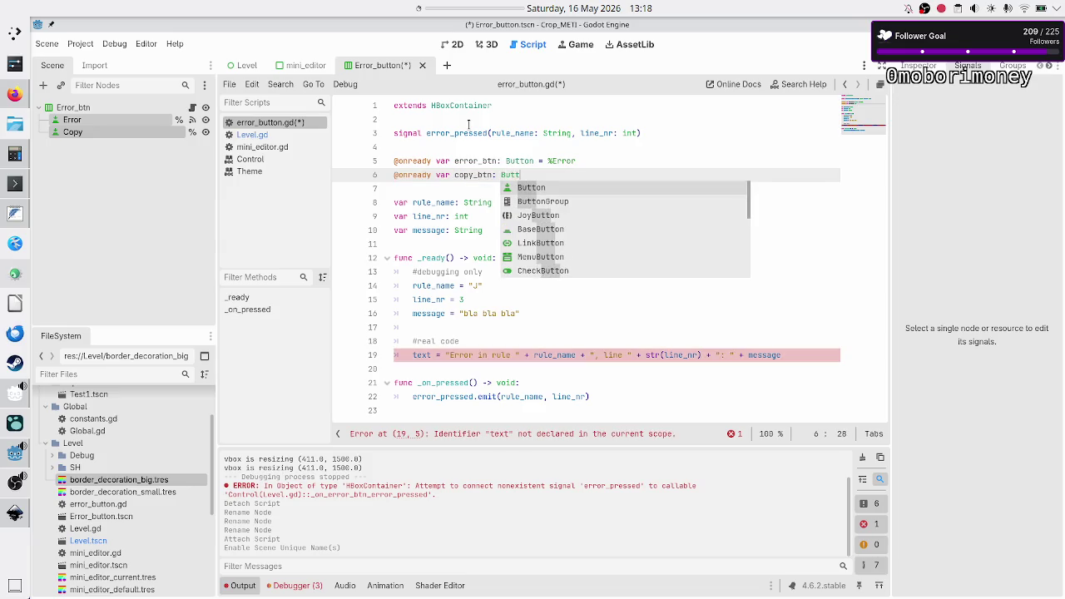
text(%Copy)
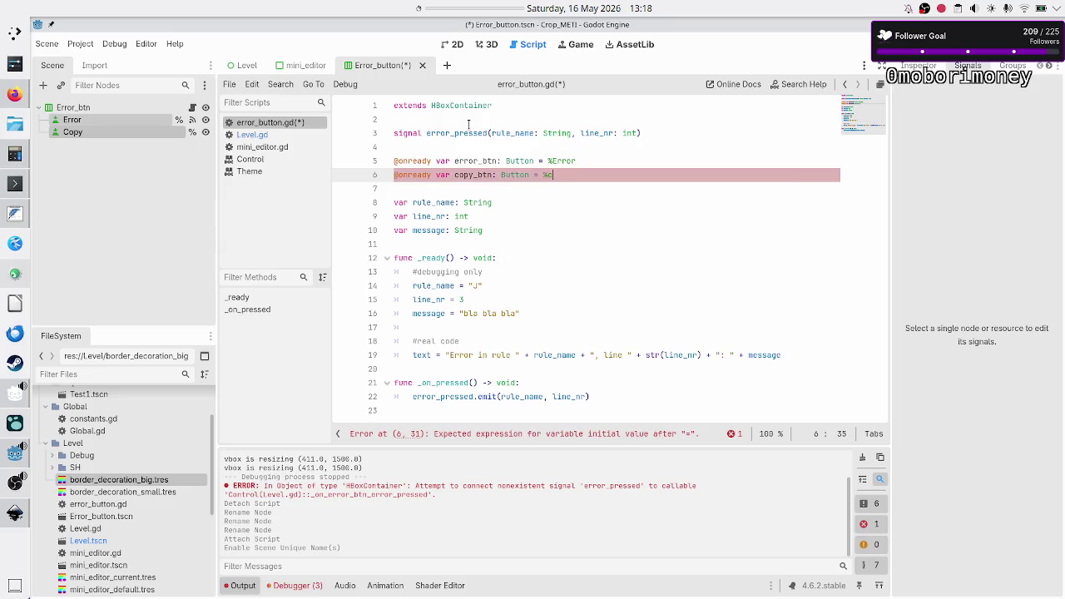
- Change the _ready assignment from text to error_btn.text
key(Down)
key(Down)
key(Down)
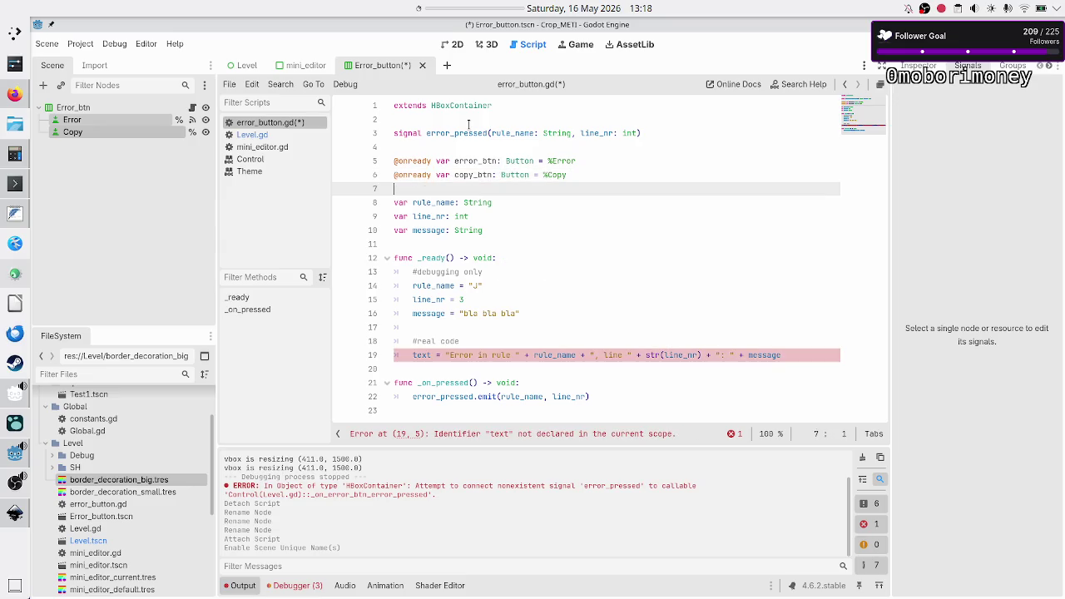
key(Down)
key(Down)
key(Down)
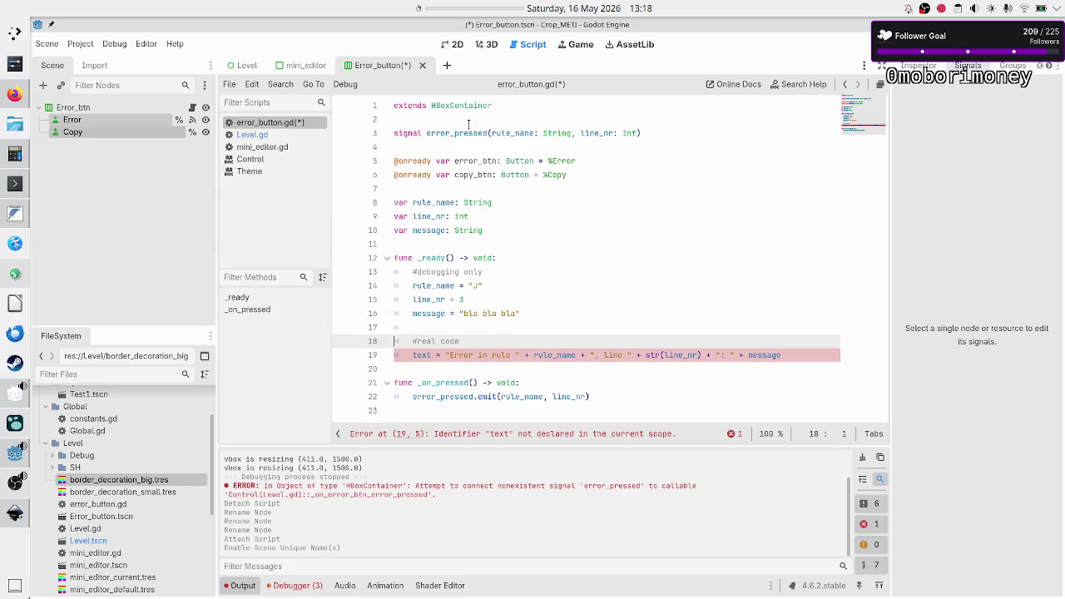
key(Home)
text(error_)
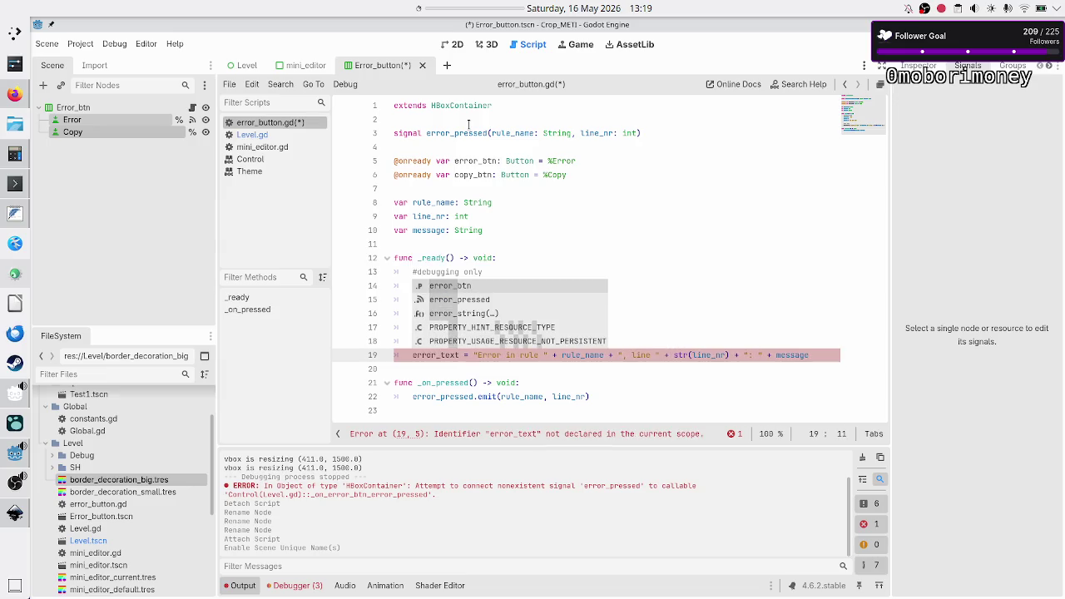
text(bt)
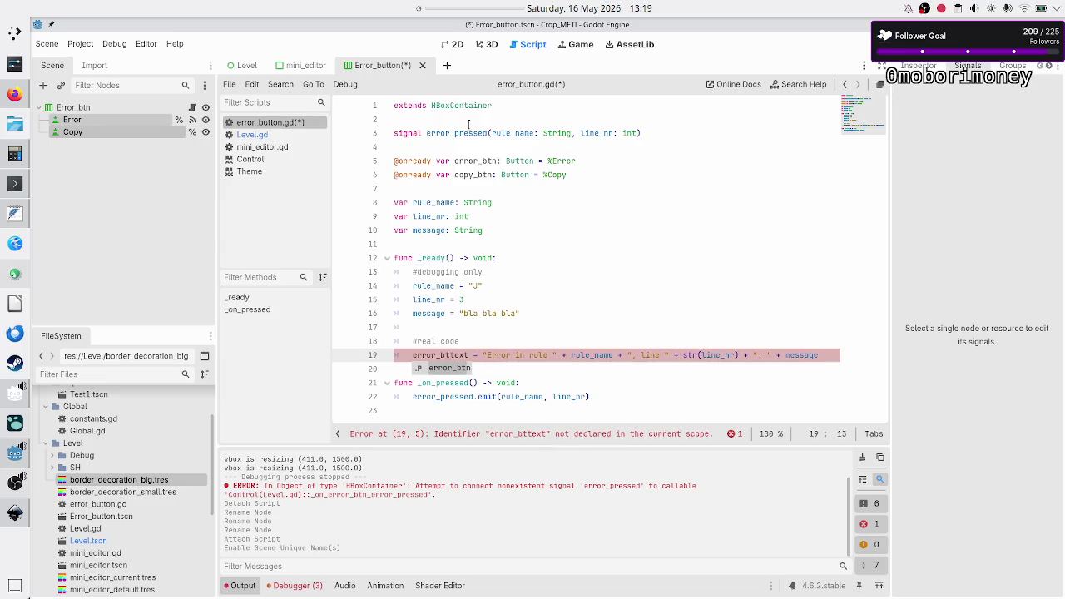
text(n.)
key(Escape)
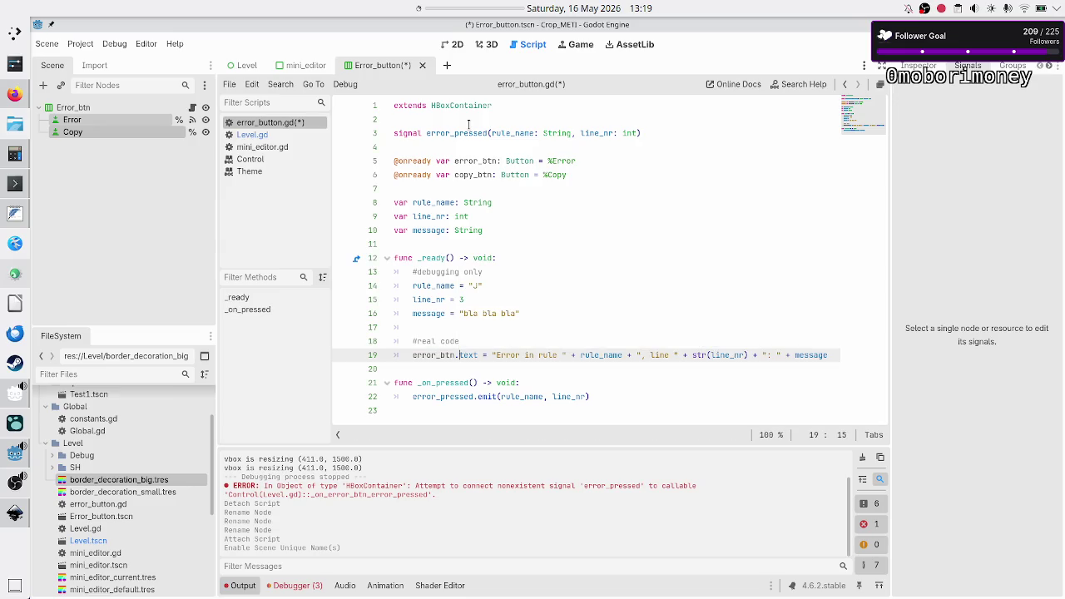
key(Down)
key(Down)
key(Down)
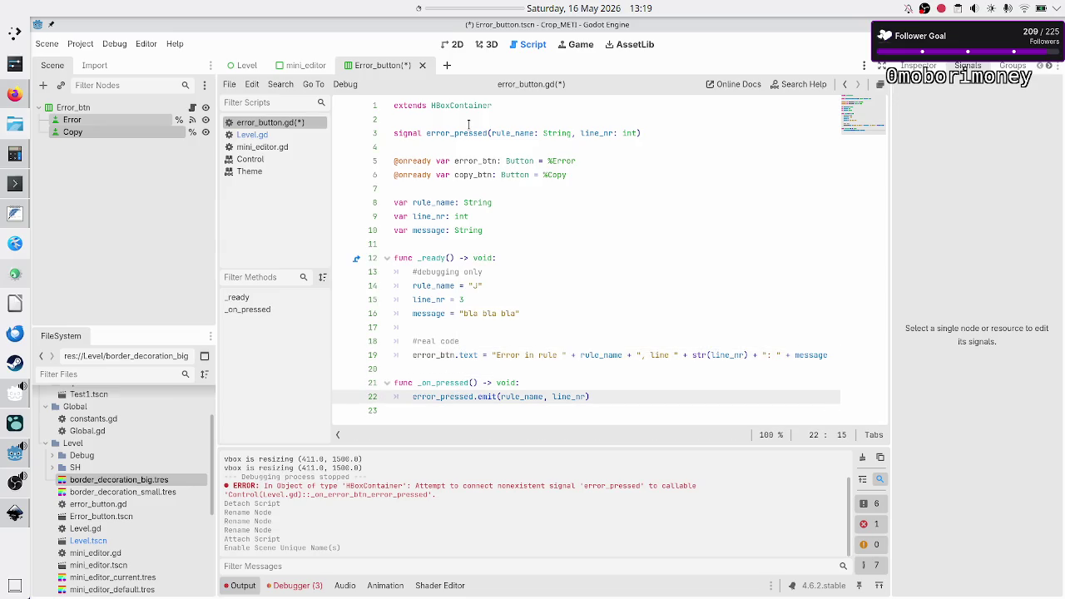
key(Up)
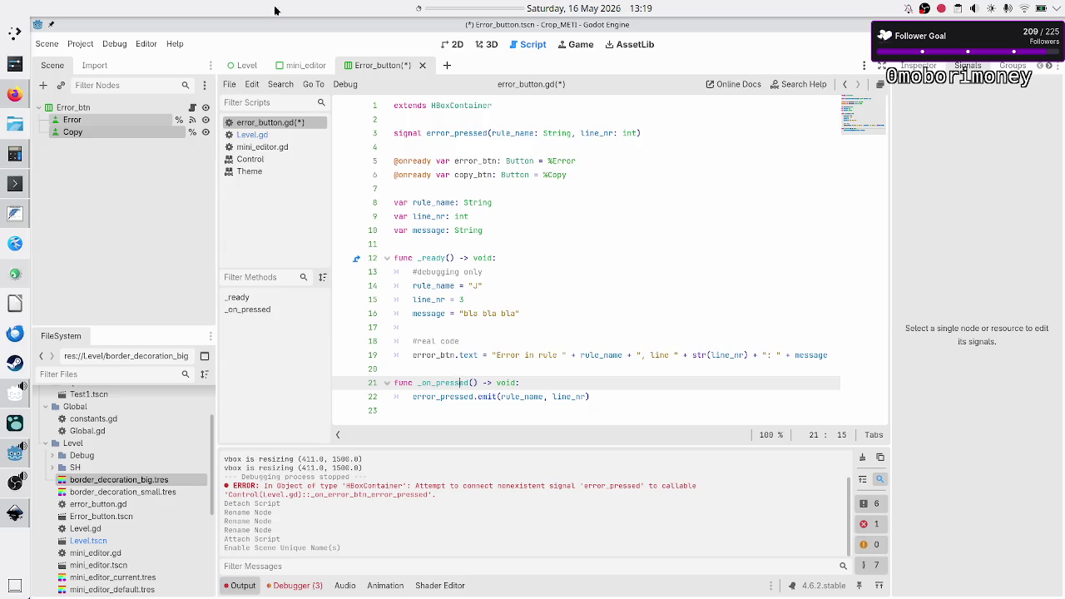
click(73, 107)
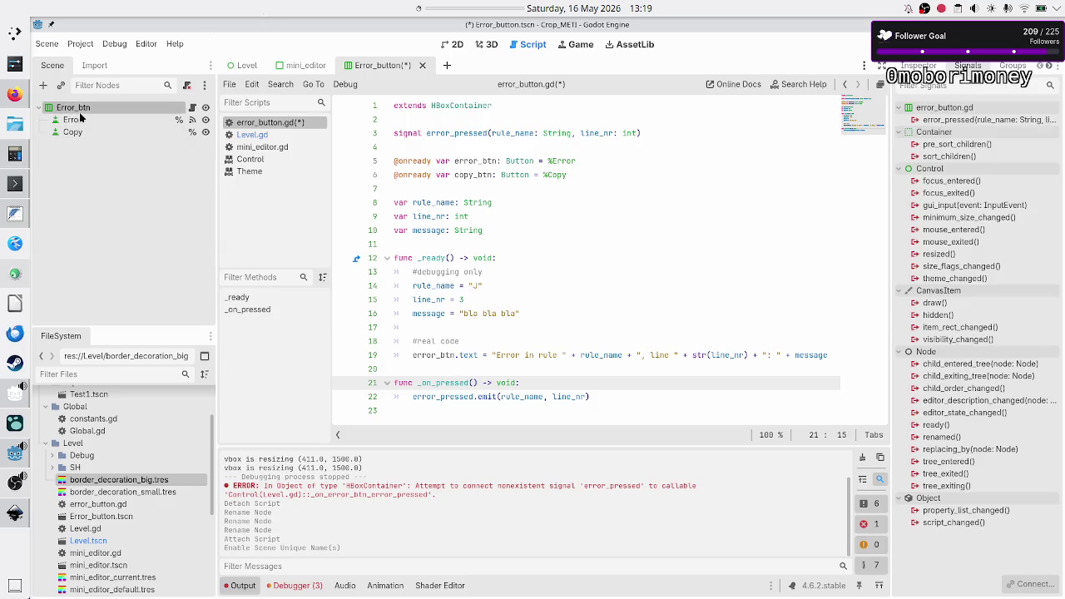
- Disconnect Error's pressed from _on_pressed and connect it to a new _on_error_pressed method
click(74, 122)
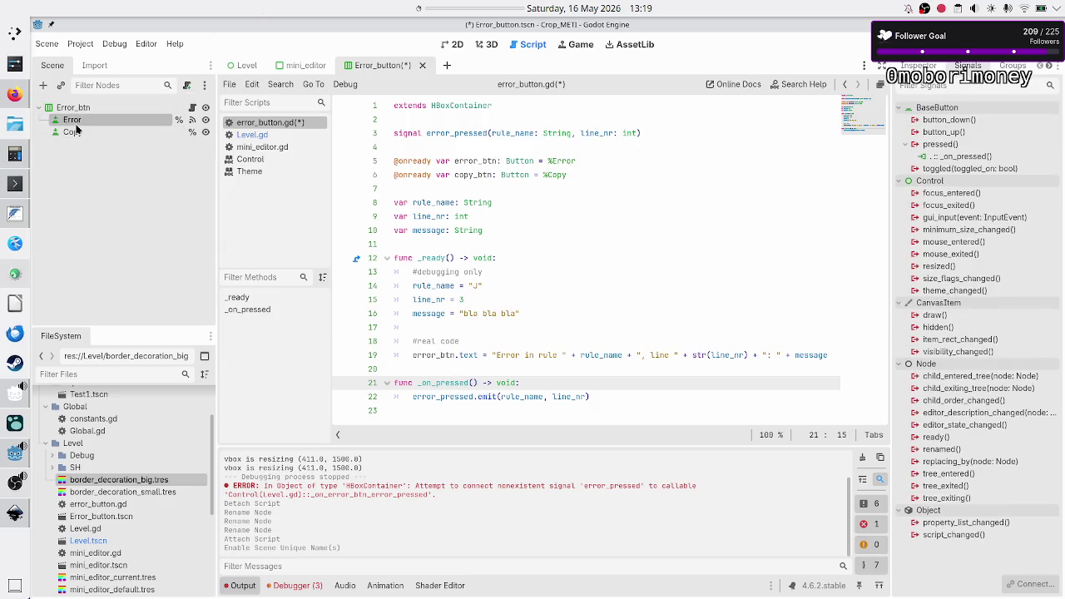
click(967, 158)
right_click(967, 158)
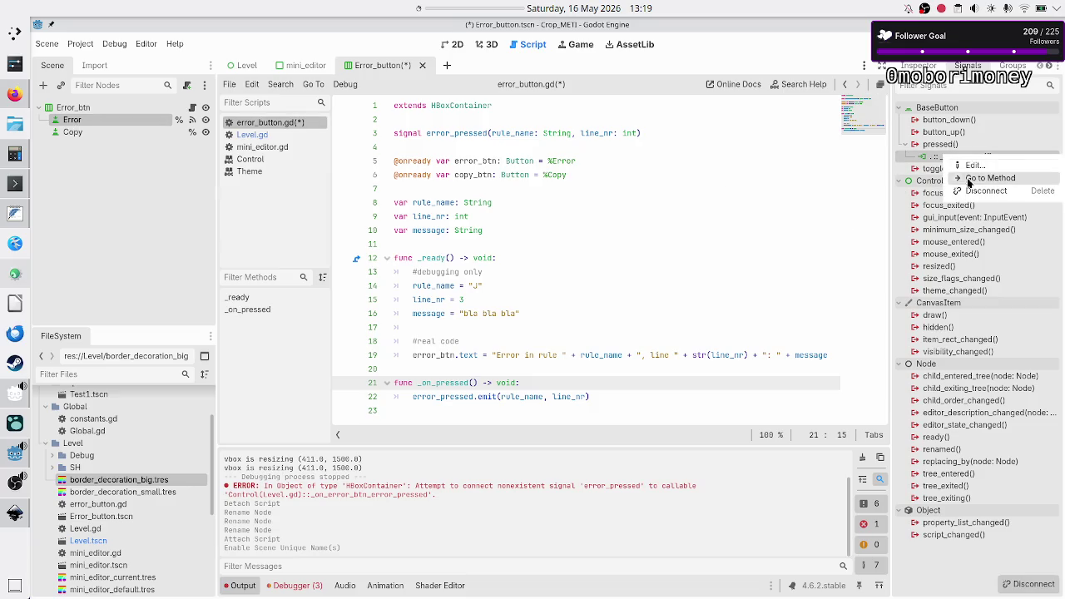
click(967, 190)
double_click(940, 144)
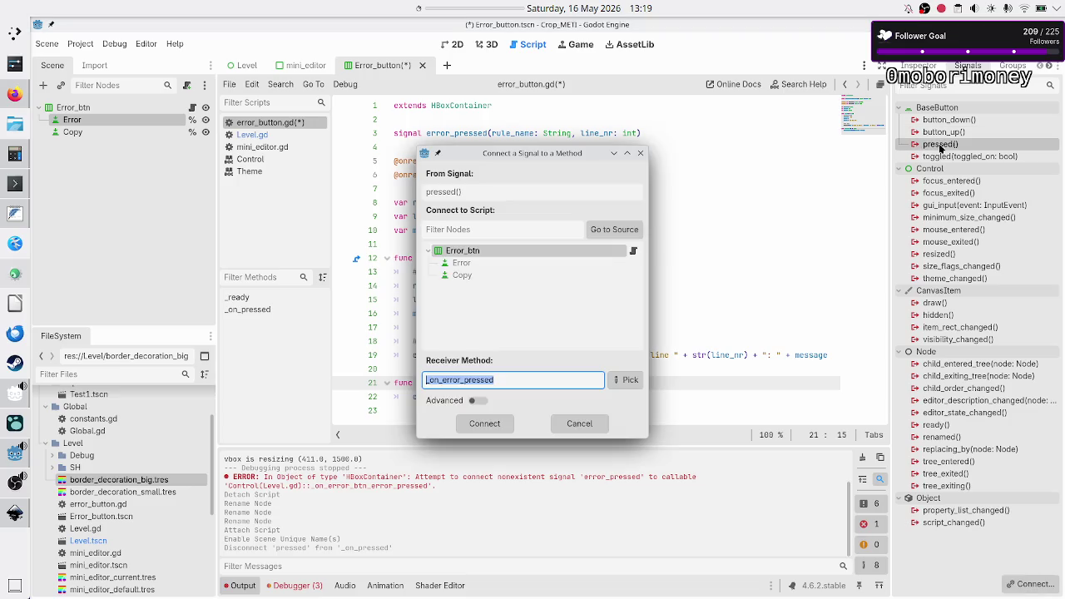
click(487, 423)
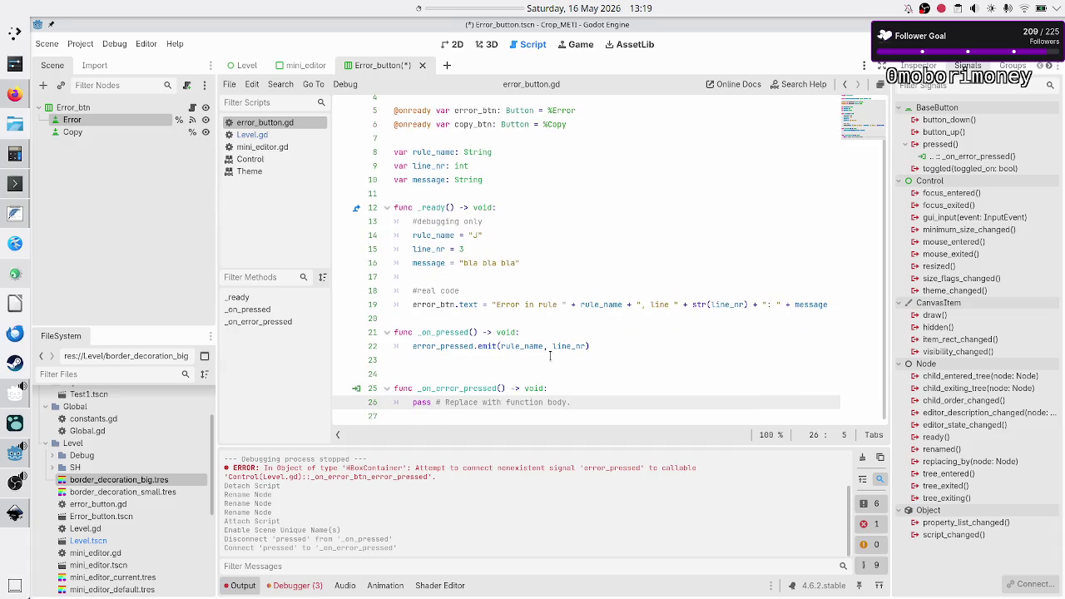
- Move the emit call into _on_error_pressed, delete the old _on_pressed function, and save
click(508, 374)
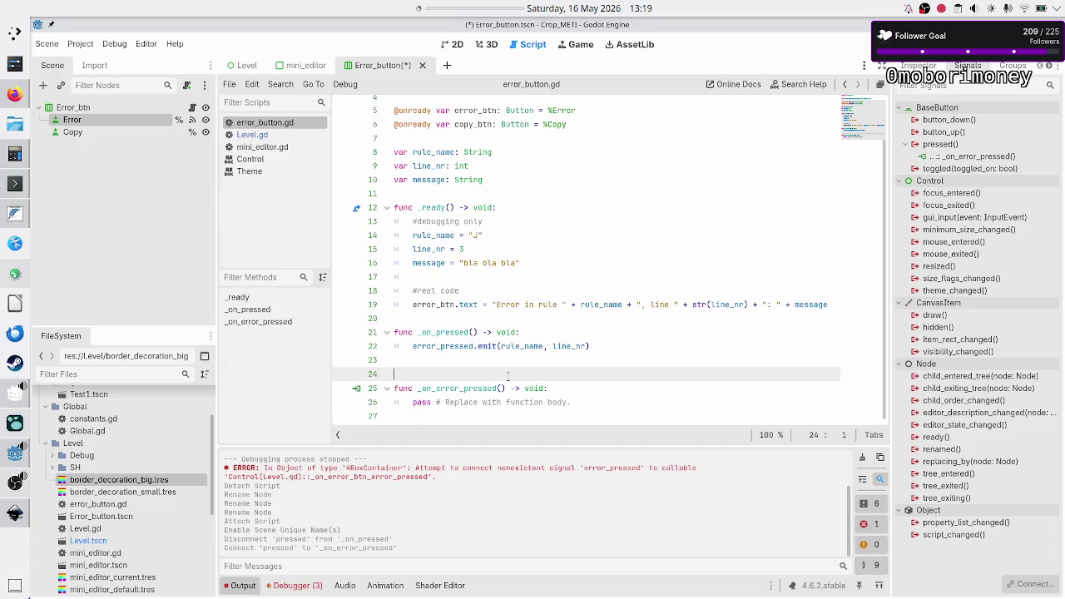
key(Up)
key(Up)
key(Home)
key(shift+End)
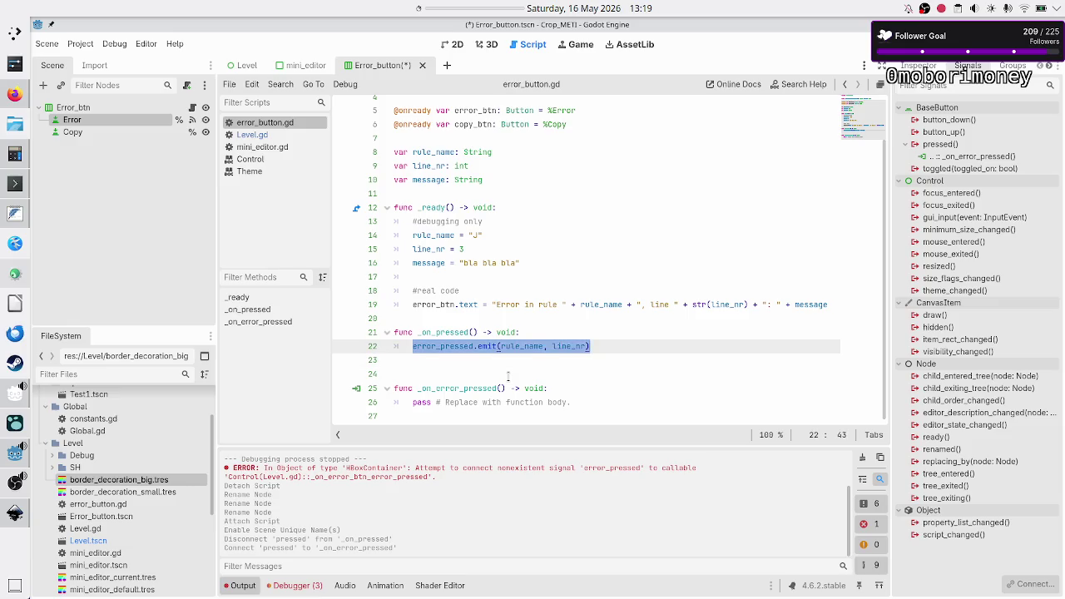
key(ctrl+x)
key(Down)
key(Down)
key(Down)
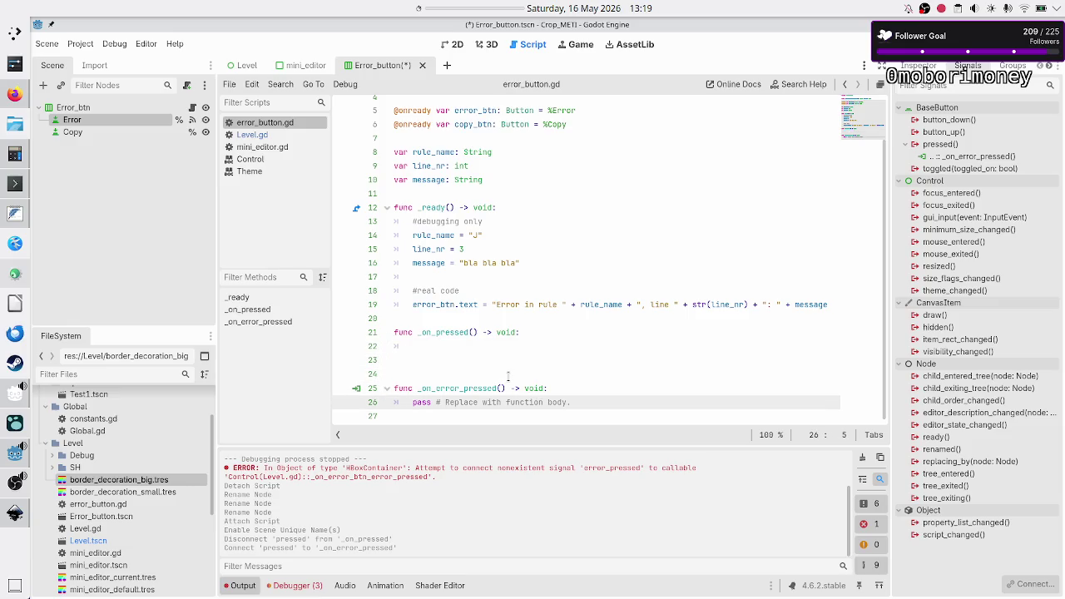
key(shift+End)
key(BackSpace)
key(ctrl+v)
key(Up)
key(Up)
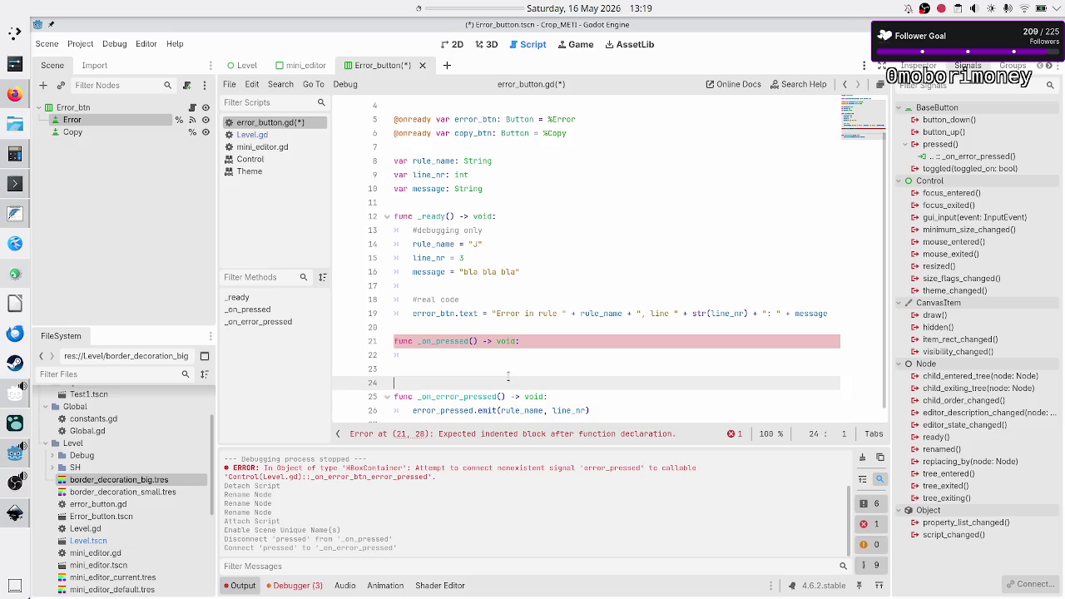
key(BackSpace)
key(BackSpace)
key(BackSpace)
key(BackSpace)
key(BackSpace)
key(BackSpace)
key(Down)
key(Down)
key(Down)
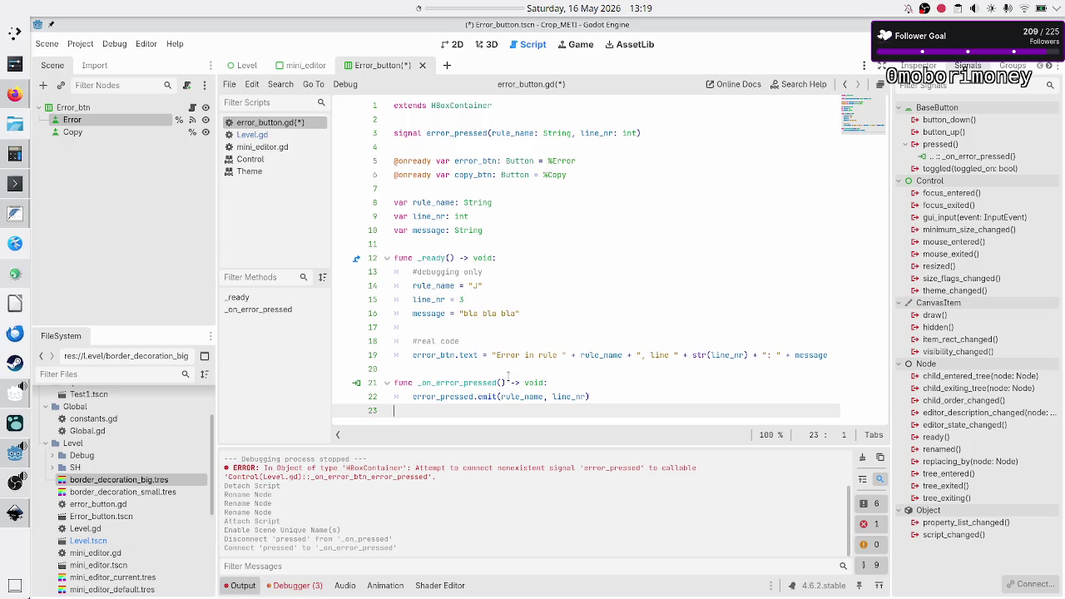
key(ctrl+s)
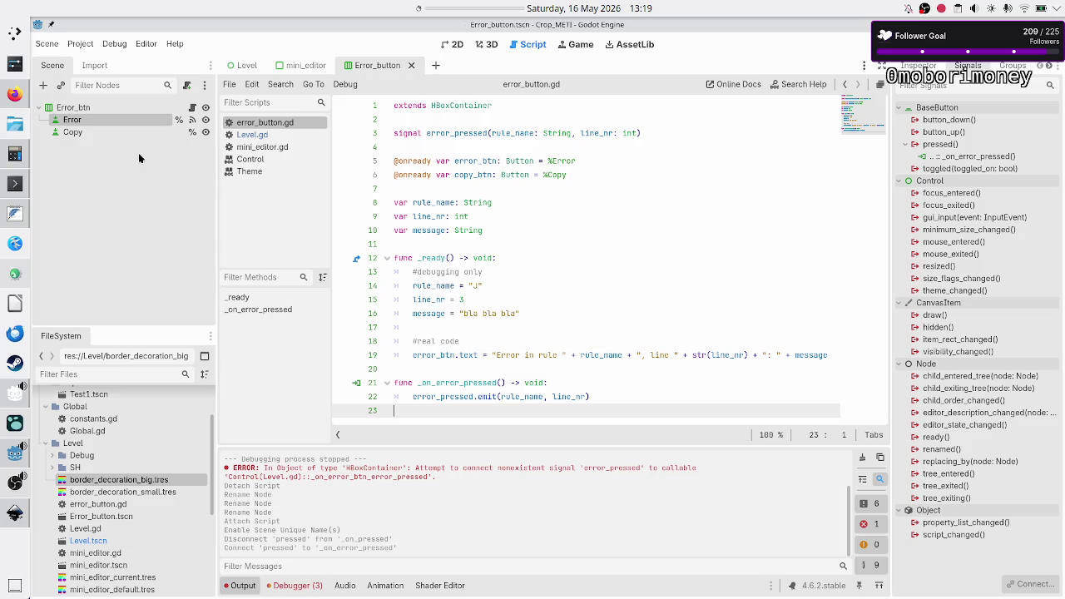
- Connect the Copy node's pressed signal to a new _on_copy_pressed function and remove the extra blank line
click(119, 131)
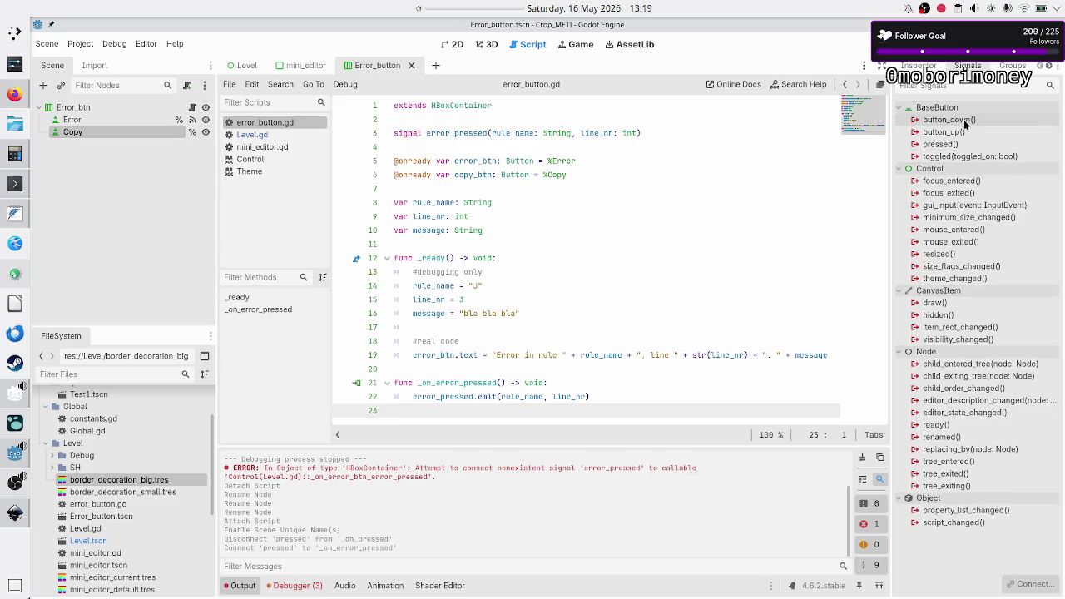
double_click(961, 147)
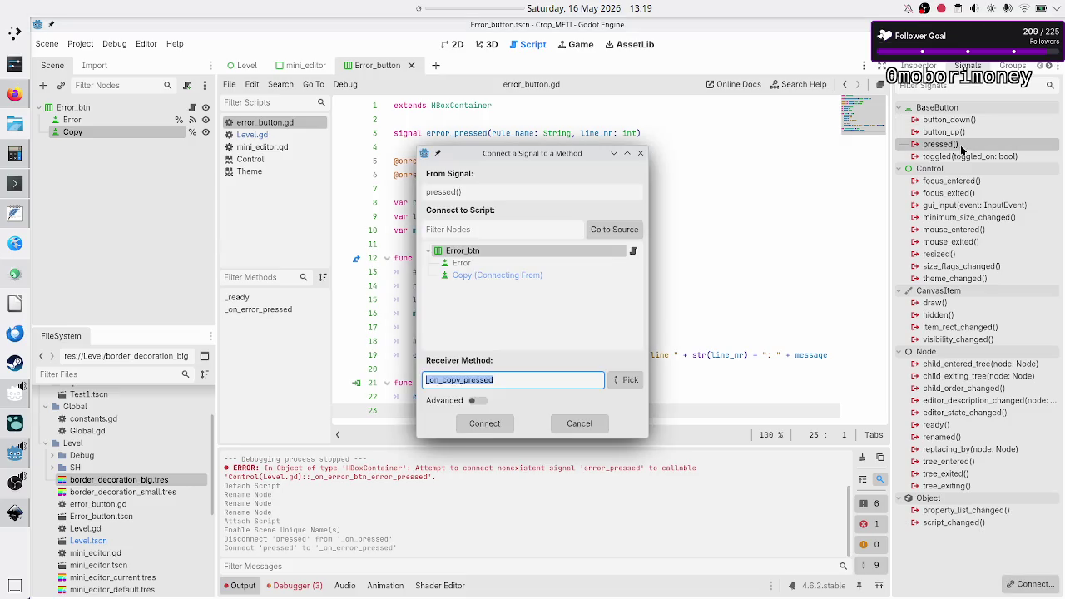
click(496, 426)
click(480, 374)
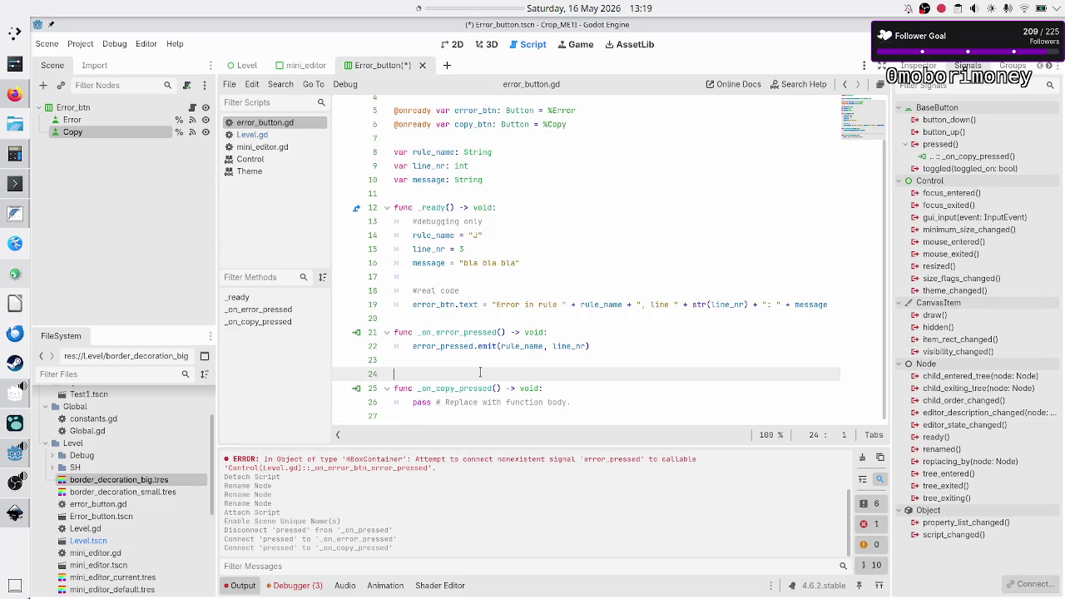
key(BackSpace)
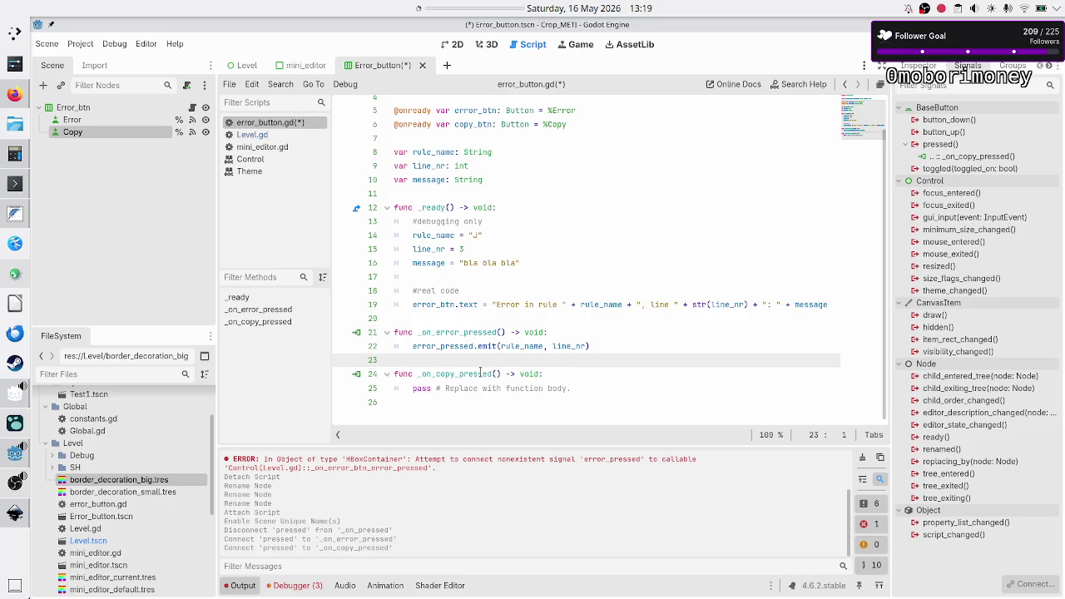
key(Up)
key(Up)
key(Up)
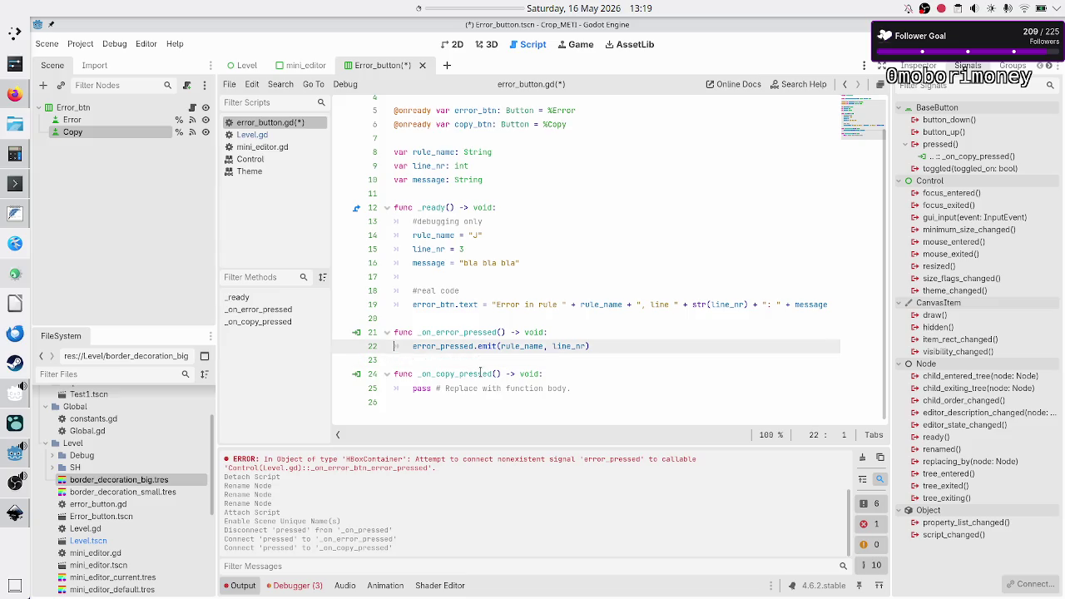
key(End)
key(Down)
key(Down)
key(Down)
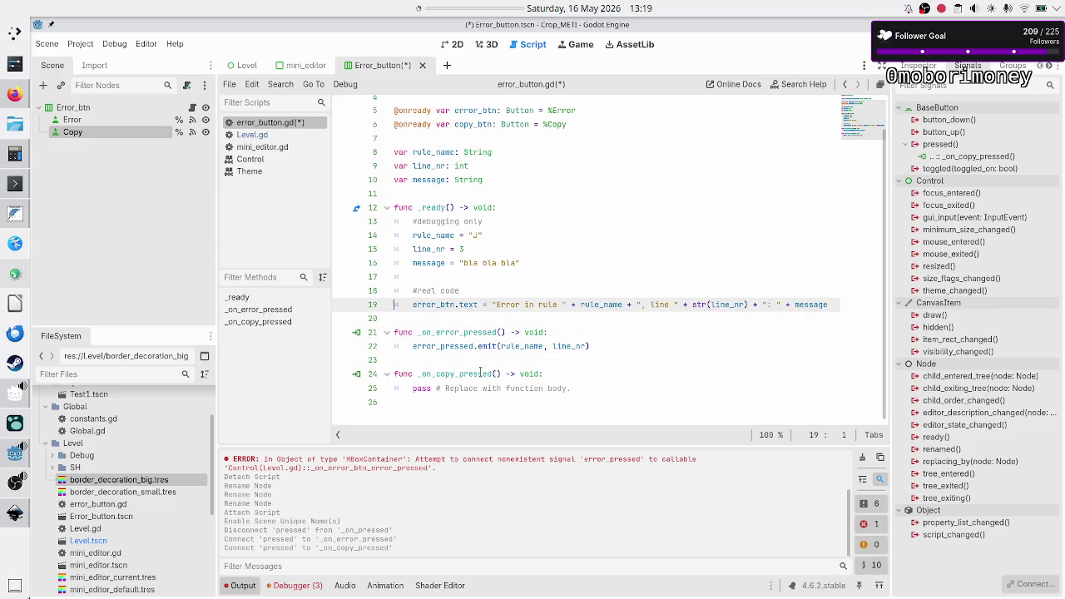
- Write the header func construct_full_error_message() -> String: below the existing functions
key(Return)
text(func g)
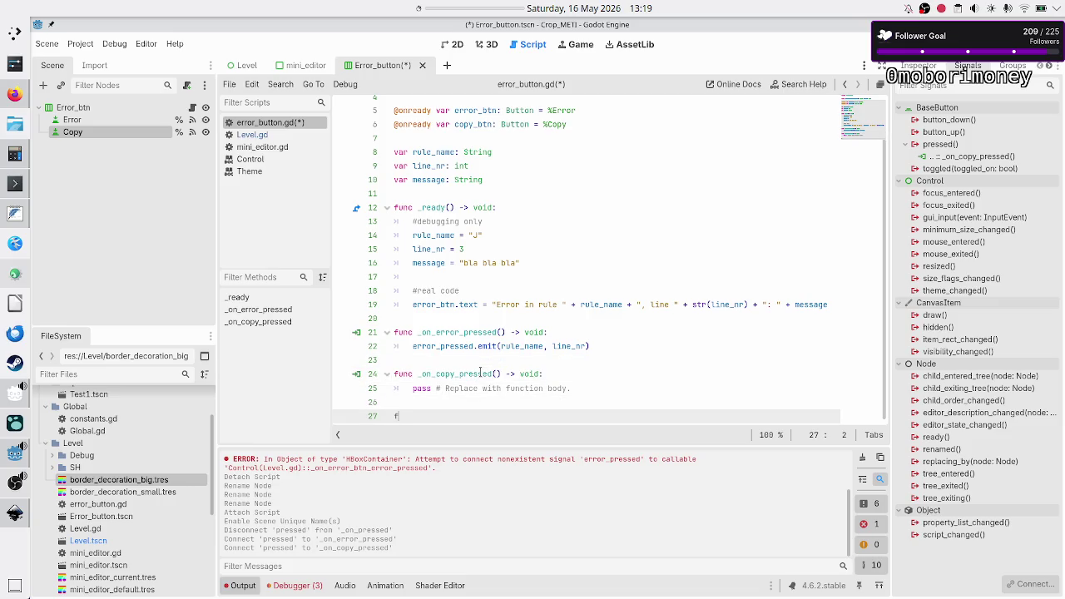
text(et_)
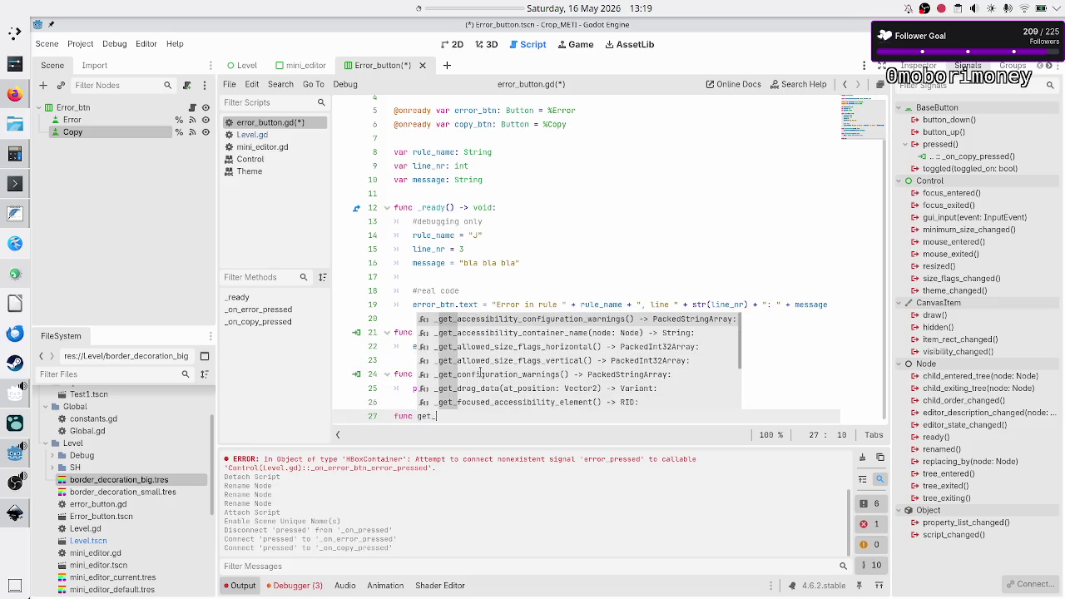
text(btn)
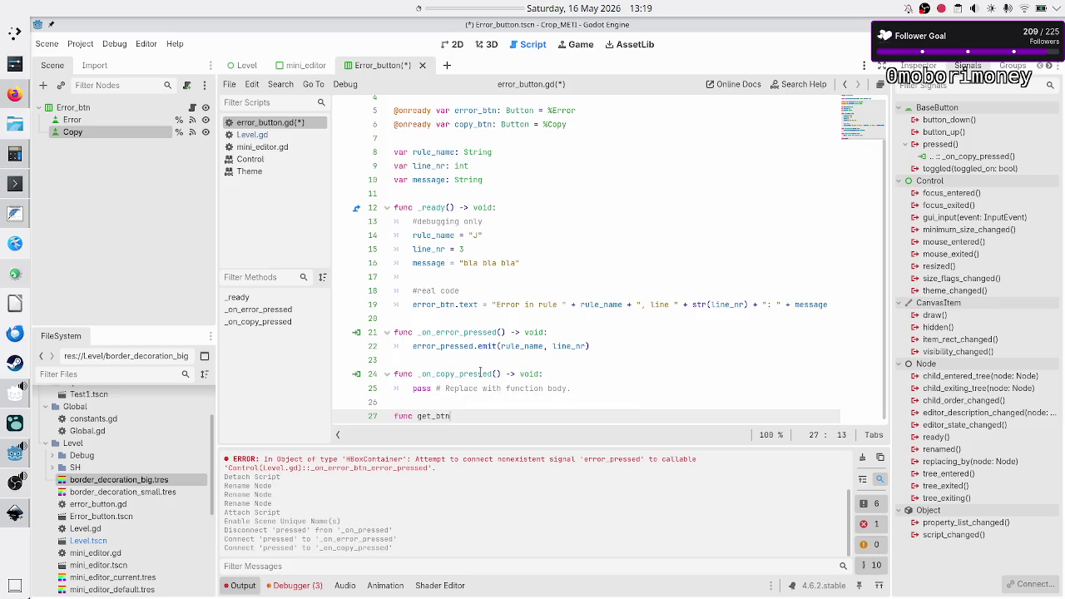
key(ctrl+BackSpace)
text(construct)
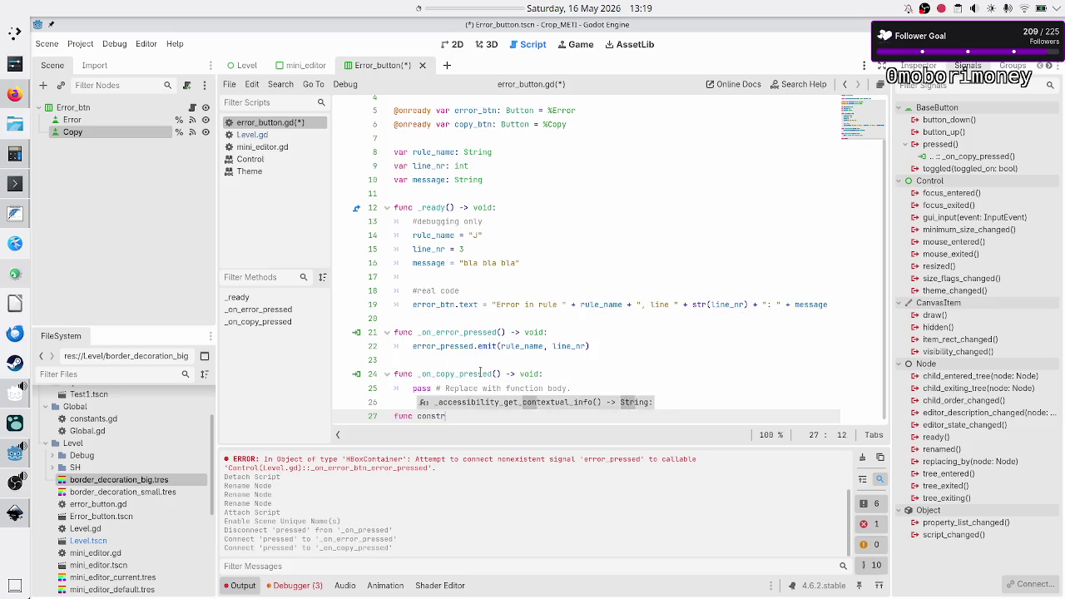
text(_btn_t)
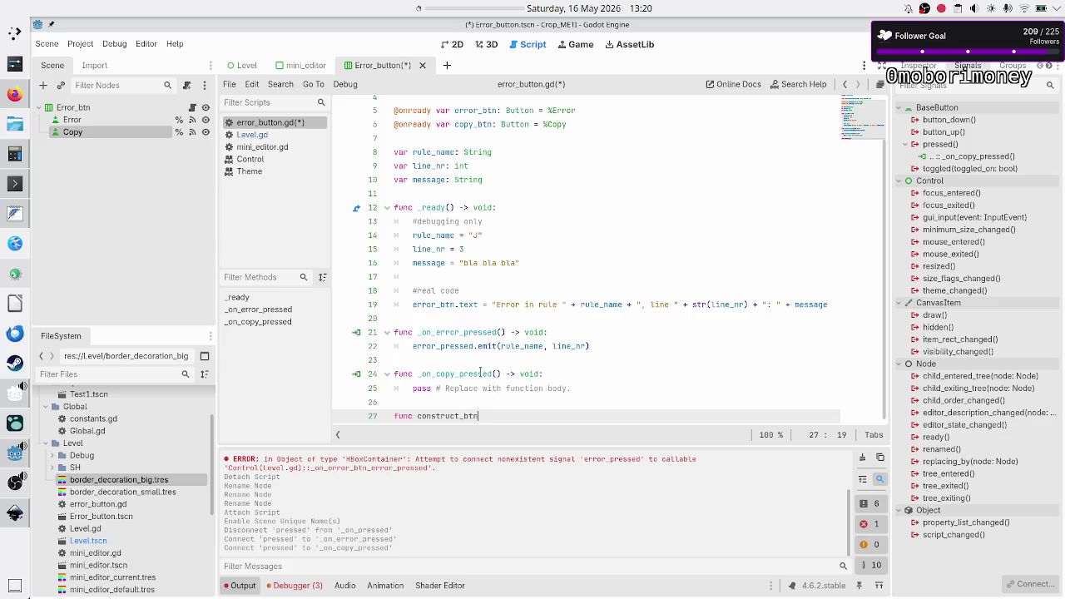
text(ext)
key(BackSpace)
key(BackSpace)
key(BackSpace)
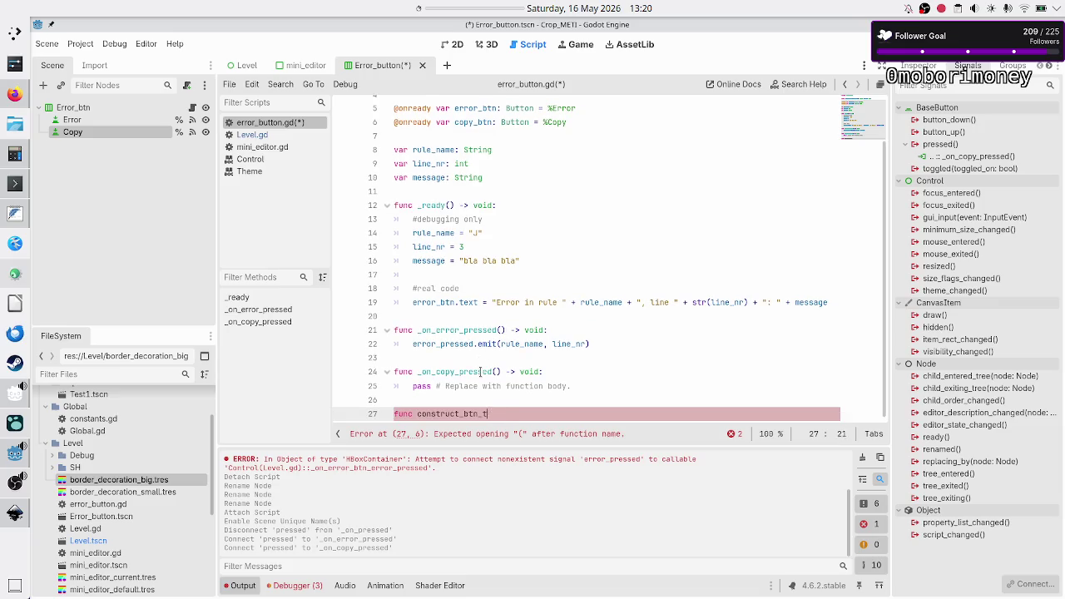
text(error_msg)
key(BackSpace)
key(BackSpace)
key(BackSpace)
text(full_error_message() -> String:)
key(Return)
- Copy line 19's error-text expression into var full_err_msg: String inside the new function
key(Up)
key(Up)
key(Up)
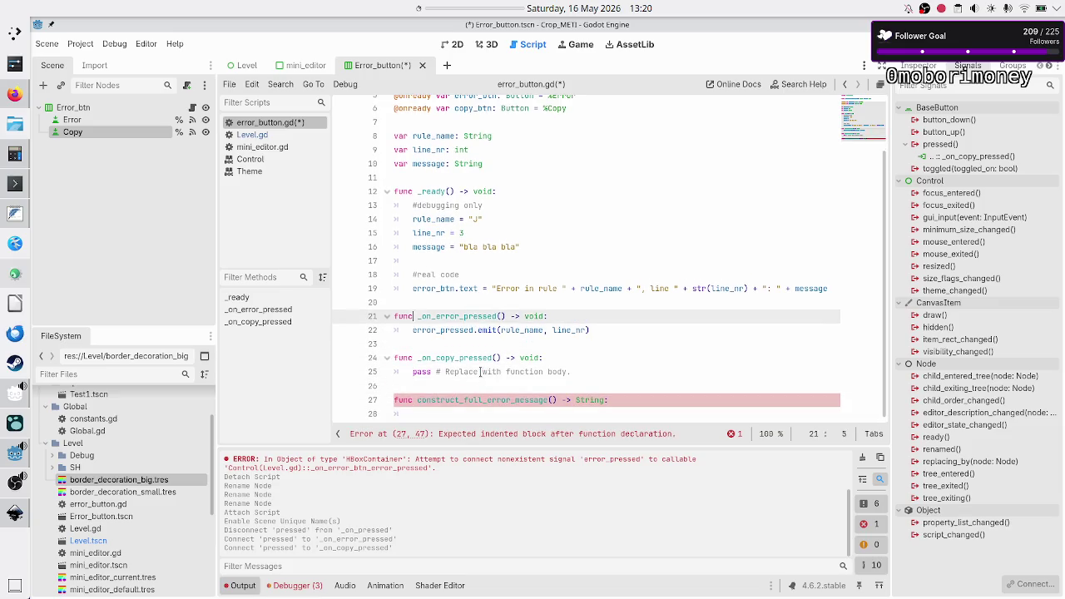
key(Up)
key(Up)
key(Up)
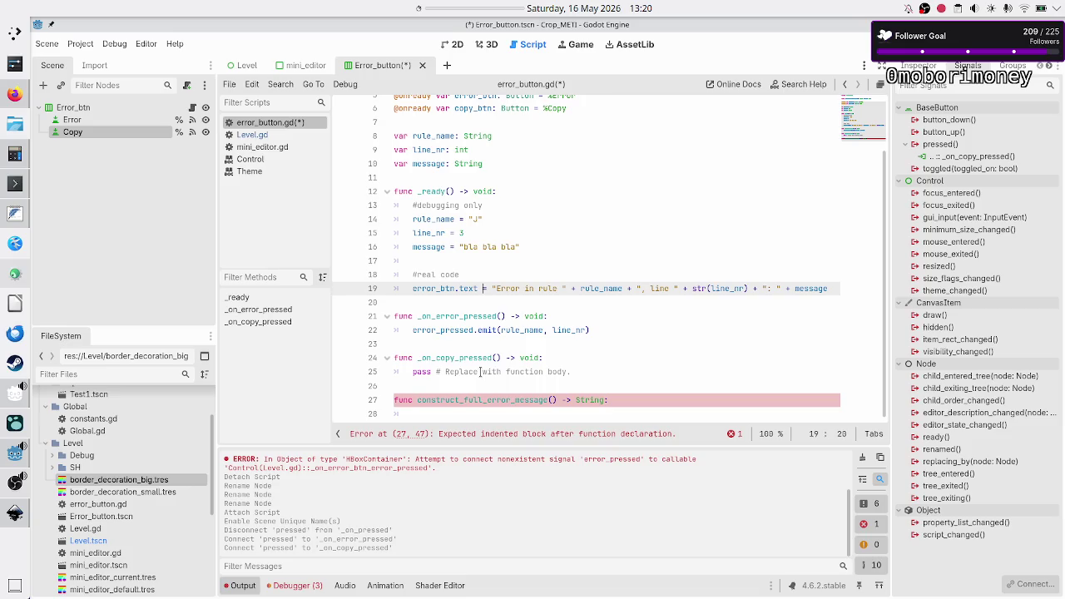
key(shift+End)
key(ctrl+c)
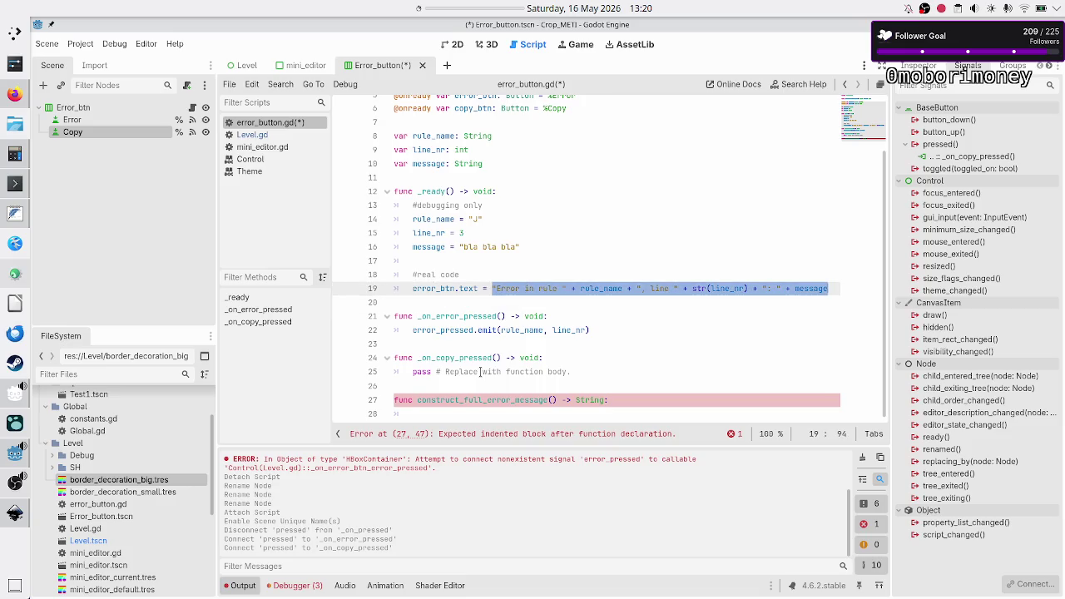
key(Down)
key(Down)
key(Down)
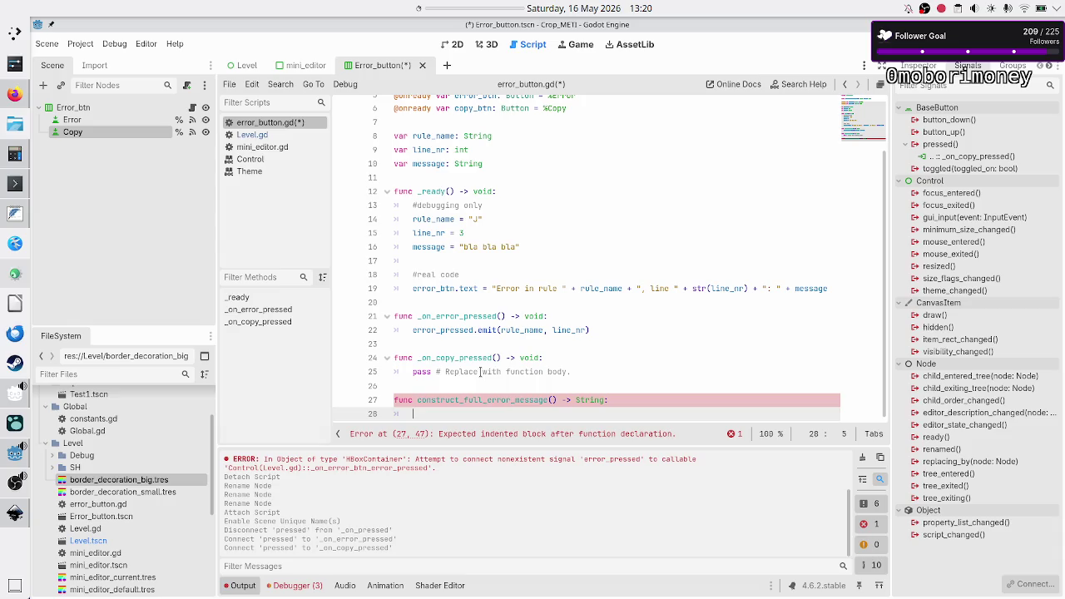
text(va)
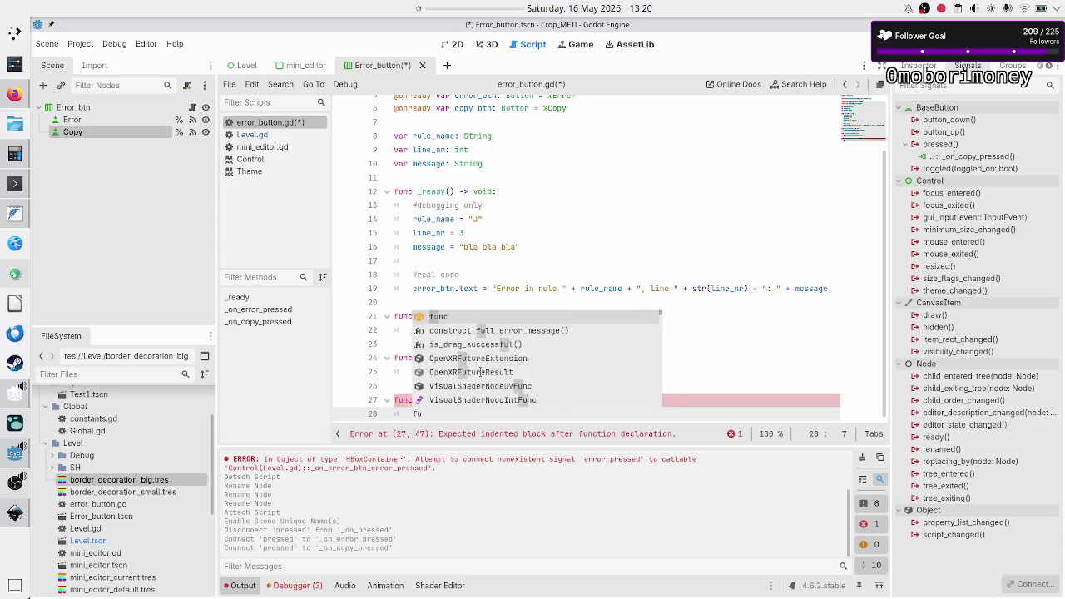
text(r full_err)
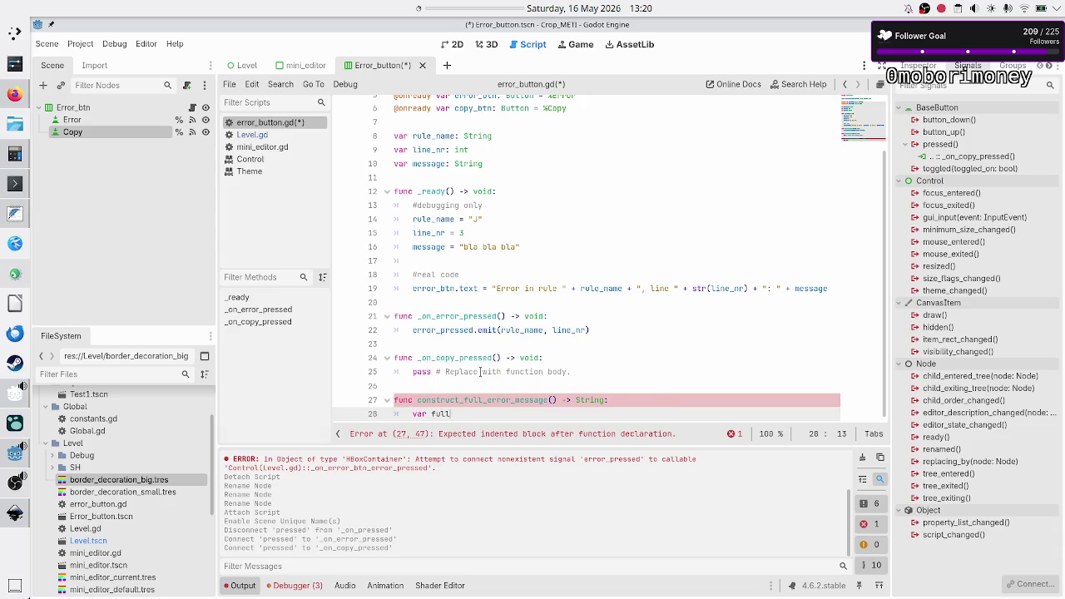
text(_msg: Strin)
text(g =)
key(ctrl+v)
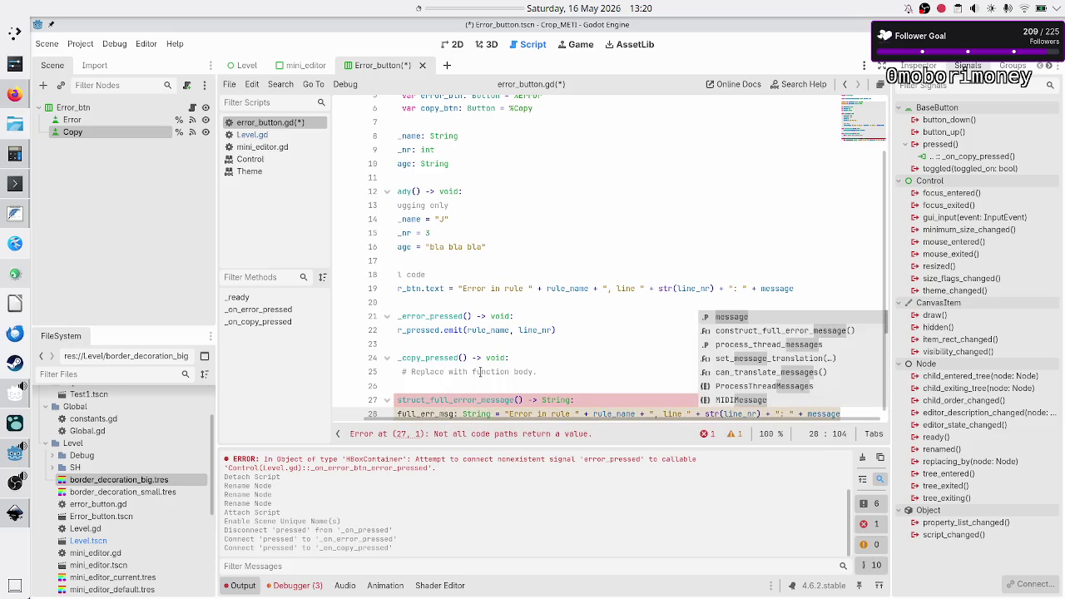
key(Escape)
key(Return)
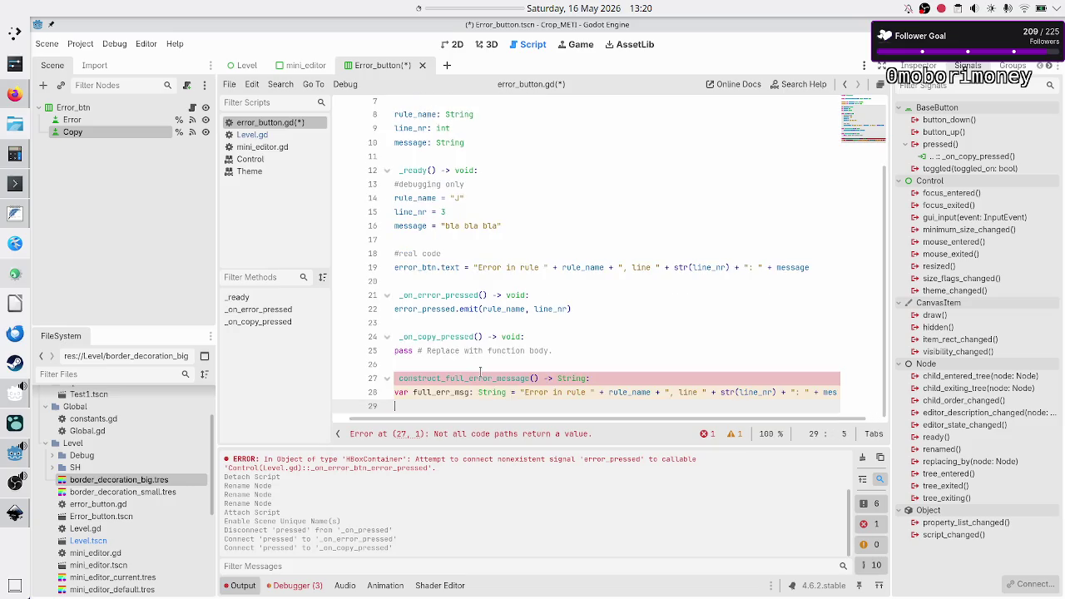
- Fix the assignment's indentation and add return full_err_msg to the function
key(Up)
key(Tab)
key(Down)
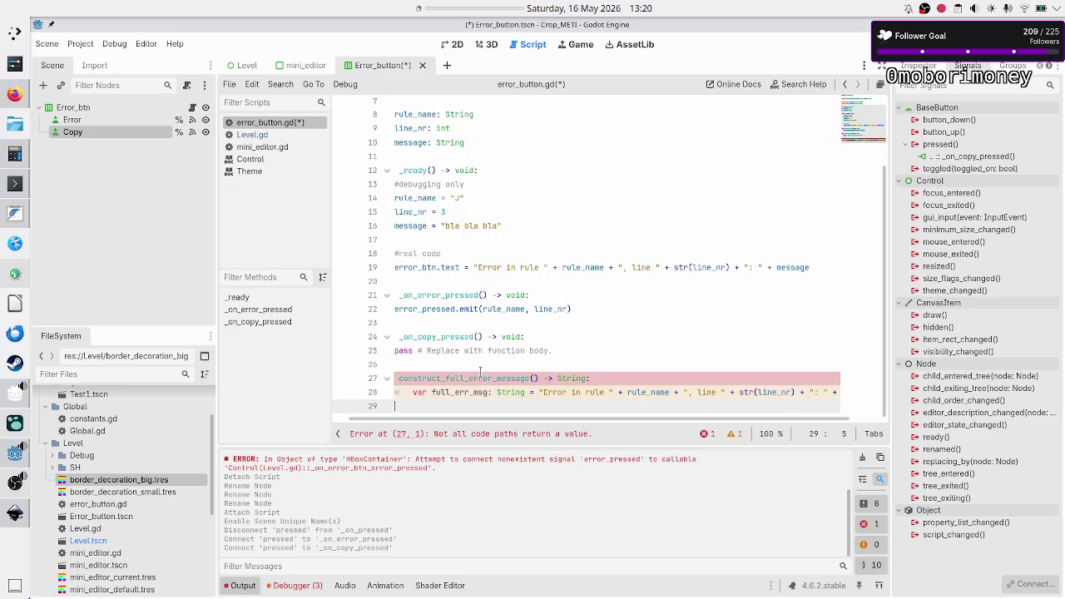
key(Up)
key(Up)
key(Home)
key(Down)
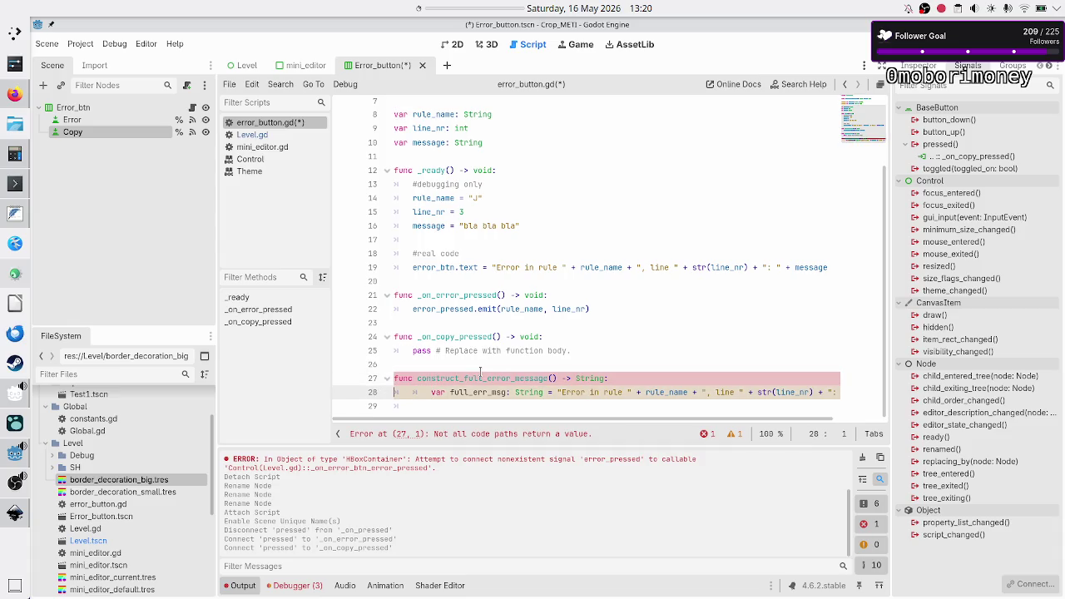
key(BackSpace)
key(Down)
text(return full)
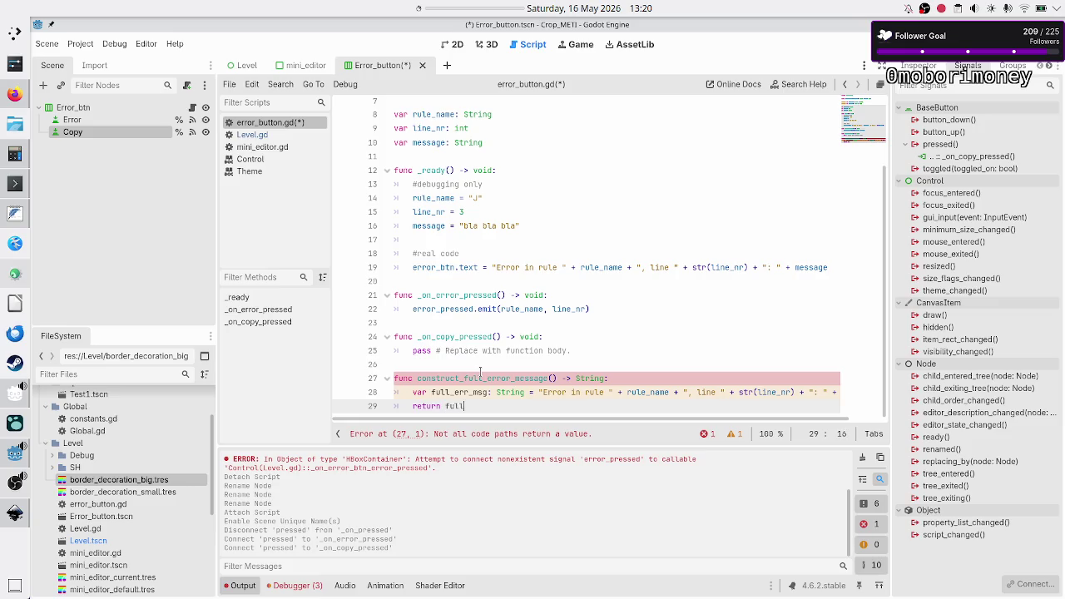
key(Return)
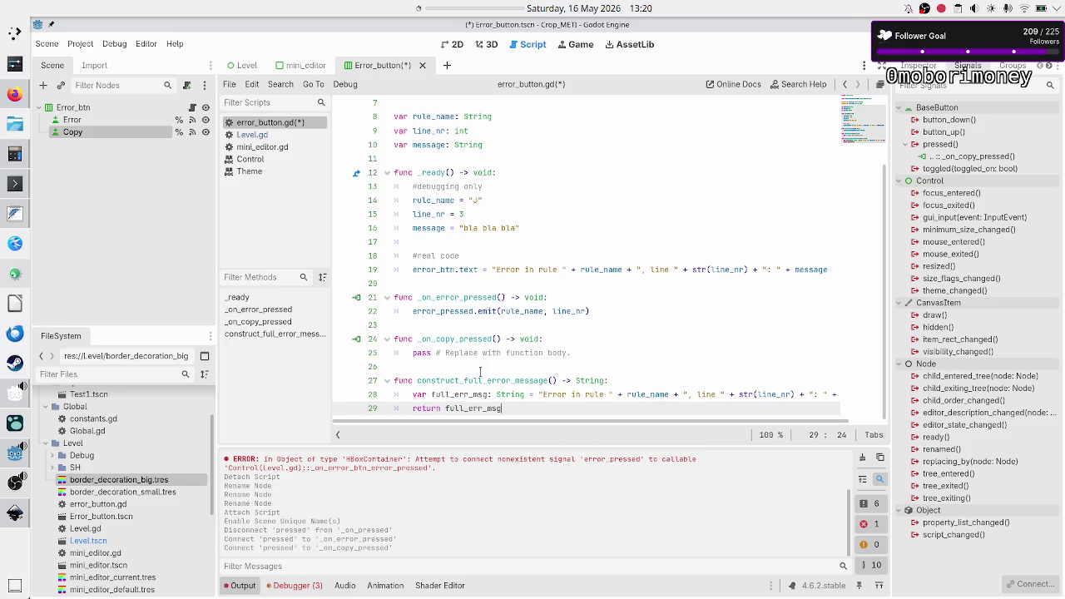
key(Return)
key(Up)
key(Up)
key(Up)
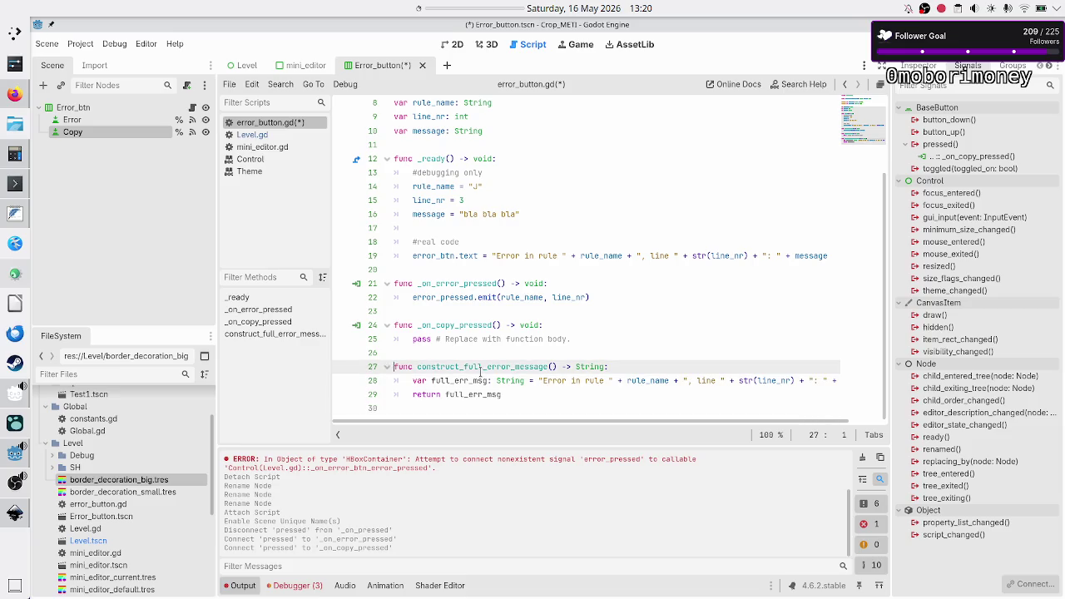
key(End)
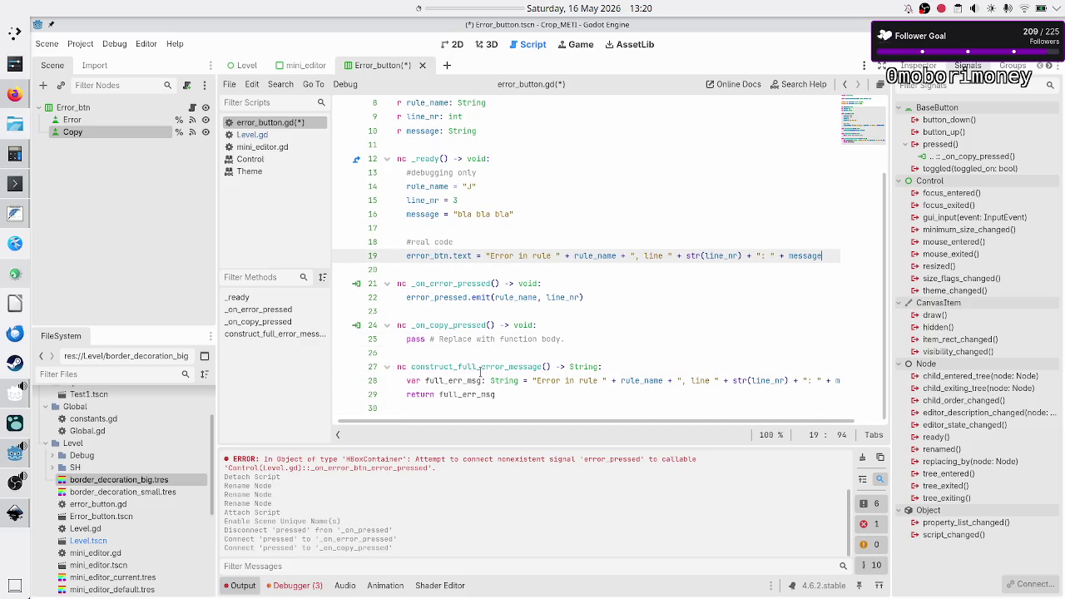
- Set error_btn.text on line 19 to construct_full_error_message()
key(BackSpace)
key(BackSpace)
key(BackSpace)
key(BackSpace)
key(BackSpace)
key(BackSpace)
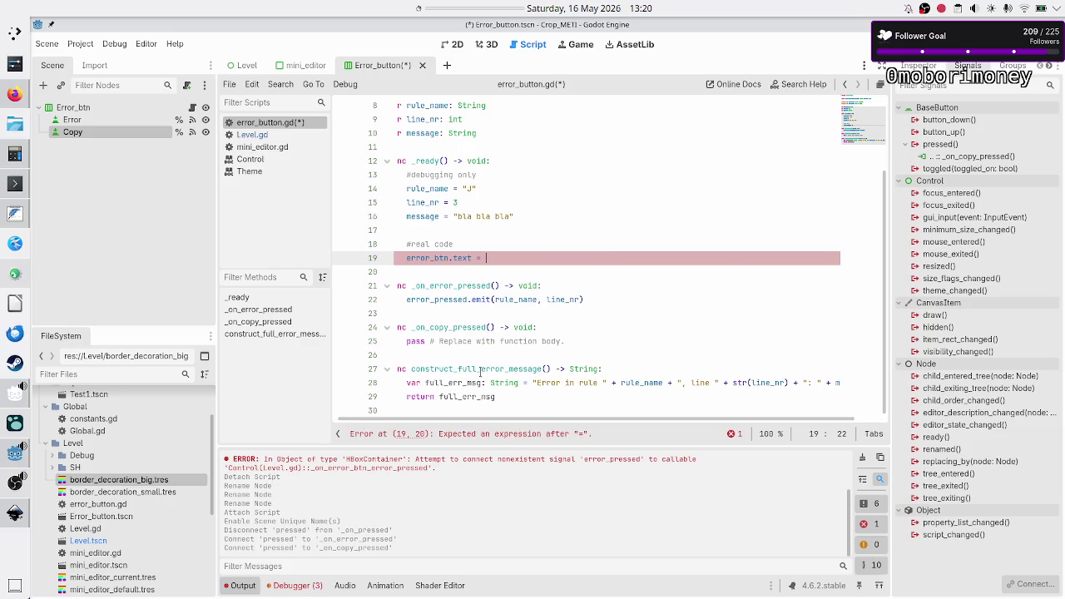
key(ctrl+space)
key(Return)
key(Down)
key(Down)
key(Down)
key(Down)
key(Down)
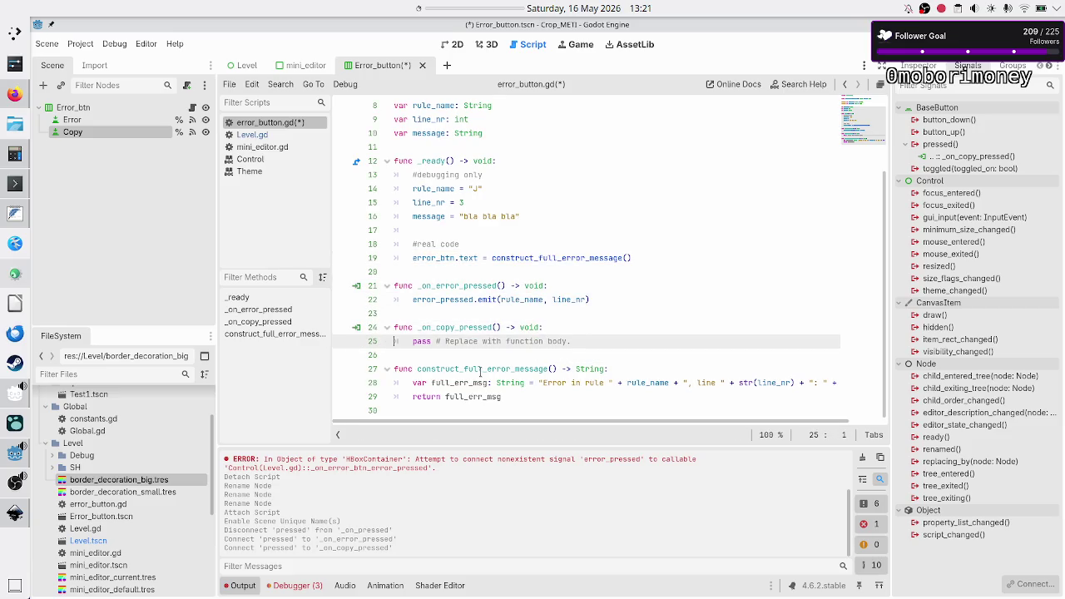
- Replace the pass in _on_copy_pressed with a TODO comment about putting text into the clipboard
key(shift+End)
key(BackSpace)
text(#TODO)
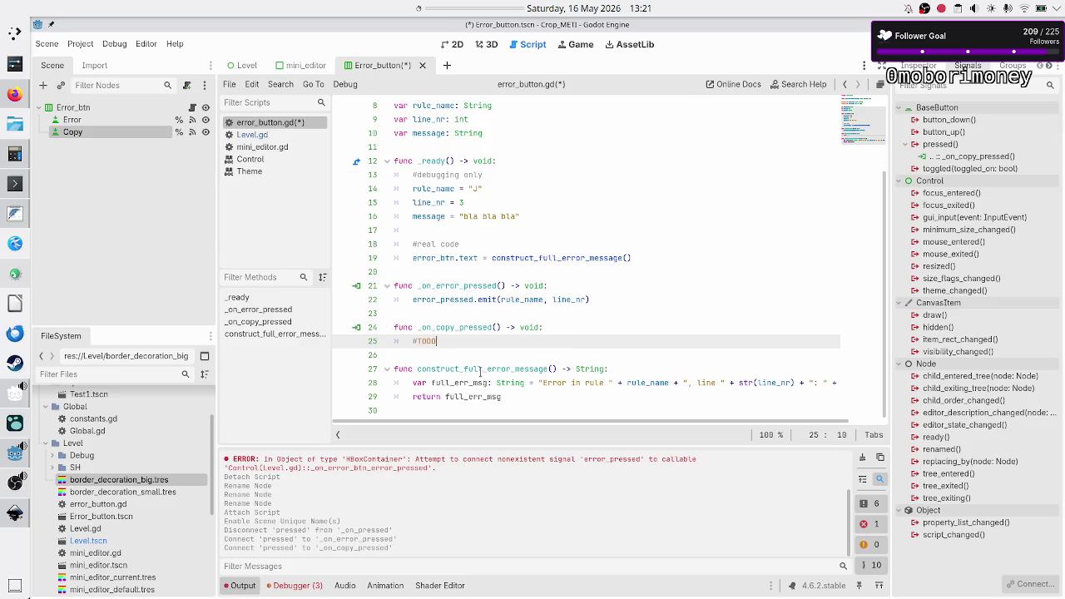
text(: )
text(how to put so)
text(mething in the c)
key(BackSpace)
key(BackSpace)
key(BackSpace)
text(text)
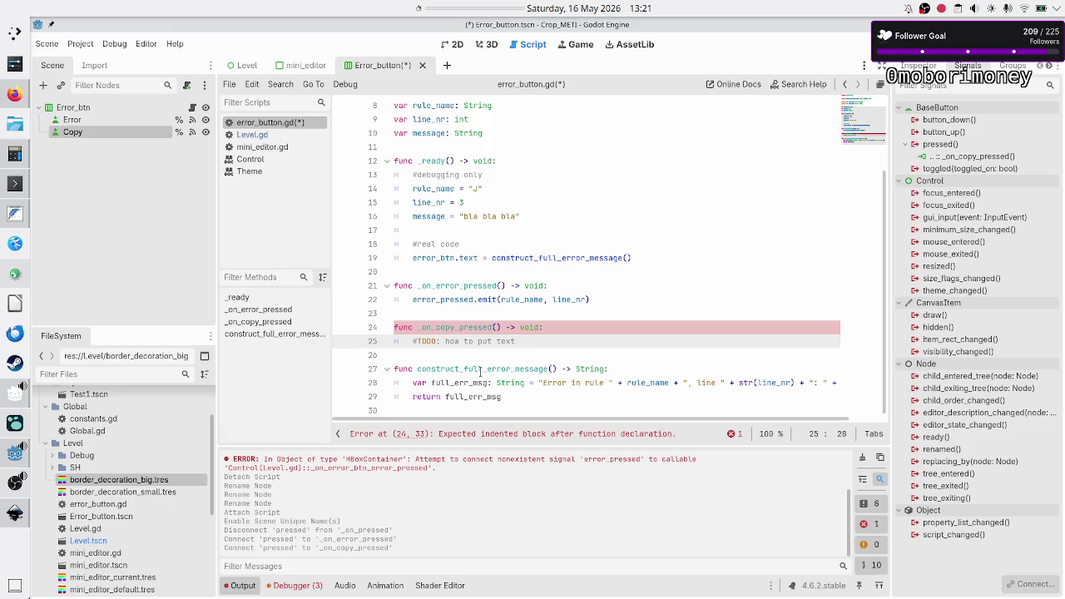
text(into the clipb)
text(oard??)
- Add print(construct_full_error_message()) to the copy handler and save error_button.gd
key(Return)
text(print()
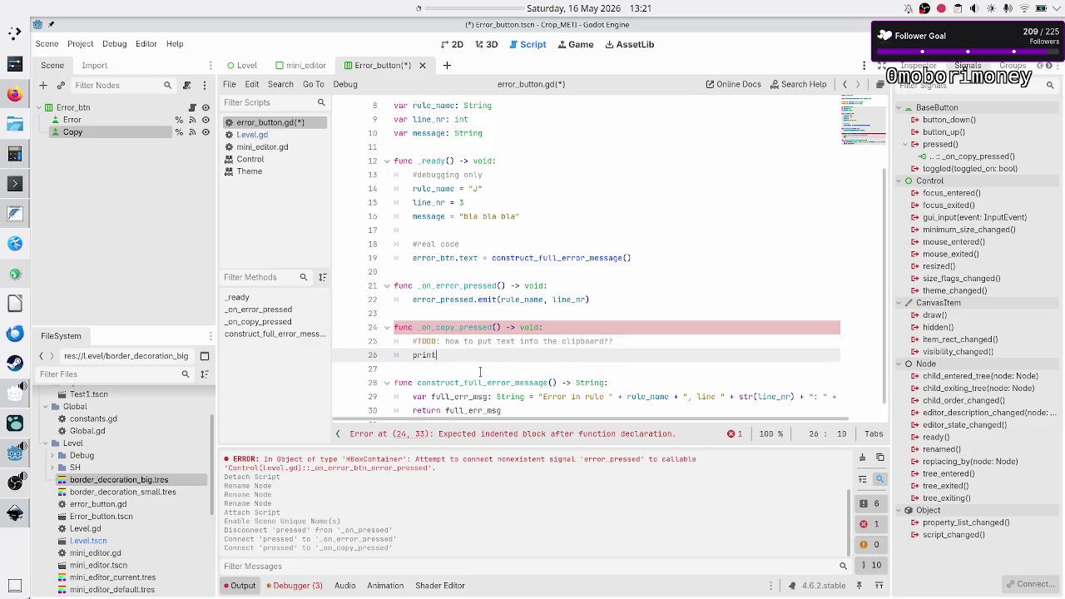
text(const)
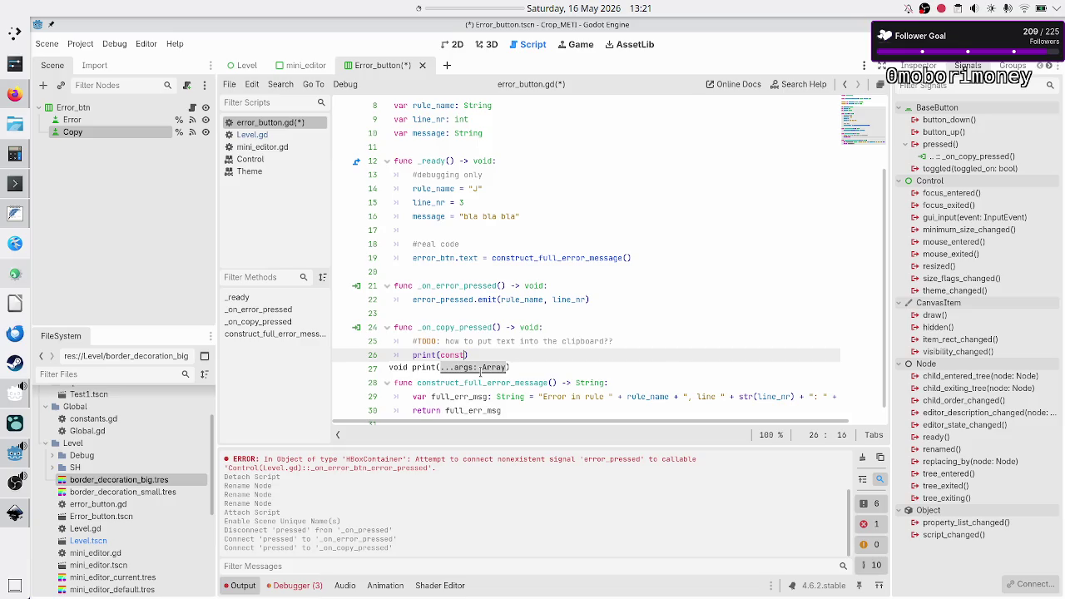
key(BackSpace)
key(BackSpace)
key(BackSpace)
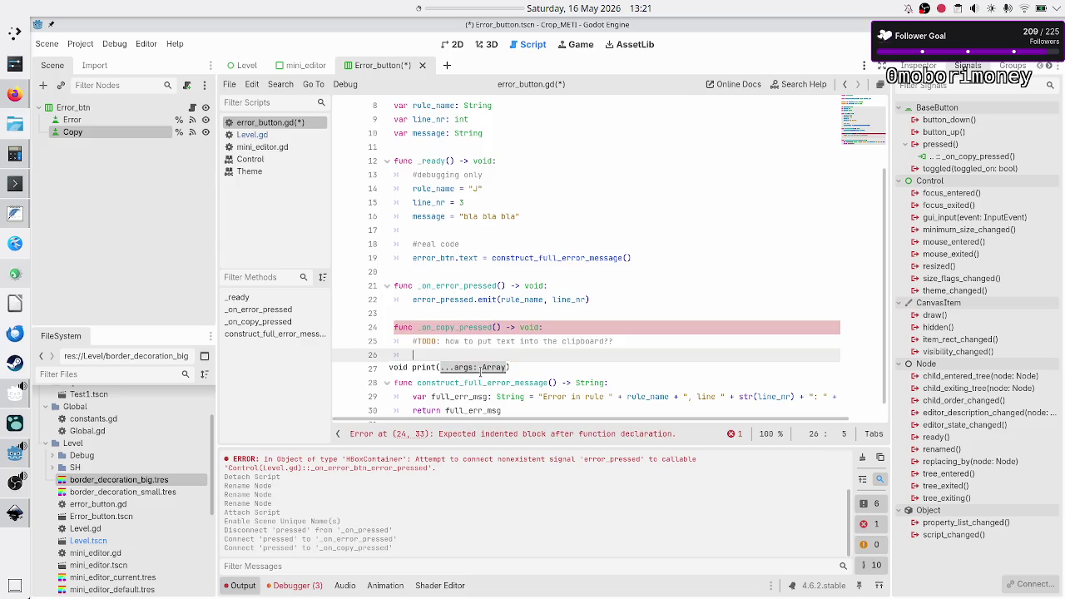
text(print(const)
key(Return)
text())
key(Down)
key(ctrl+s)
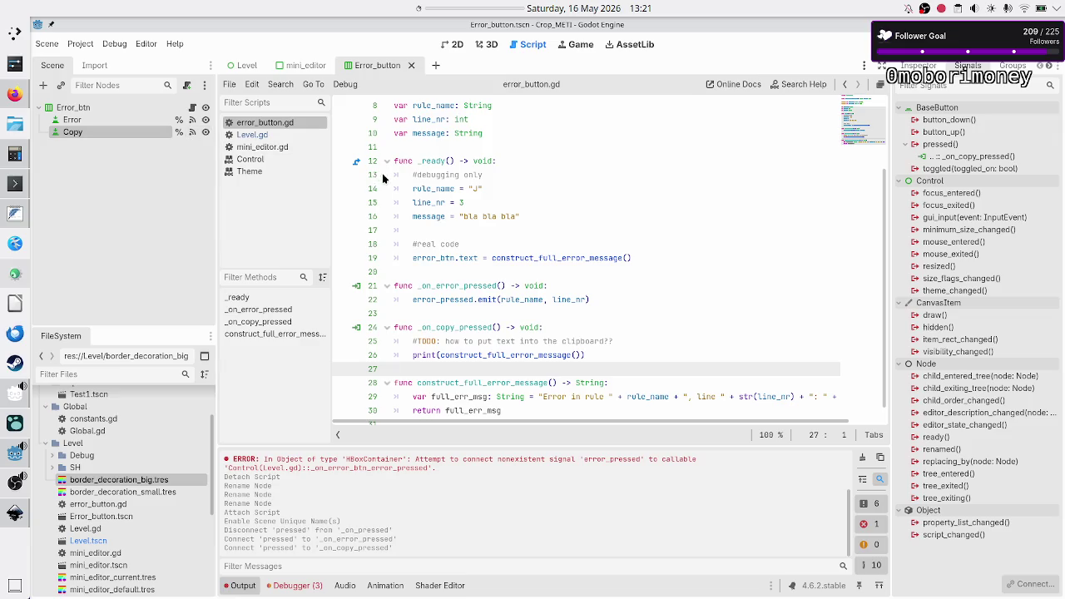
scroll(382, 173, up, 3)
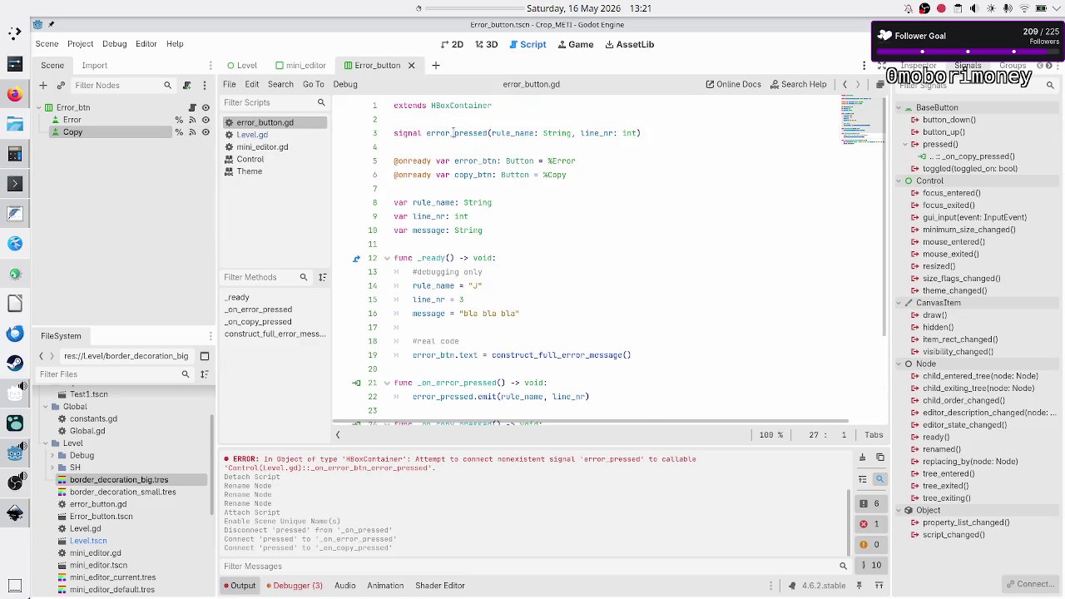
- Connect the error_pressed signal on the Level scene to a new handler in Level.gd
double_click(453, 133)
click(491, 106)
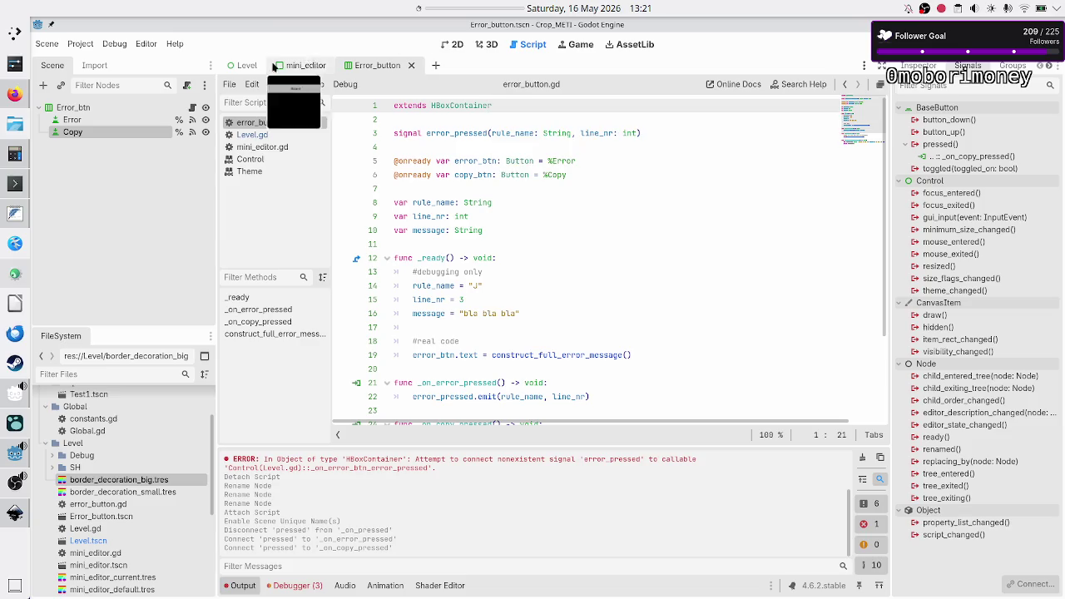
click(243, 65)
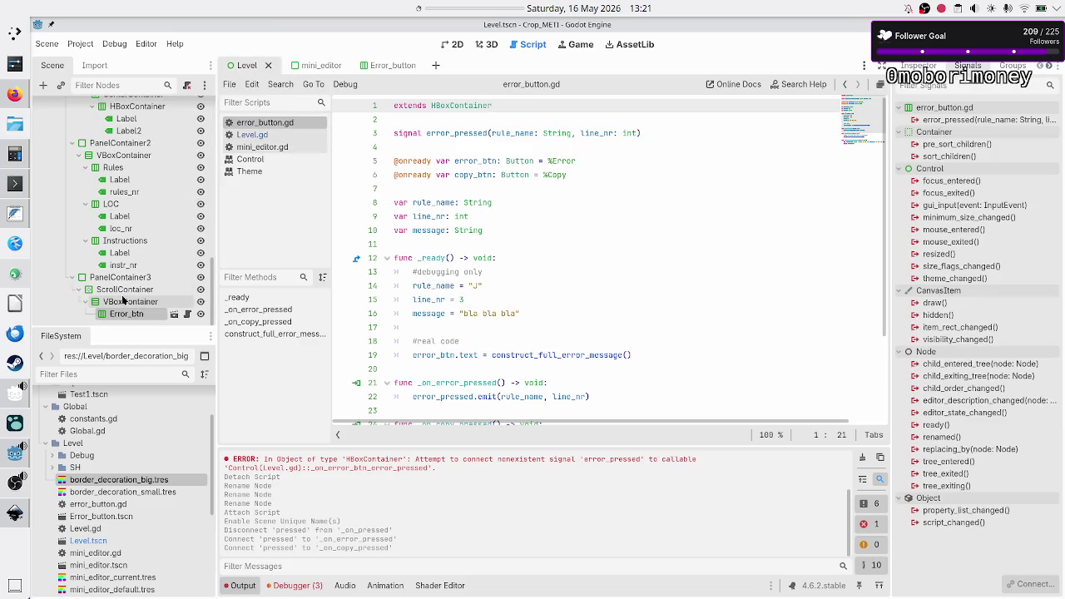
click(979, 123)
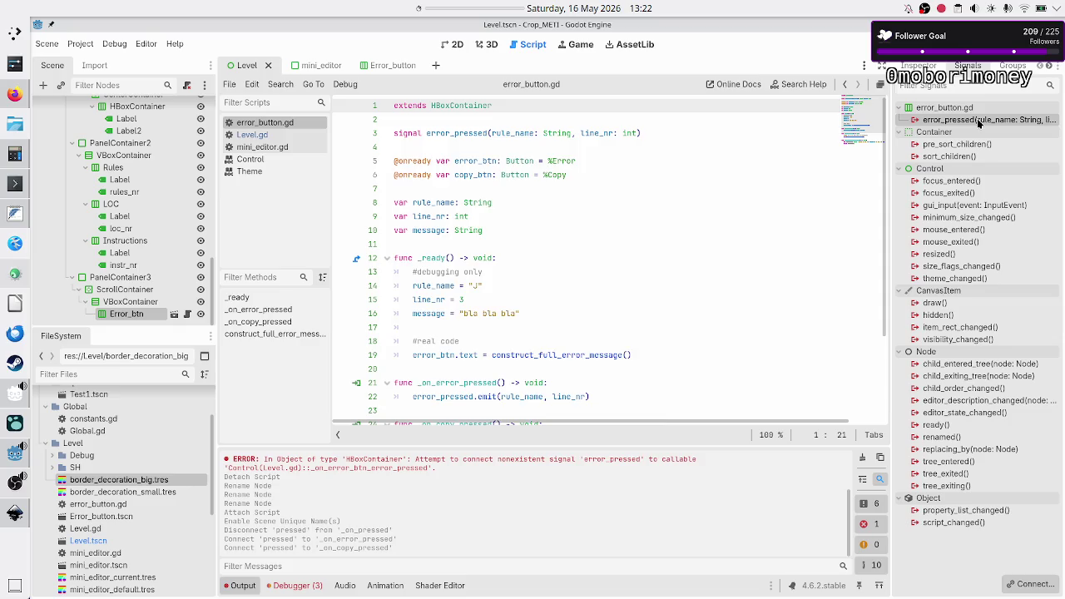
double_click(979, 122)
click(485, 422)
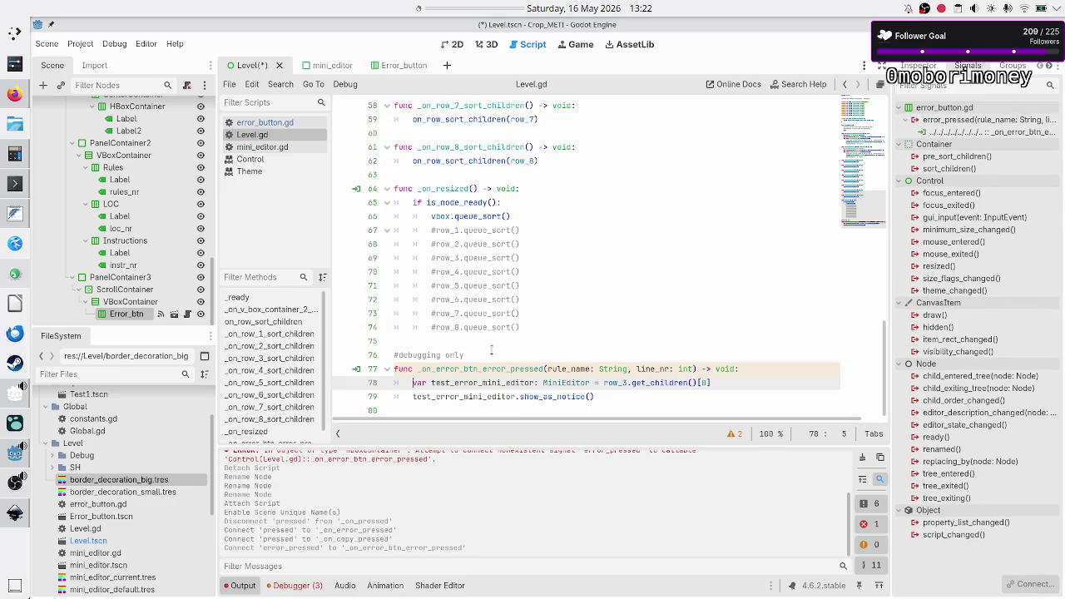
- Save the Level scene and script, then run the scene with F6
click(479, 368)
key(Down)
key(Down)
key(Down)
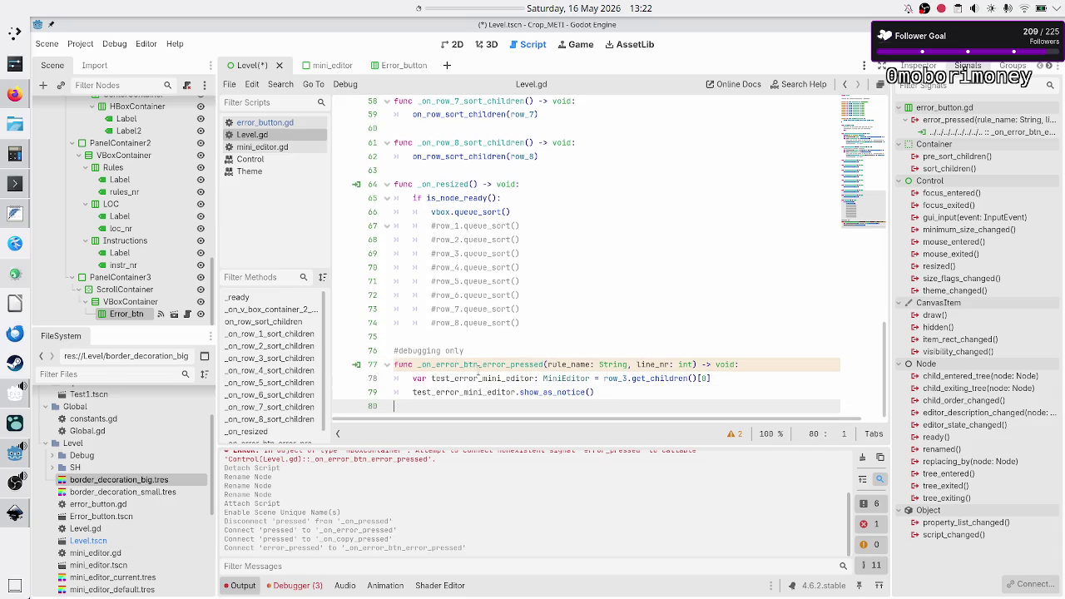
key(ctrl+s)
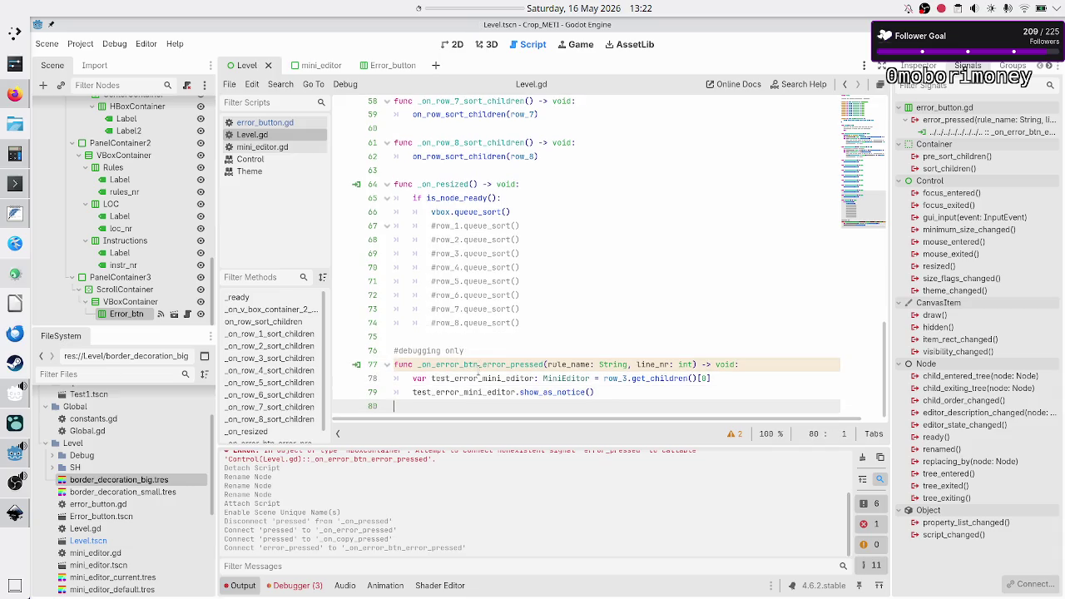
key(F6)
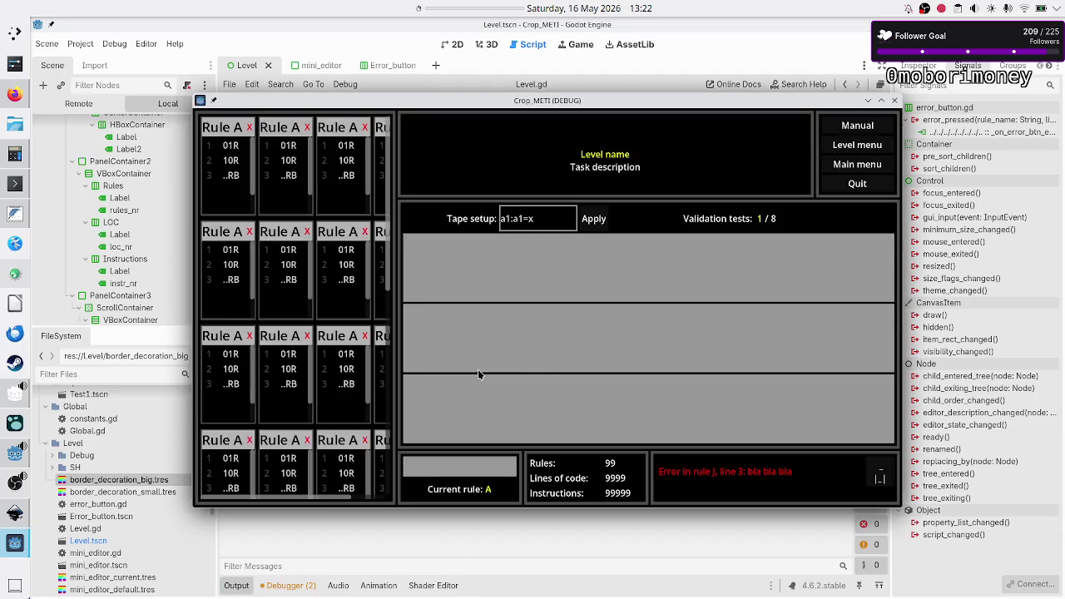
- In the running game, trigger the red error text and copy it to the Output log
click(758, 475)
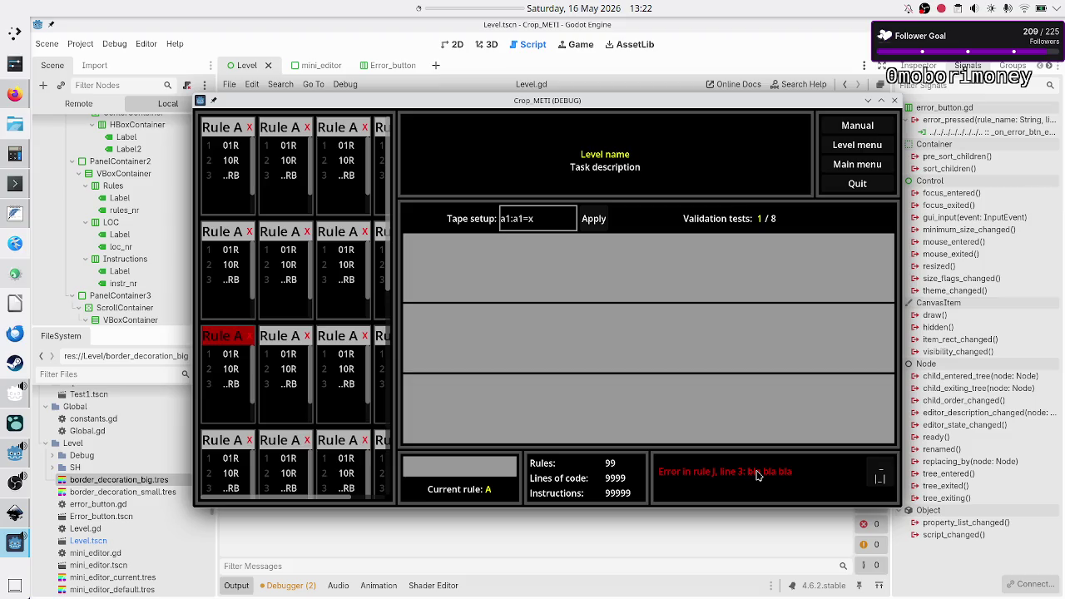
click(881, 479)
drag(576, 100, 583, 67)
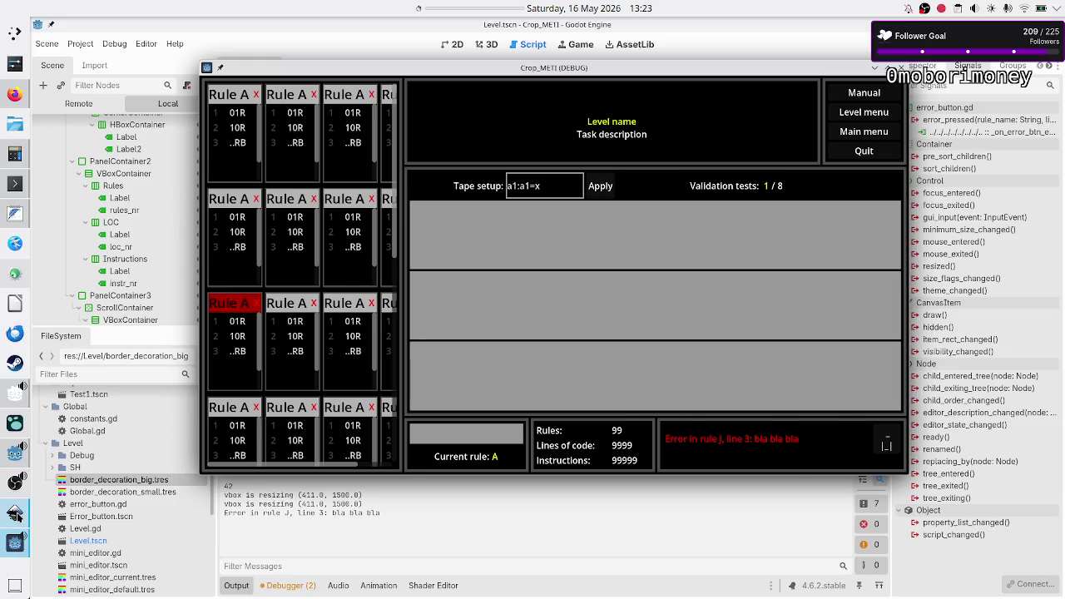
click(15, 513)
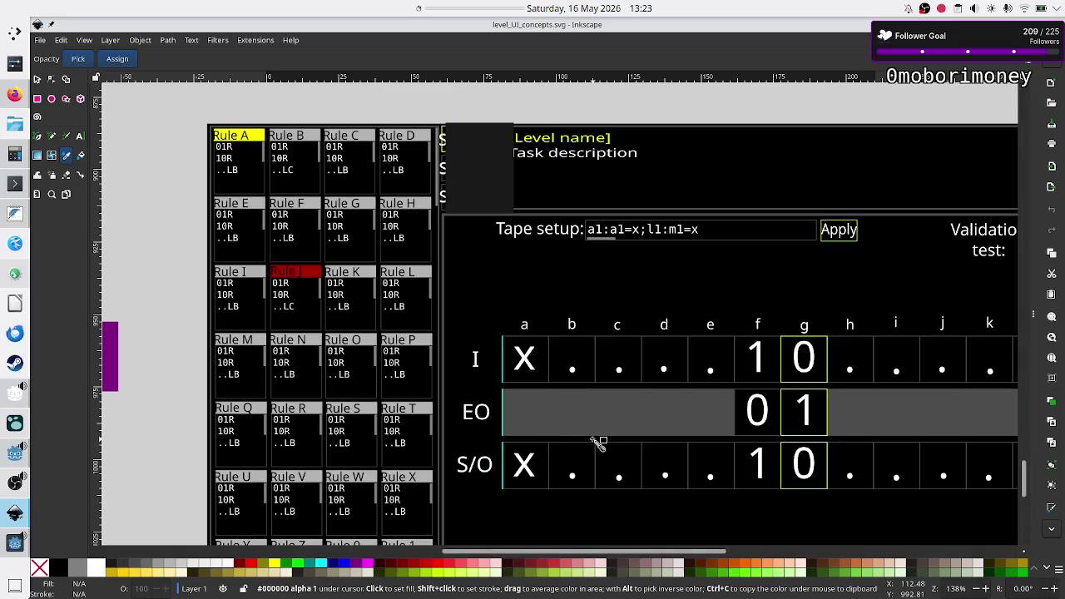
- Compare the game window with the Inkscape mockup, close the game, and return to Godot
key(alt+Tab)
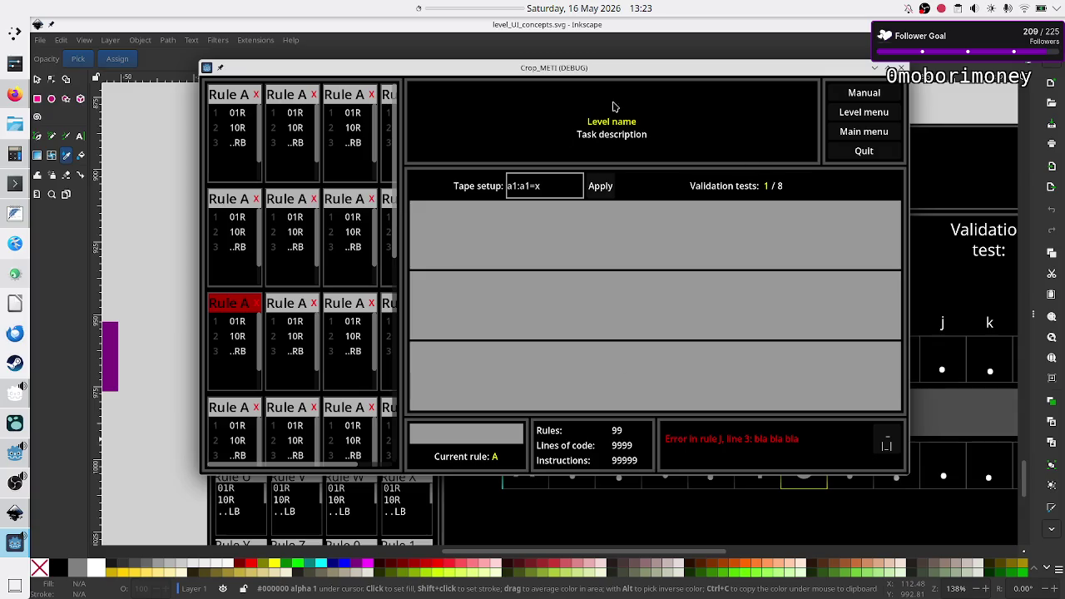
mouse_move(612, 68)
mouse_down()
mouse_move(639, 235)
mouse_move(648, 209)
mouse_up()
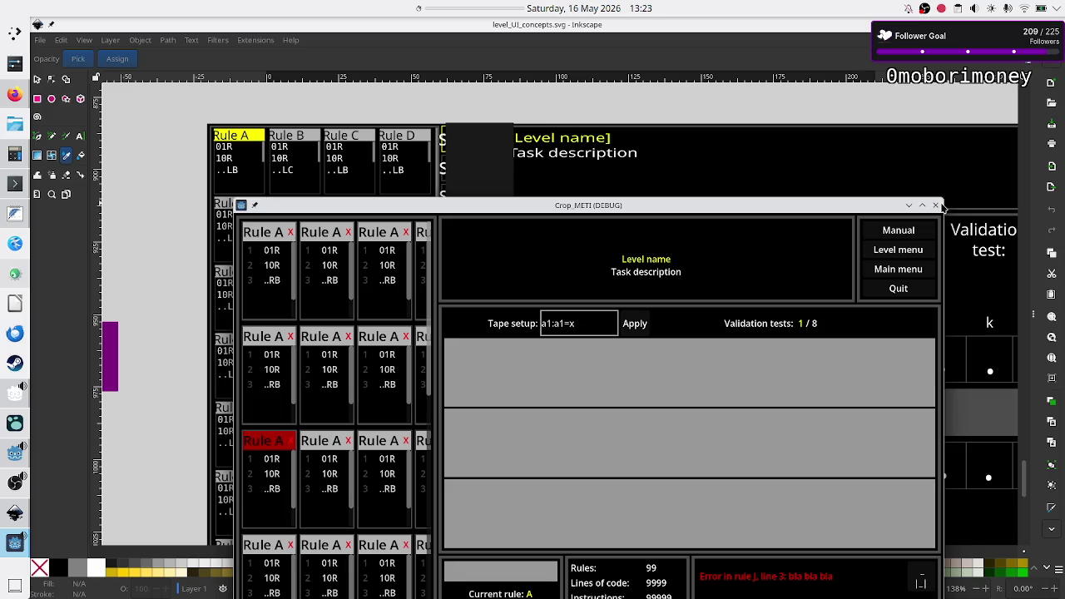
click(935, 205)
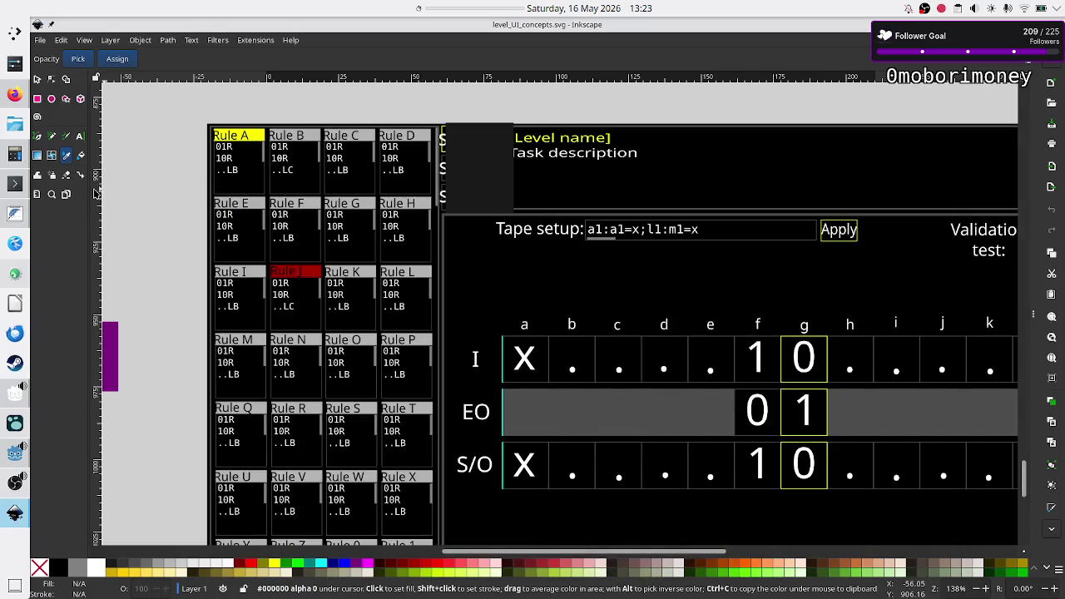
click(11, 460)
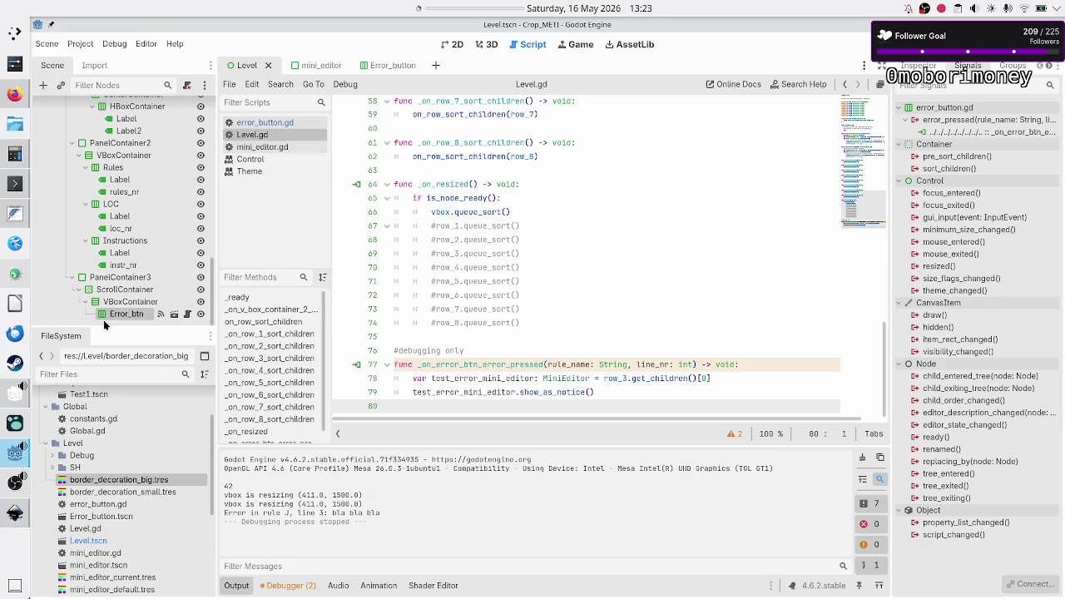
- Open Global.gd and add a '#debugging only' comment above the NewScript.test() call
scroll(133, 496, down, 5)
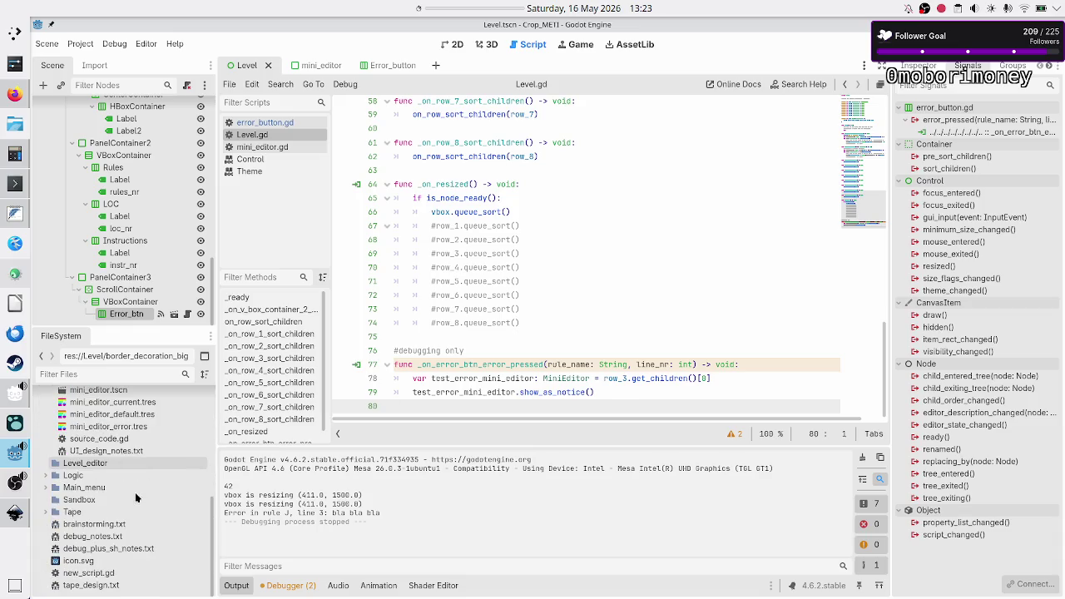
scroll(100, 468, up, 5)
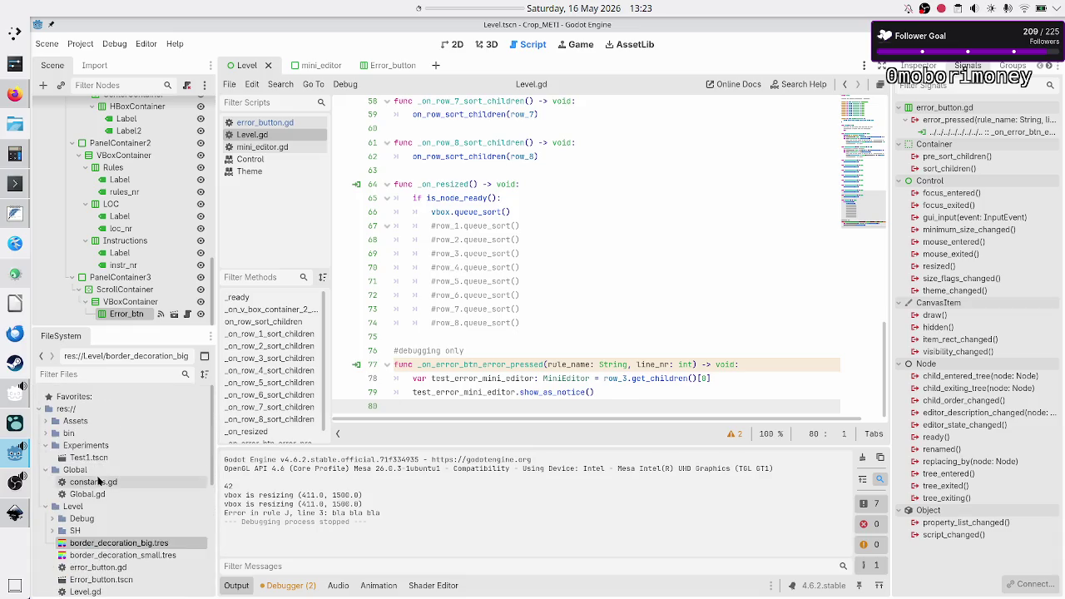
double_click(88, 494)
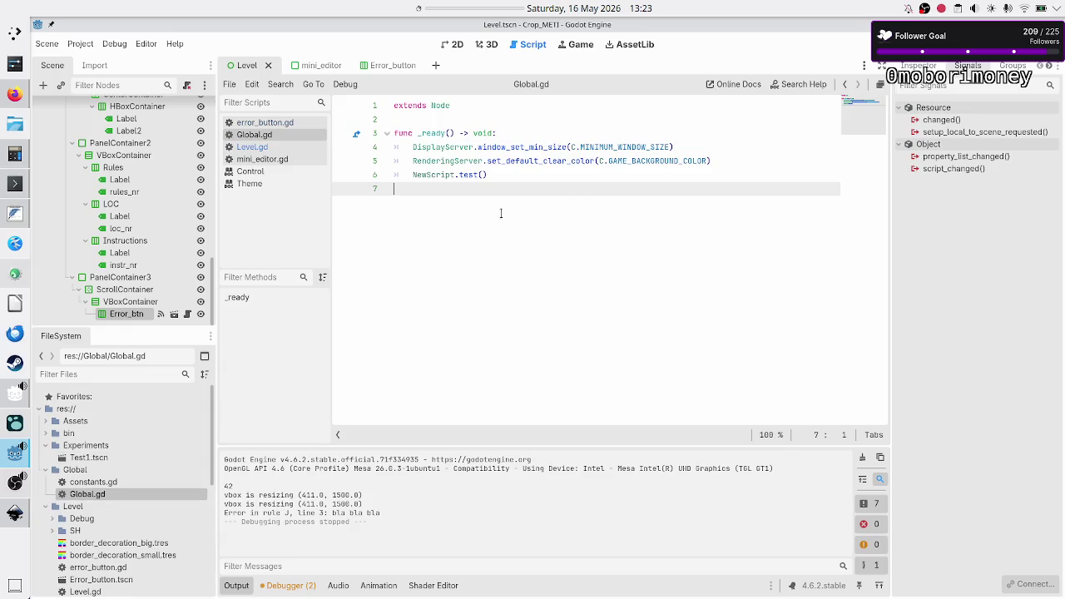
click(459, 120)
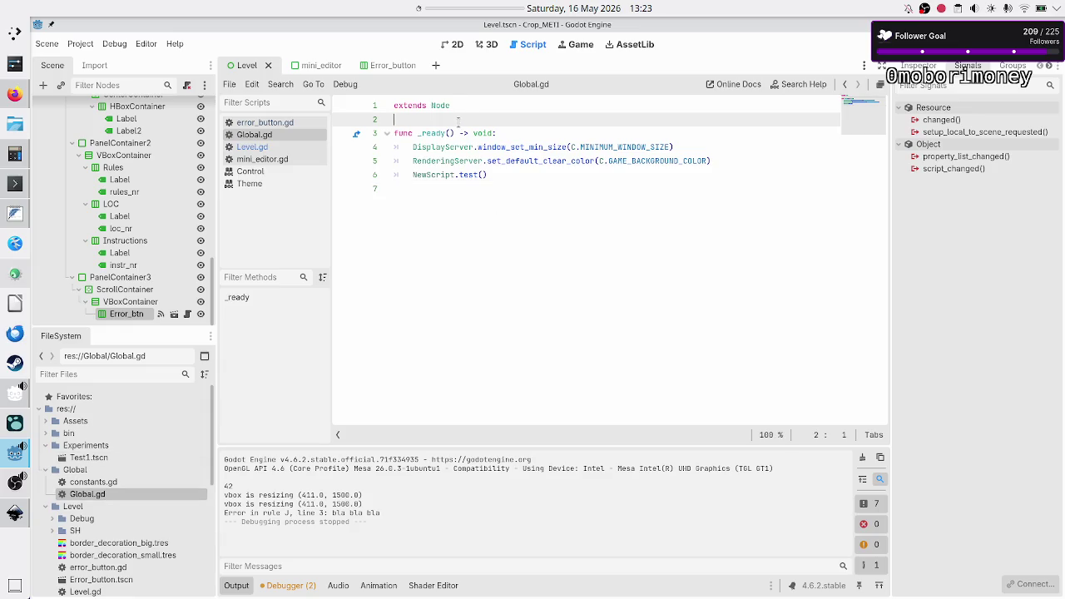
key(Down)
key(Down)
key(Down)
key(End)
key(Return)
key(Return)
text(#debugging only)
- Declare 'var current_lvl_idx: int = 0' above func _ready
key(Up)
key(Up)
key(Up)
click(458, 123)
key(Return)
key(Return)
key(Up)
text(var )
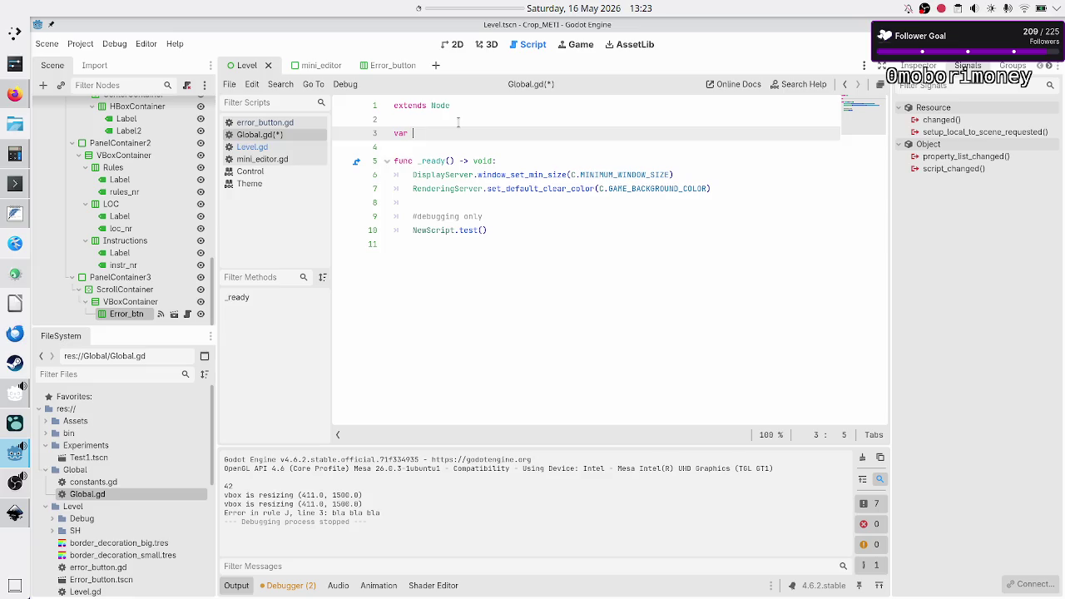
text(current_l)
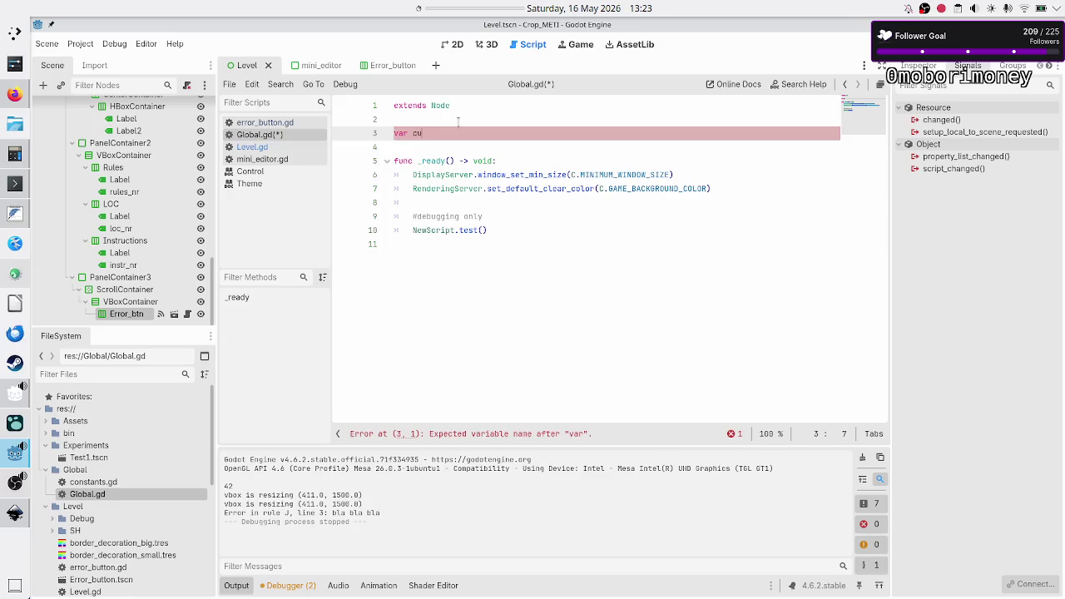
text(evel)
key(BackSpace)
key(BackSpace)
key(BackSpace)
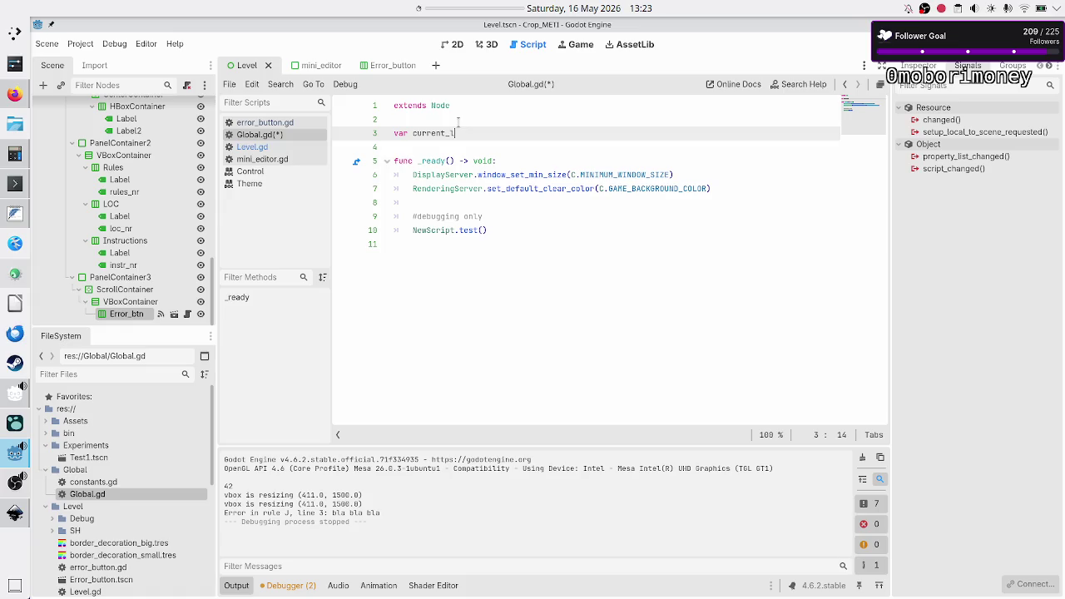
text(vl_idx)
text(:)
key(BackSpace)
key(BackSpace)
text(: int )
text(= 0)
click(457, 123)
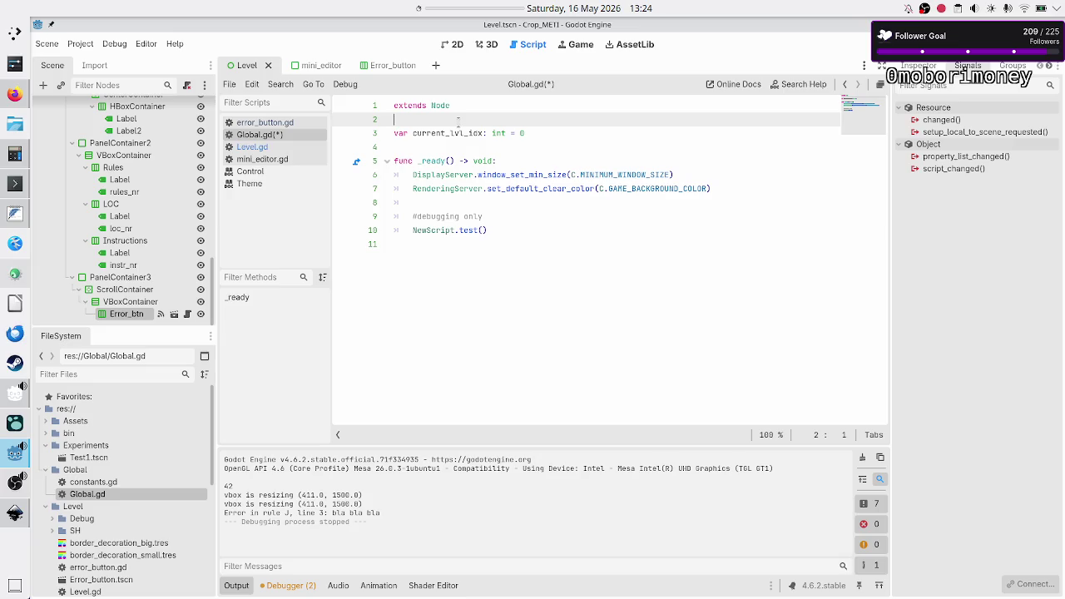
key(Return)
key(Return)
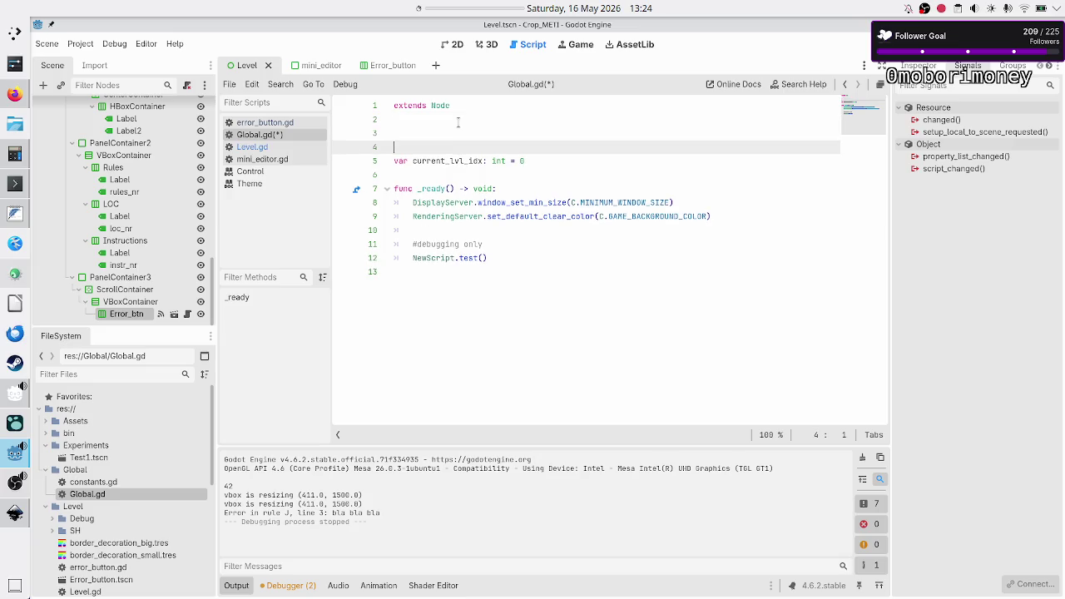
- Under a '#debugging only' comment, start 'const LEVEL_DATA: Dictionary[int, Dictionary] = {'
key(Up)
text(#debug)
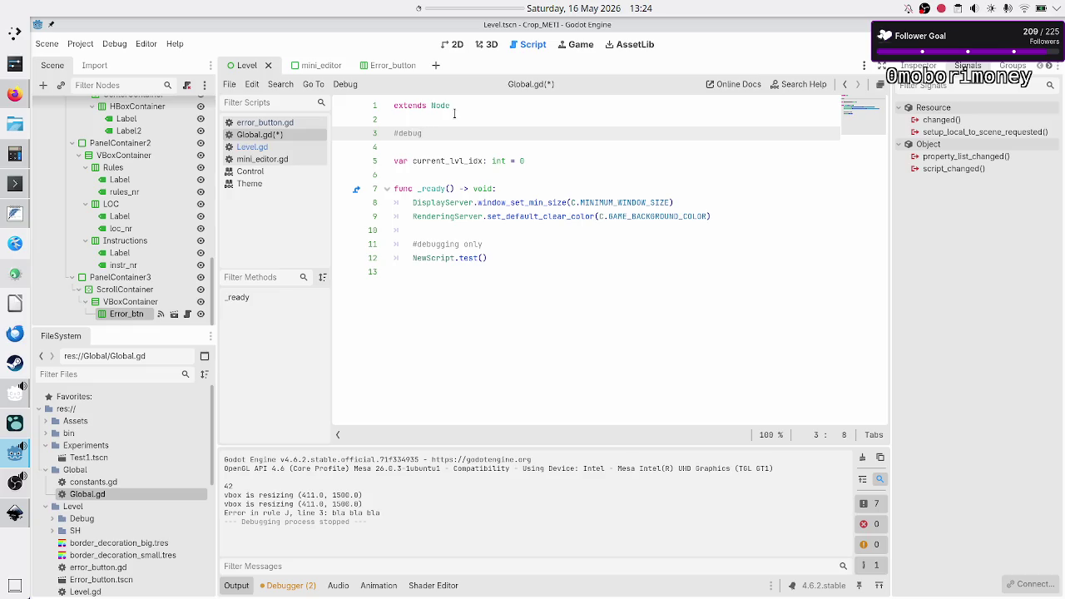
text(ging only)
key(Return)
text(const )
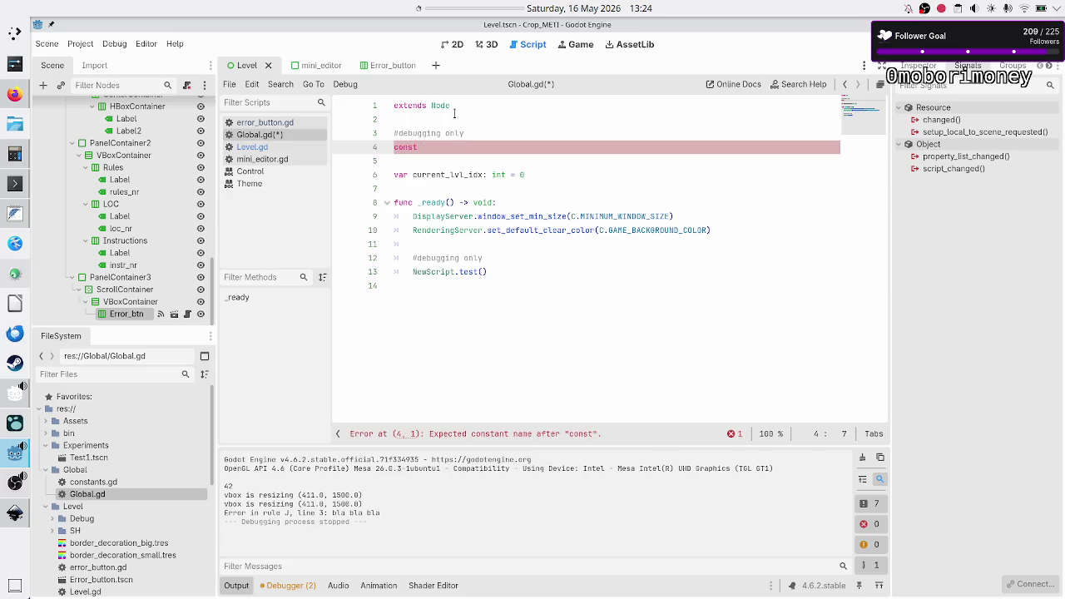
text(level)
key(BackSpace)
key(BackSpace)
key(BackSpace)
key(BackSpace)
text(LEVEL_DATA)
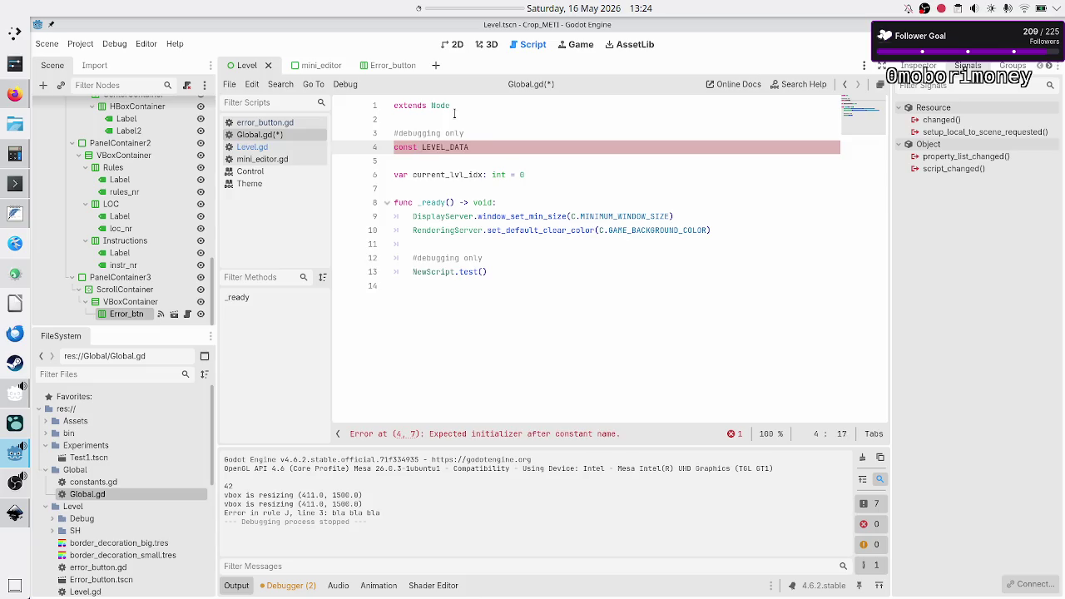
text(: Dict)
key(Return)
text([int,)
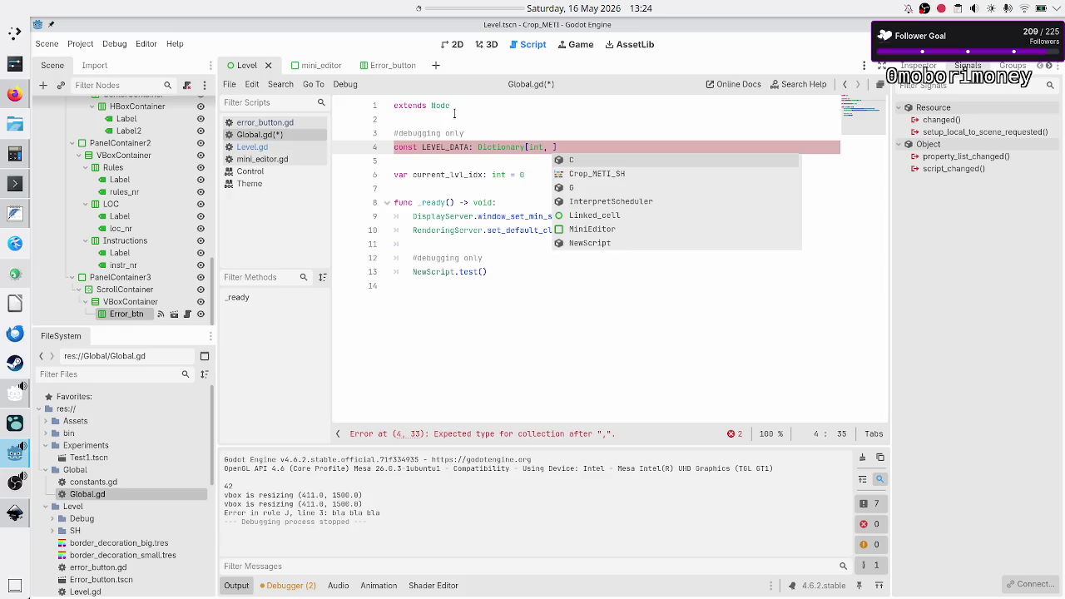
text(Dict)
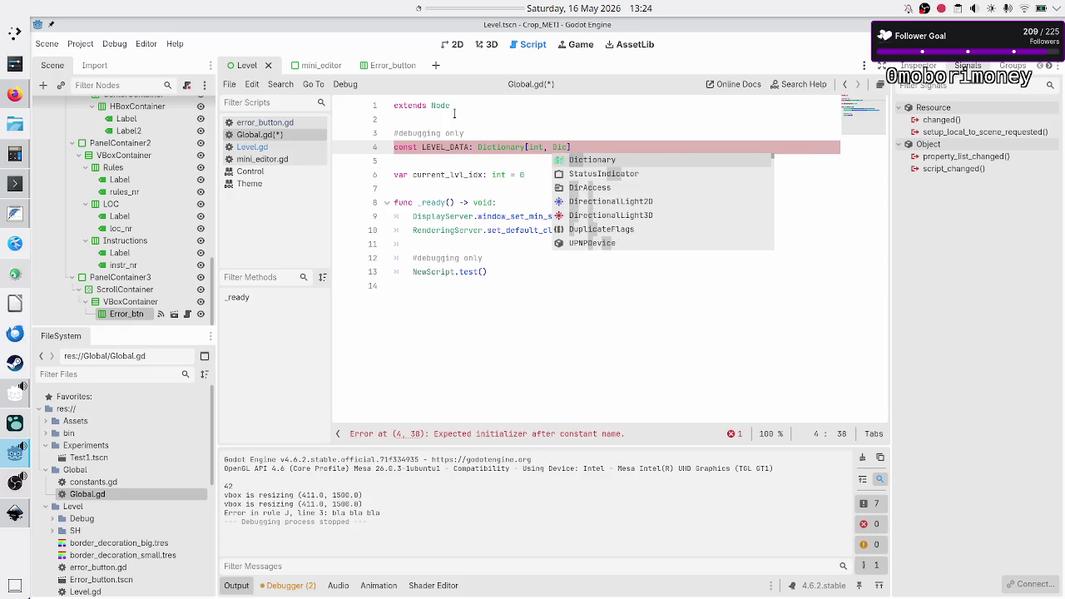
key(Return)
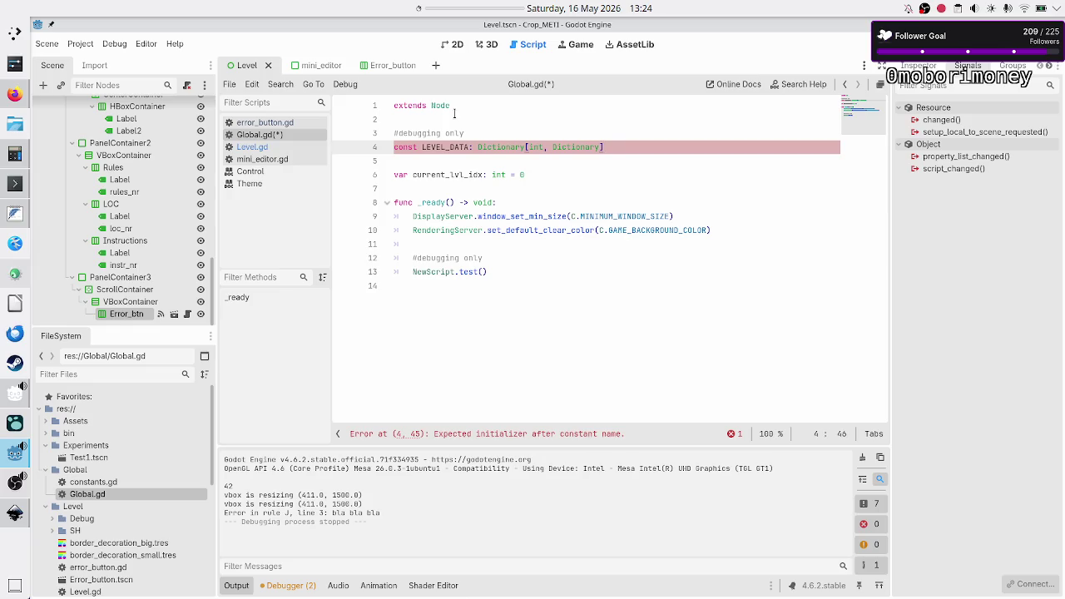
text({)
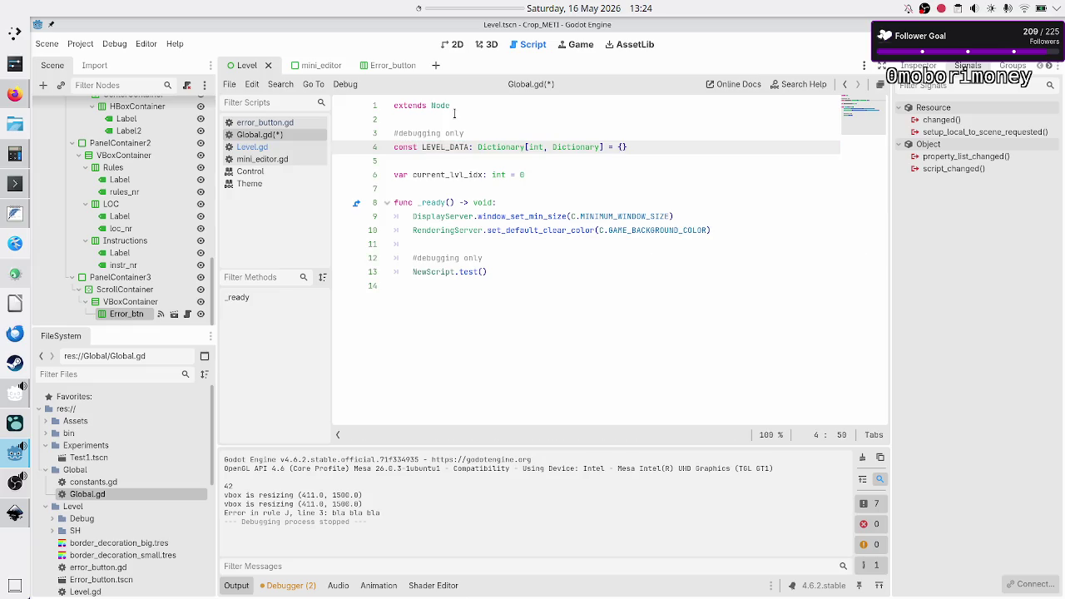
key(Return)
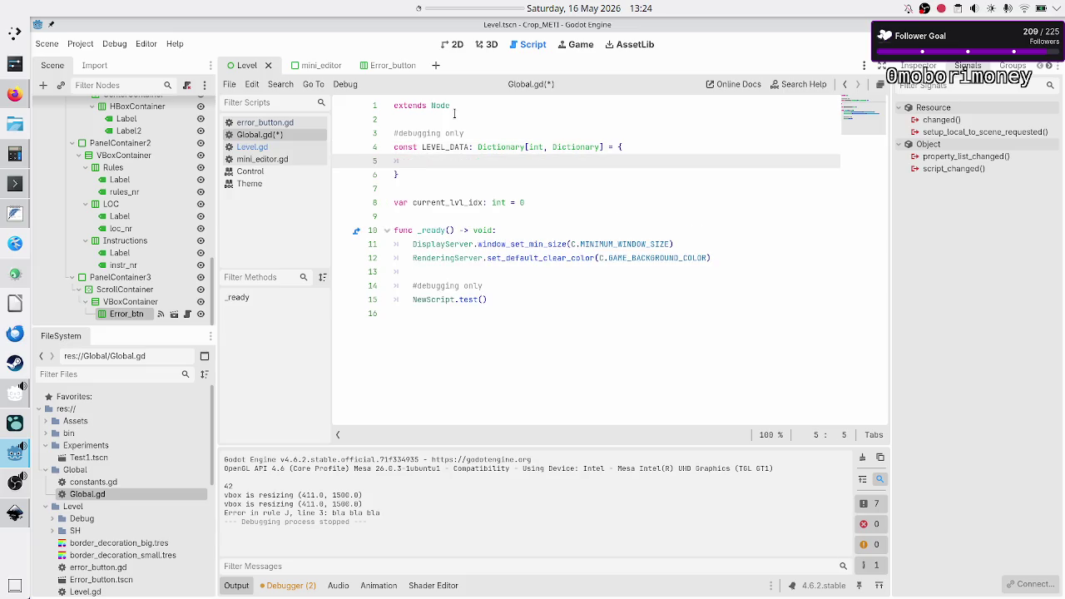
- Add entry 0 with name "tutorial" and description "this is a super easy puzzle to solve"
text(0)
text(: {)
text(")
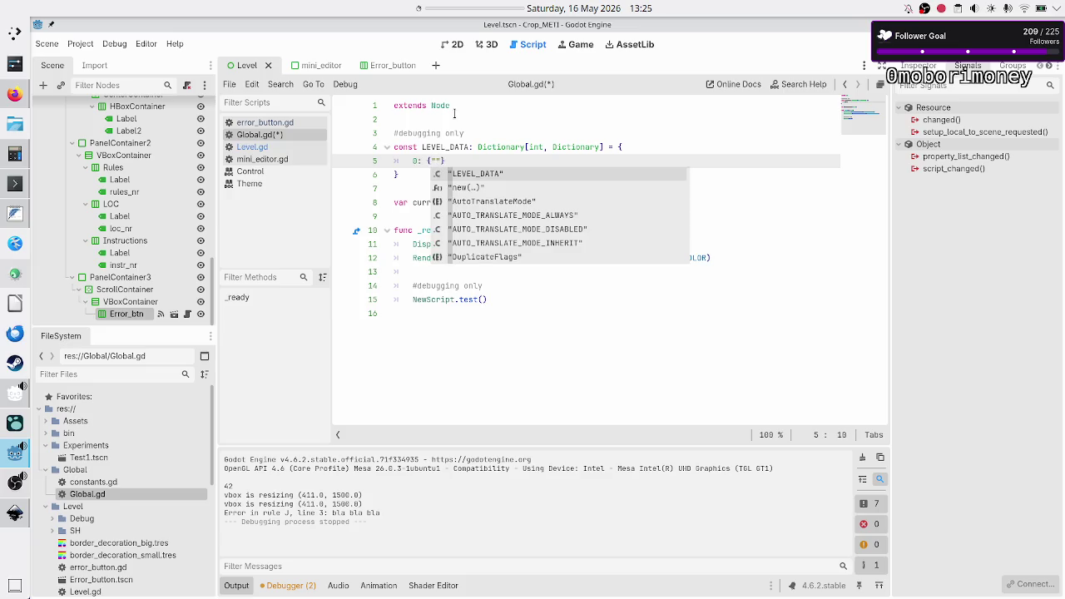
text(name")
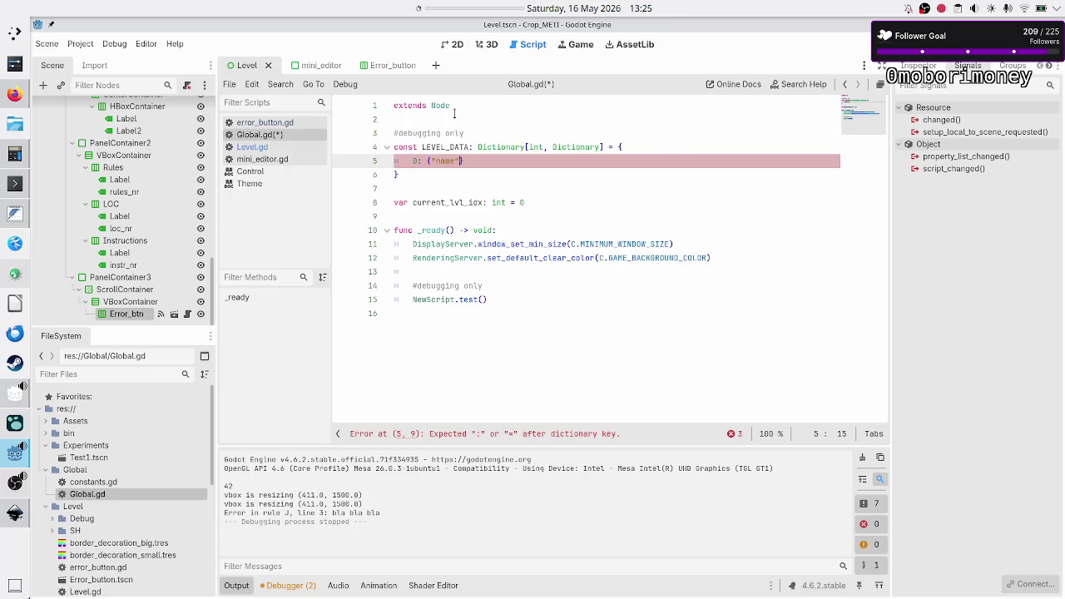
text(:)
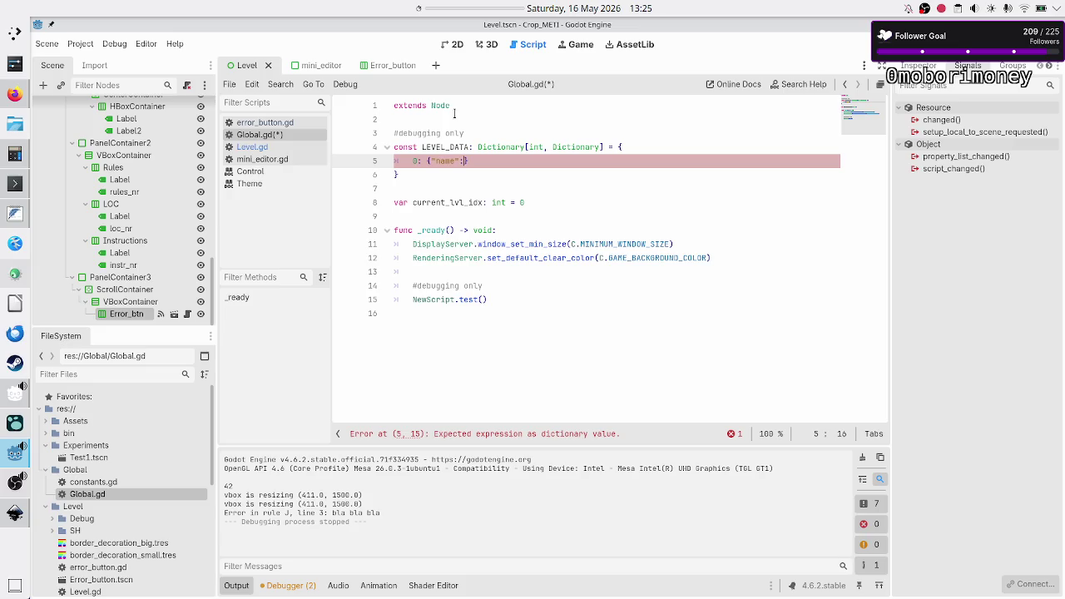
text( ")
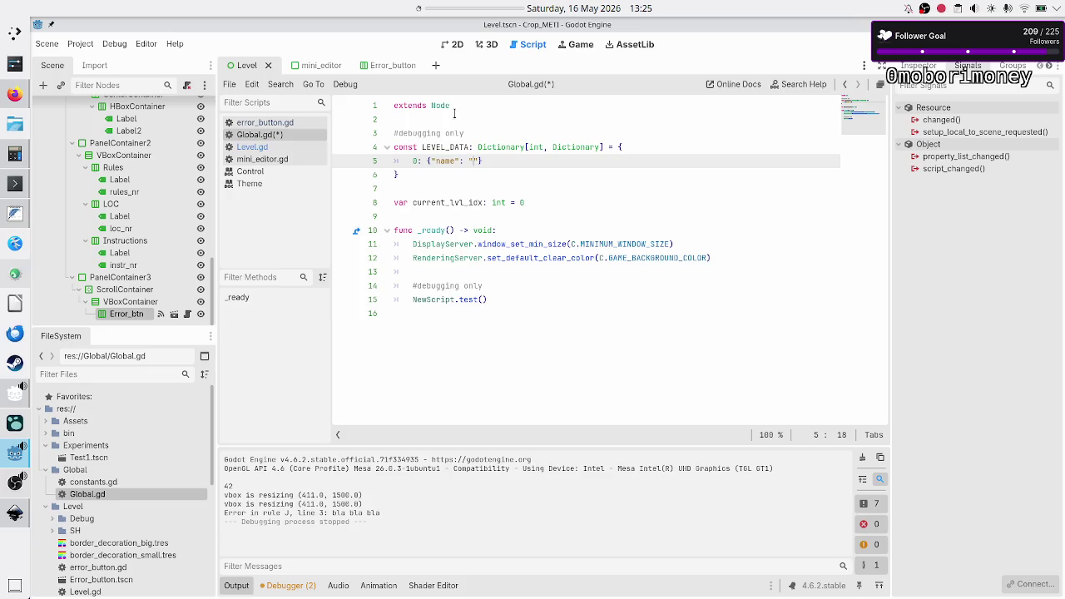
text(Tut)
key(BackSpace)
key(BackSpace)
key(BackSpace)
text(Tuto)
key(BackSpace)
key(BackSpace)
key(BackSpace)
text(tutorial")
text(, ")
text(descrip)
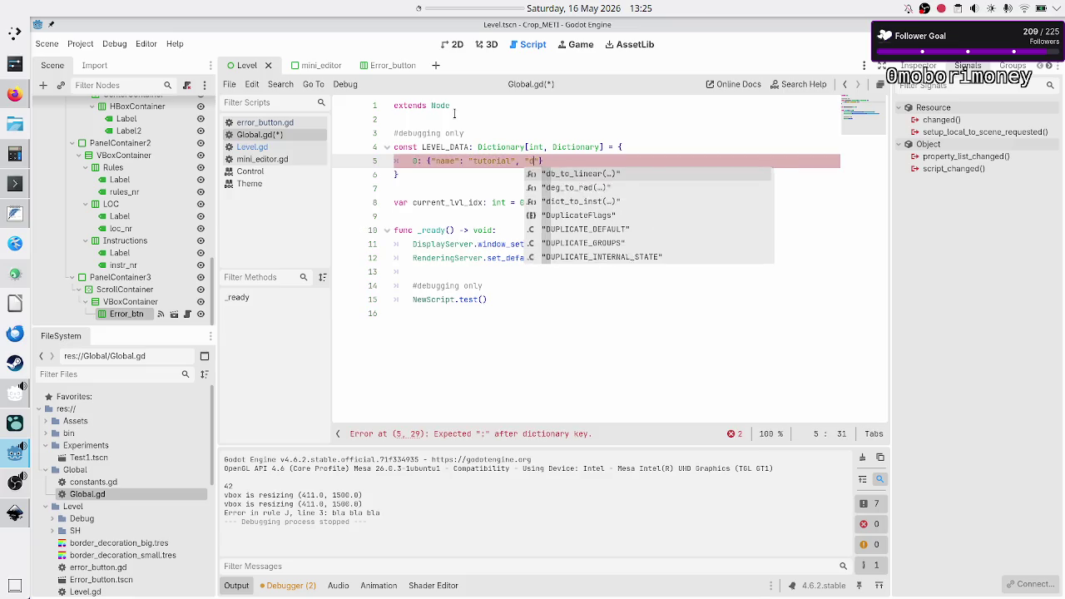
text(tion")
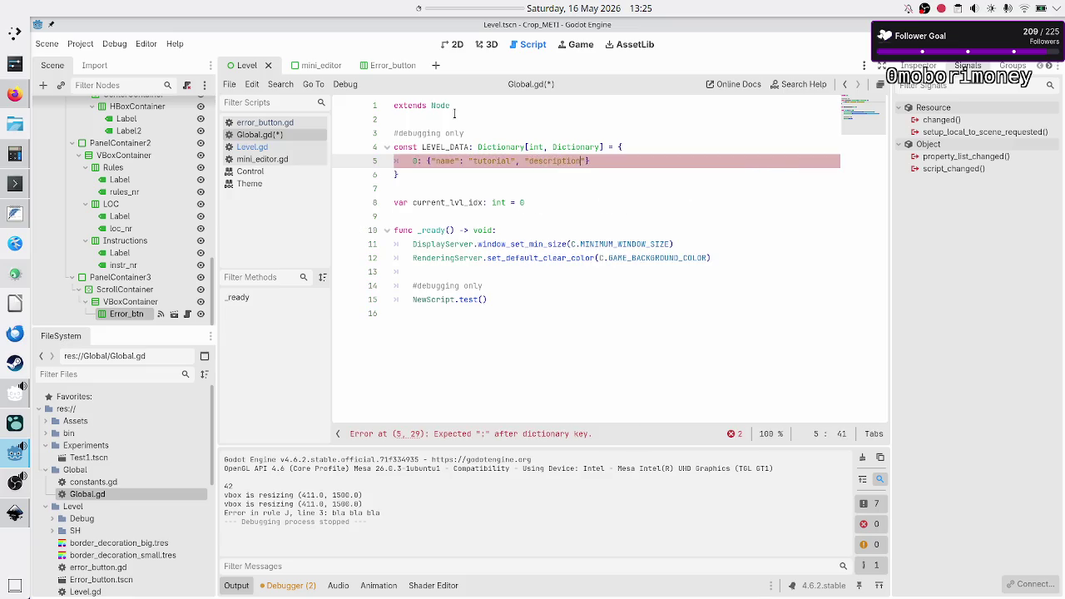
text(:)
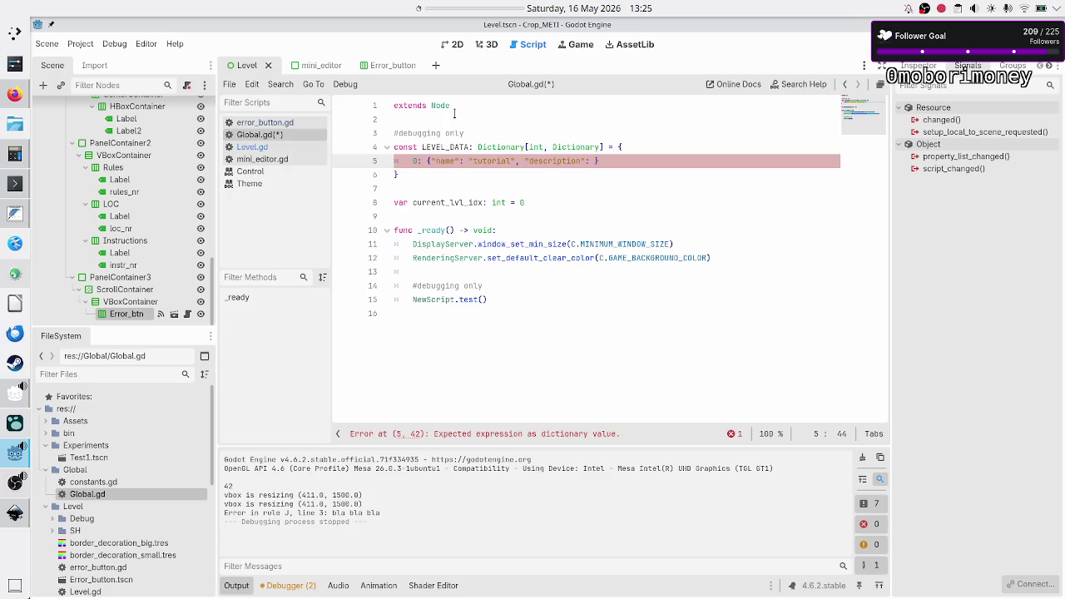
text(")
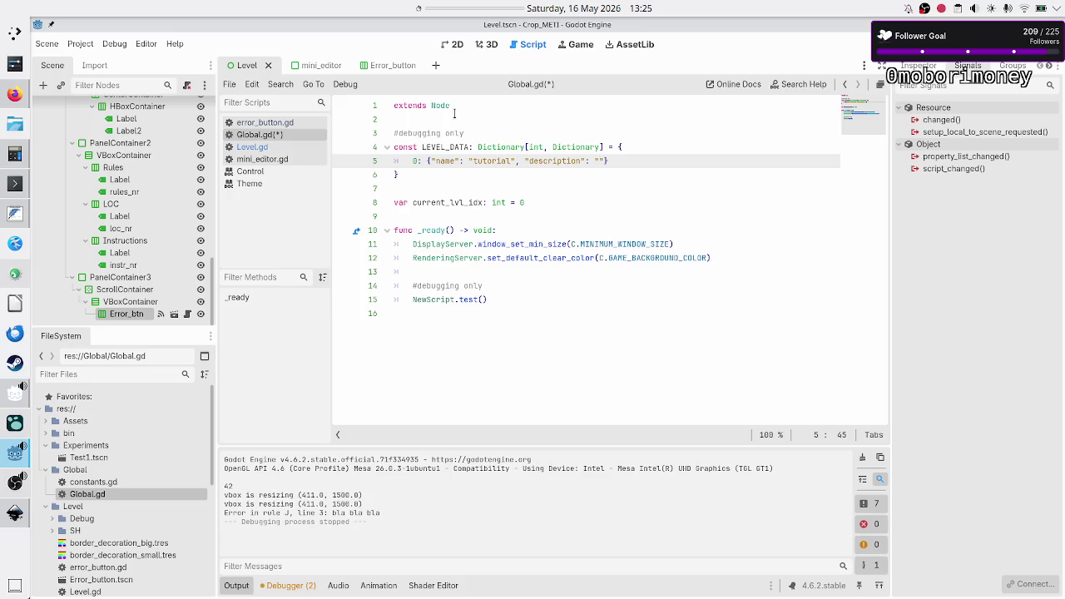
text(this is a su)
text(per easy level)
key(BackSpace)
key(BackSpace)
key(BackSpace)
text(puzzle to solve)
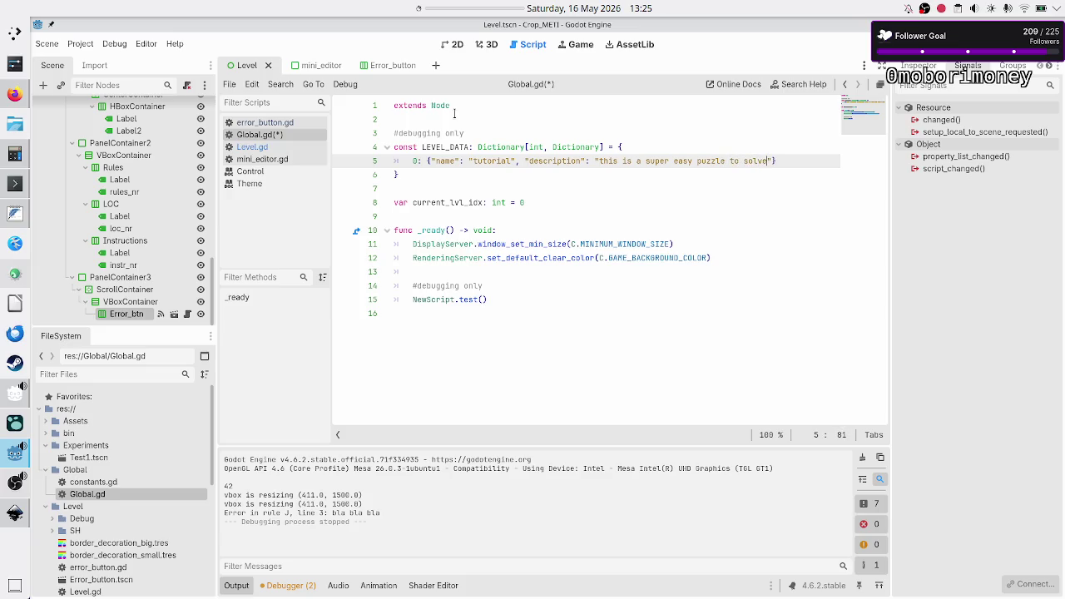
key(Up)
- Duplicate the level 0 entry twice, add a comma, and renumber the copies to keys 1 and 2
key(Down)
key(Home)
key(shift+End)
key(ctrl+alt+Down)
key(ctrl+alt+Down)
key(Up)
key(Up)
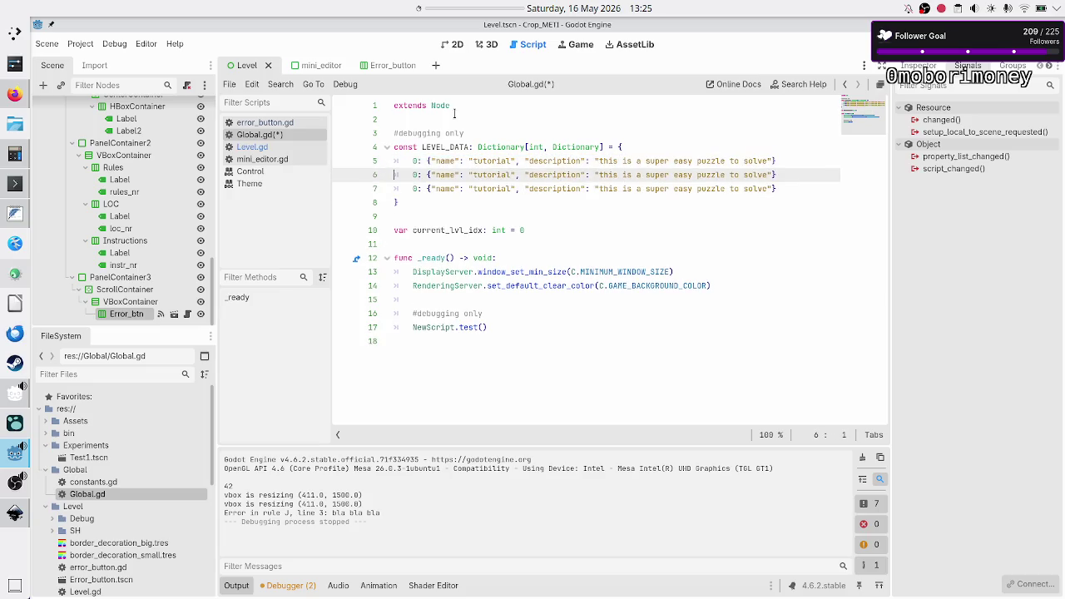
key(Down)
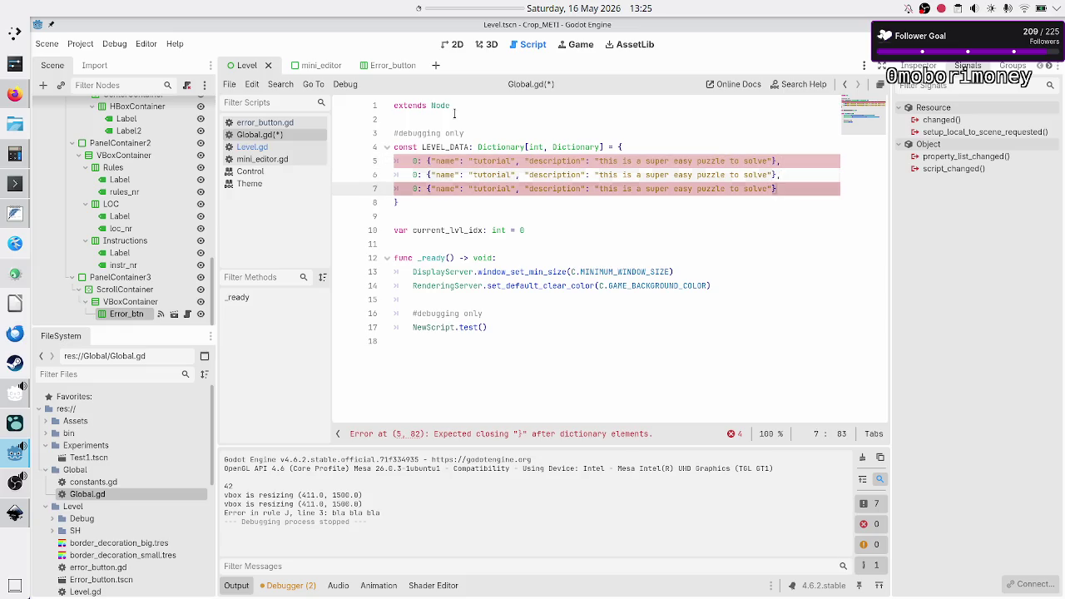
text(,)
key(Home)
key(Right)
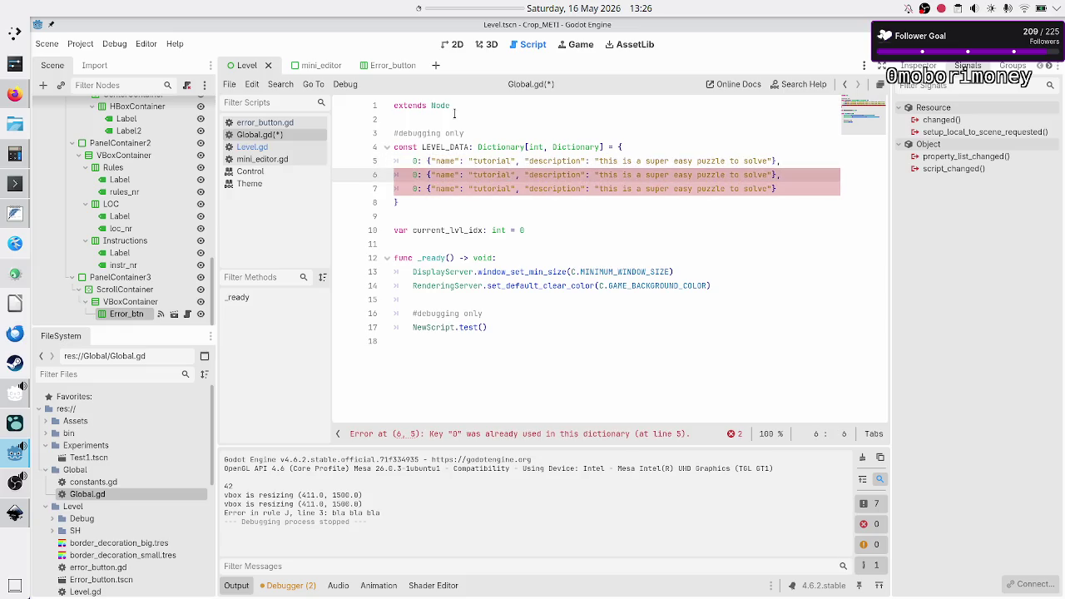
key(BackSpace)
text(1)
key(Down)
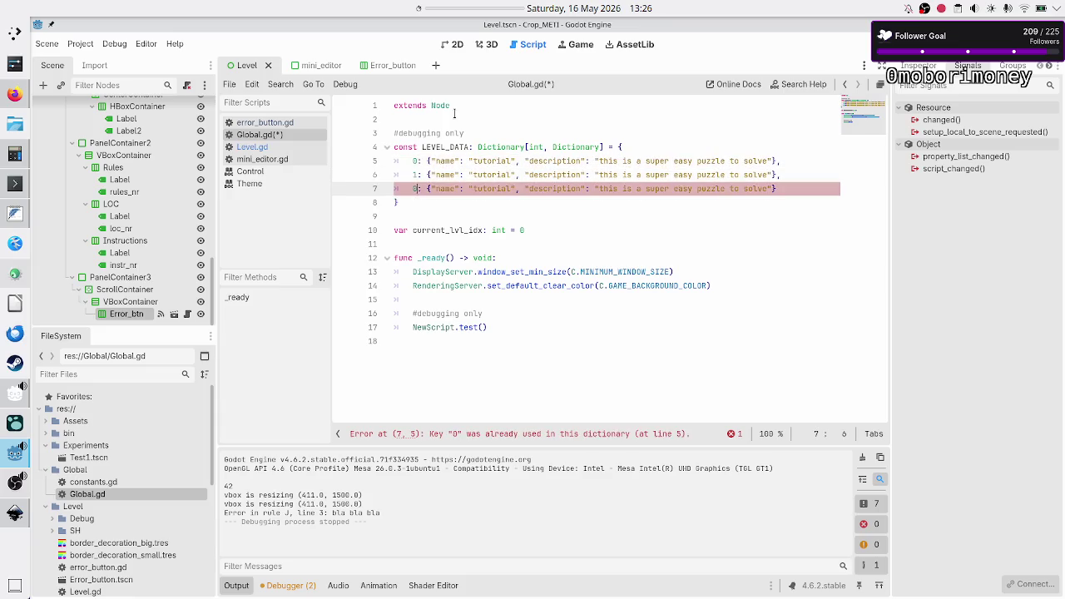
key(BackSpace)
text(2)
- Rename the second entry to "normal" and the third to "hard"
key(Right)
key(Right)
key(Right)
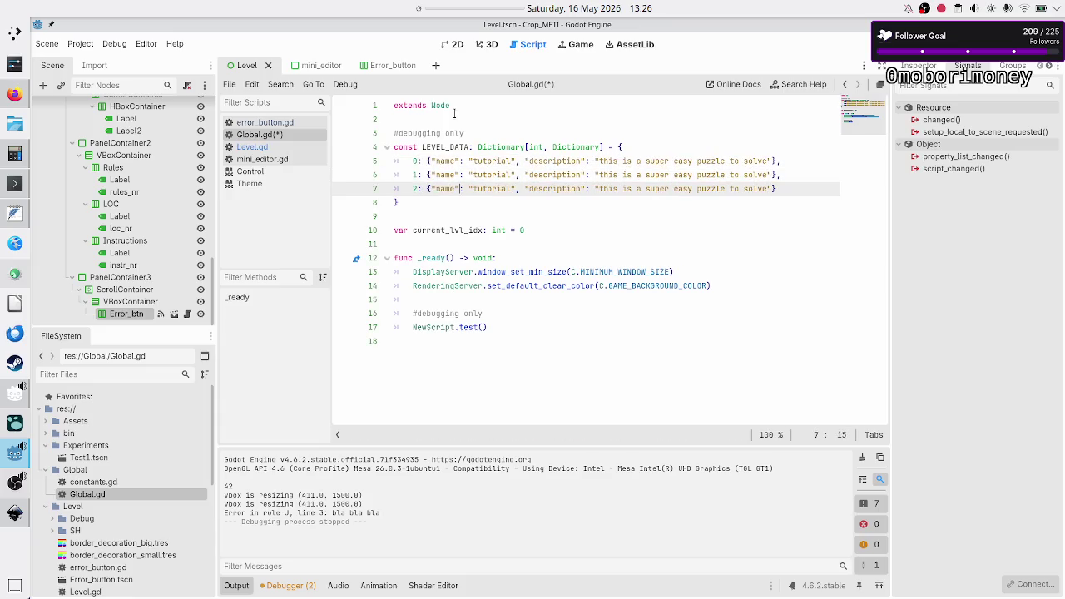
key(Up)
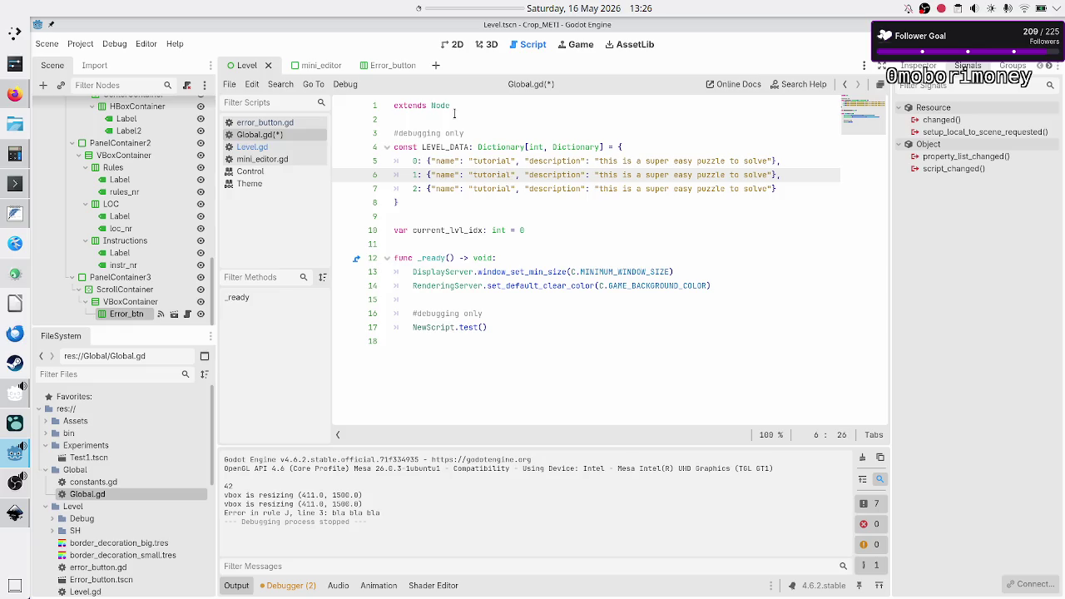
key(Down)
key(BackSpace)
key(BackSpace)
key(BackSpace)
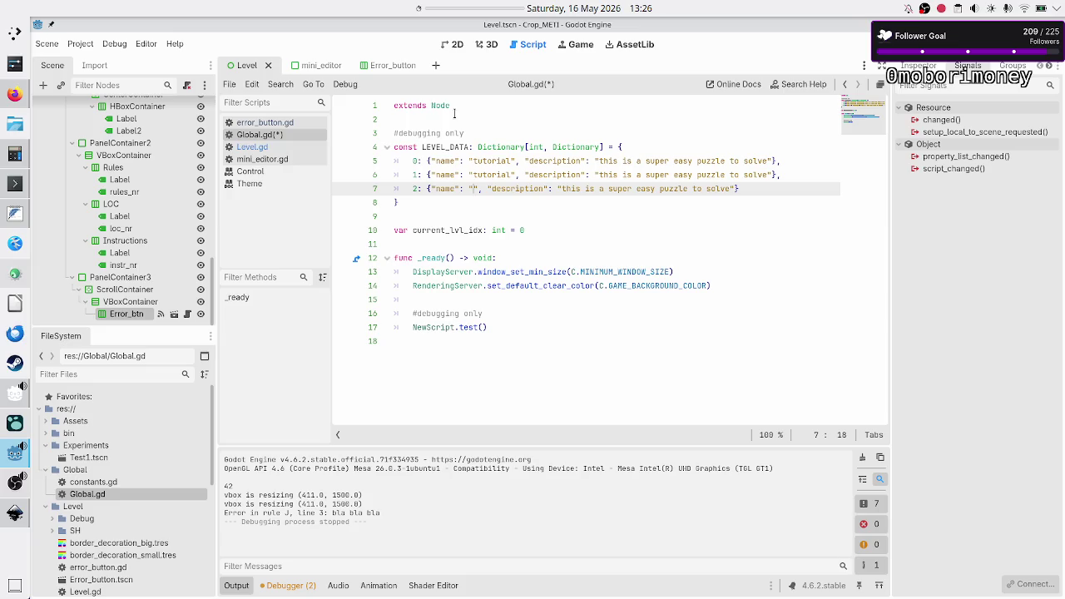
text(hard)
key(Up)
key(BackSpace)
key(BackSpace)
key(BackSpace)
text(easy)
key(ctrl+Right)
key(ctrl+Right)
key(ctrl+Right)
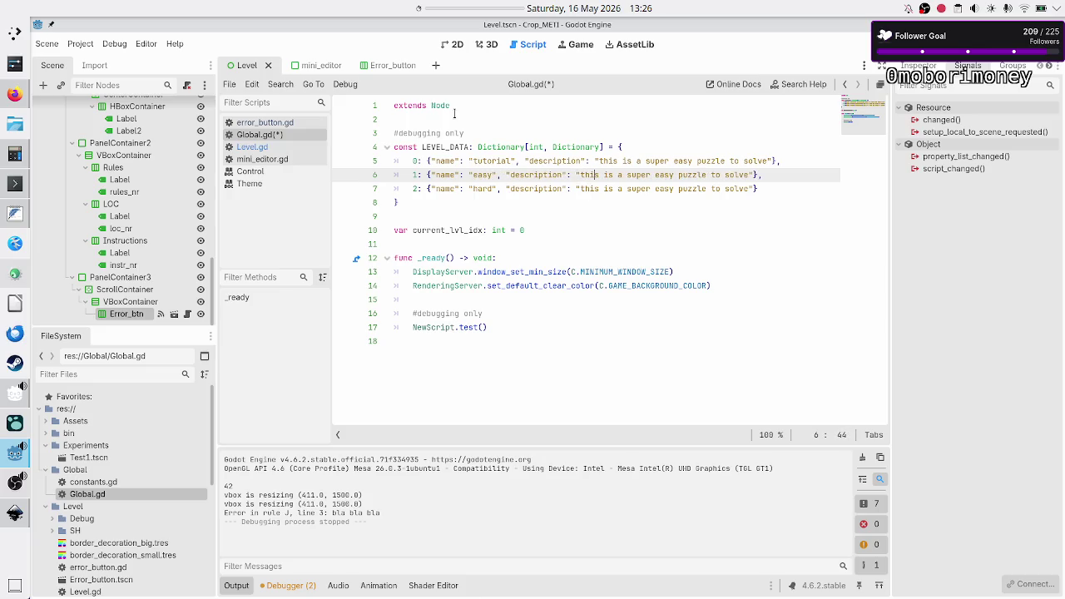
key(ctrl+Left)
key(ctrl+Left)
key(ctrl+Left)
key(BackSpace)
key(BackSpace)
key(BackSpace)
text(norma)
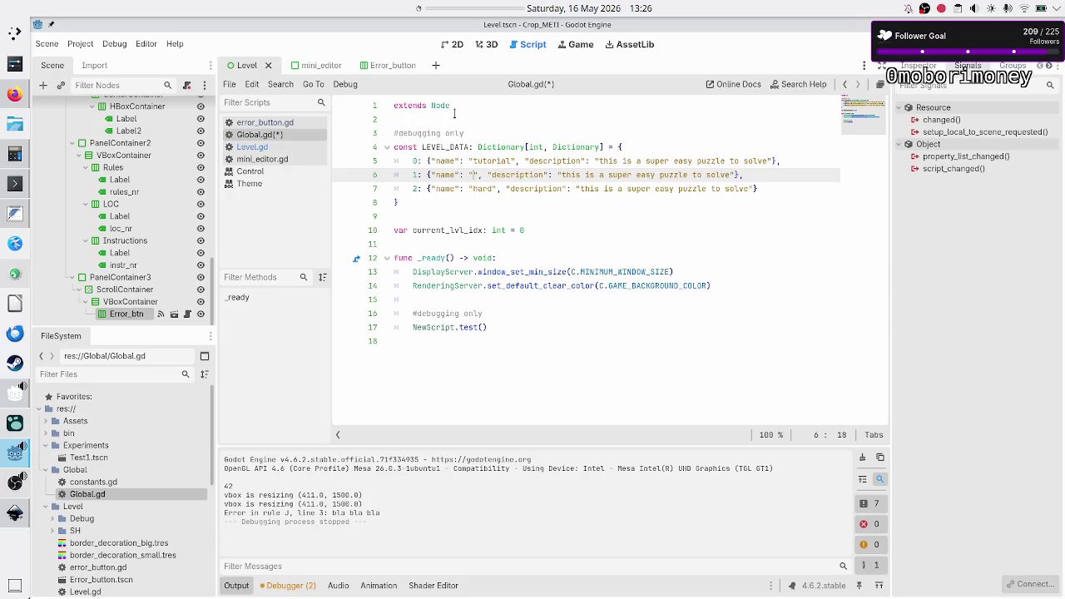
text(l")
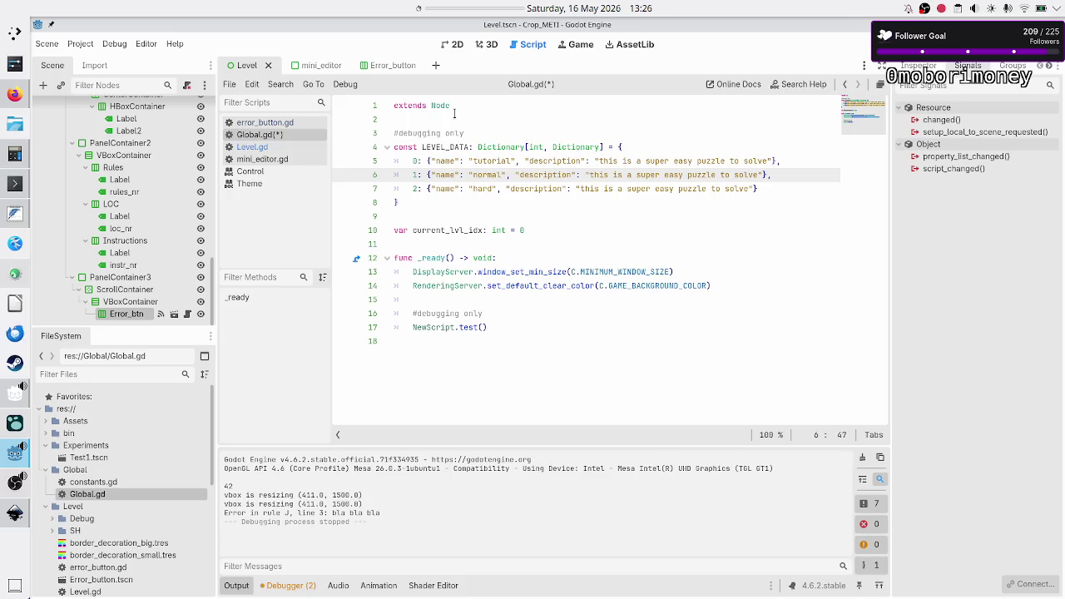
- Reword the normal and hard descriptions to describe normal and hard puzzles, then save Global.gd
key(BackSpace)
key(ctrl+BackSpace)
key(ctrl+BackSpace)
text(normal)
key(Down)
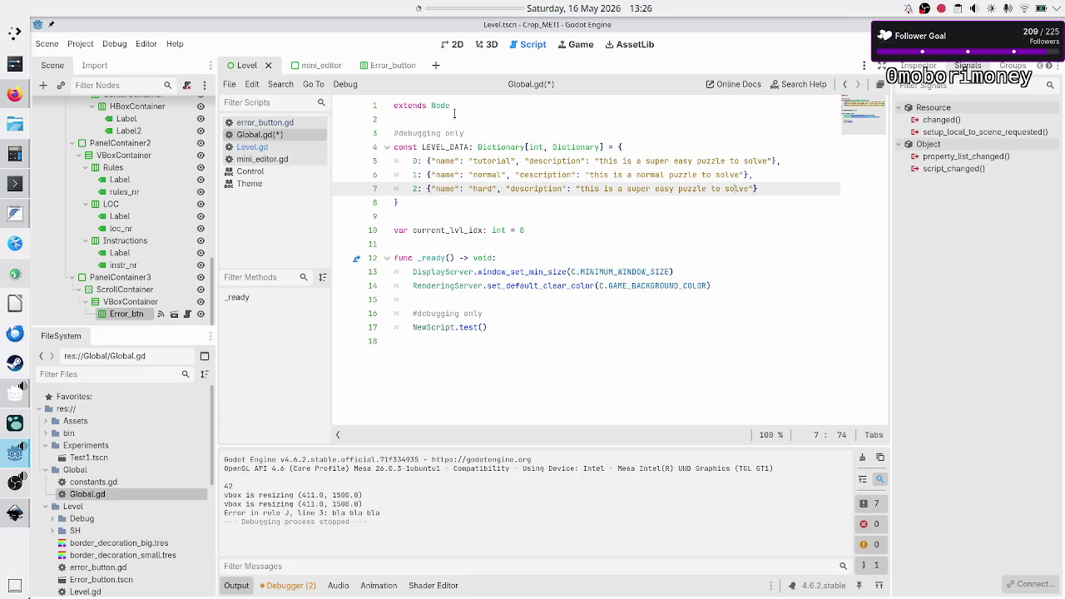
key(ctrl+Left)
key(ctrl+Left)
key(ctrl+Left)
key(BackSpace)
key(BackSpace)
key(BackSpace)
text(h)
key(BackSpace)
key(BackSpace)
text(n hard)
key(shift+Right)
key(shift+Right)
key(shift+Right)
key(Delete)
key(Down)
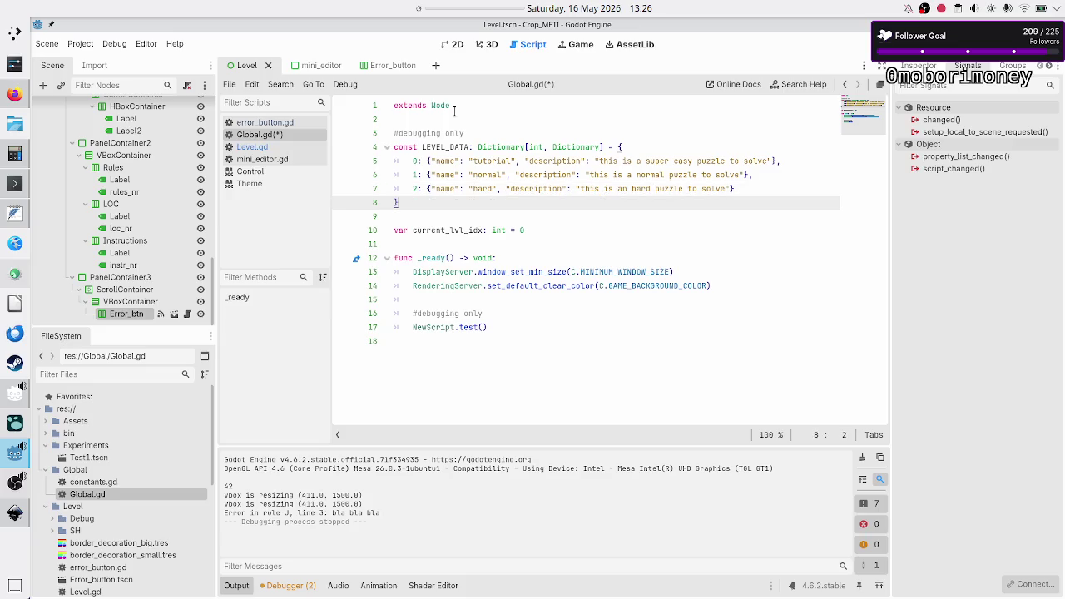
key(Down)
key(Down)
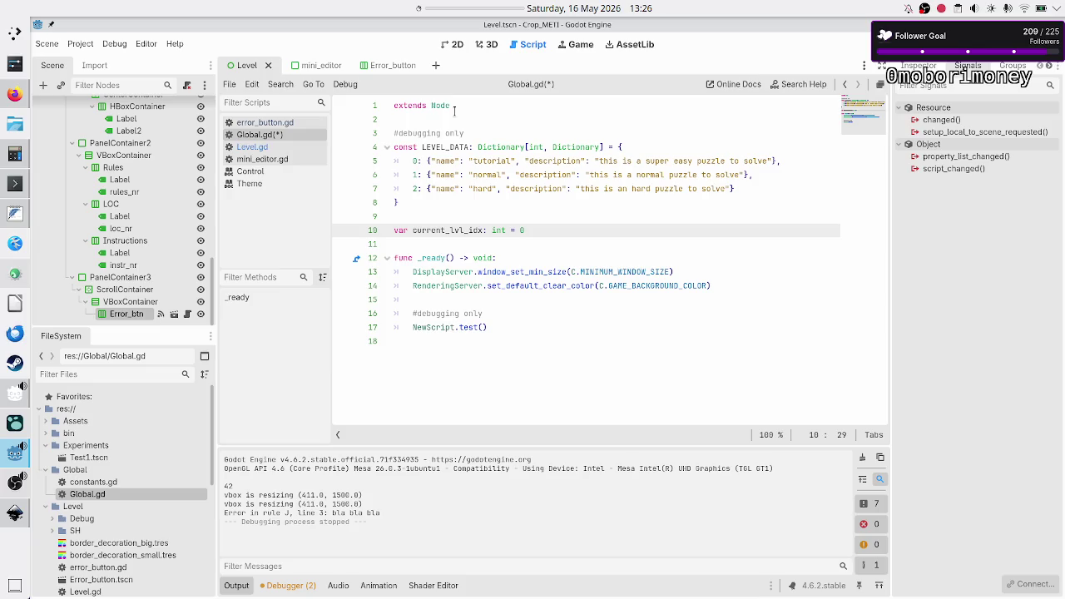
key(ctrl+s)
click(453, 44)
- Select header > PanelContainer > RichTextLabel in the Scene dock and view it in the Inspector
scroll(378, 195, up, 3)
scroll(378, 195, down, 6)
scroll(397, 214, up, 2)
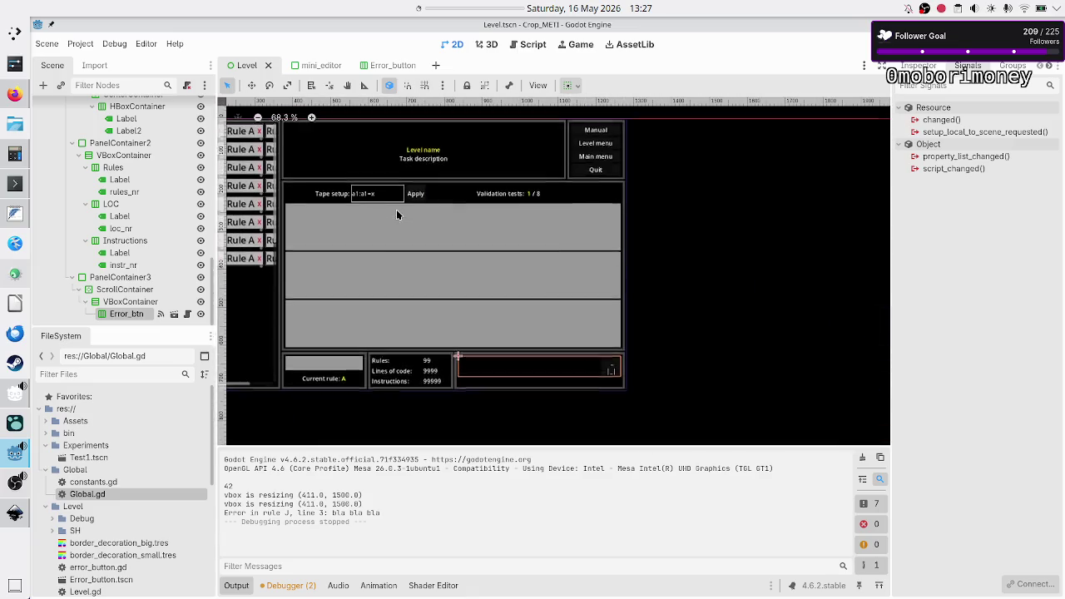
scroll(397, 215, up, 1)
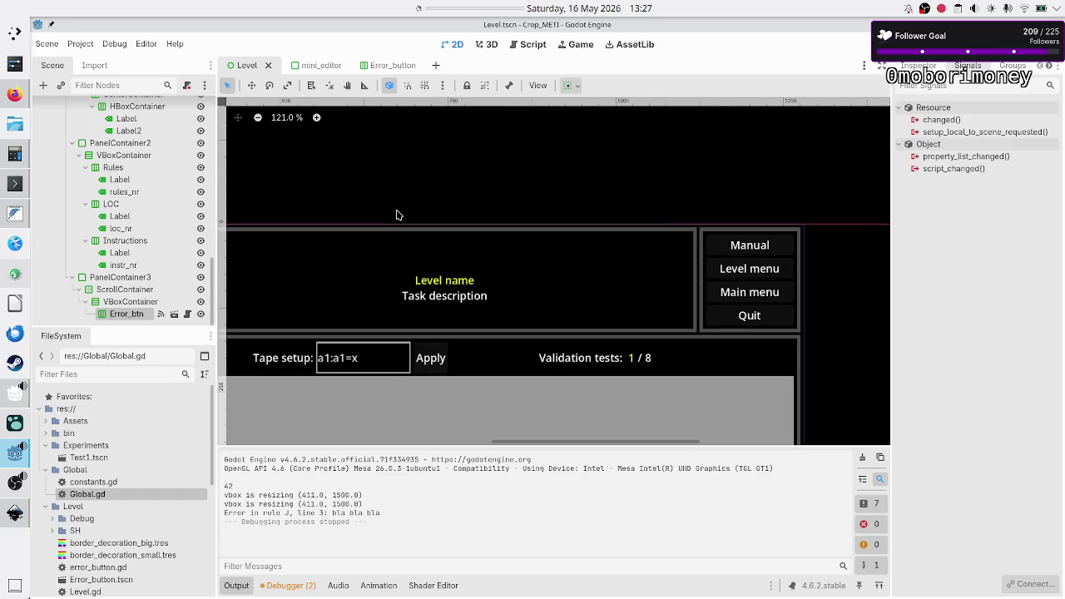
scroll(396, 214, down, 2)
scroll(108, 170, up, 5)
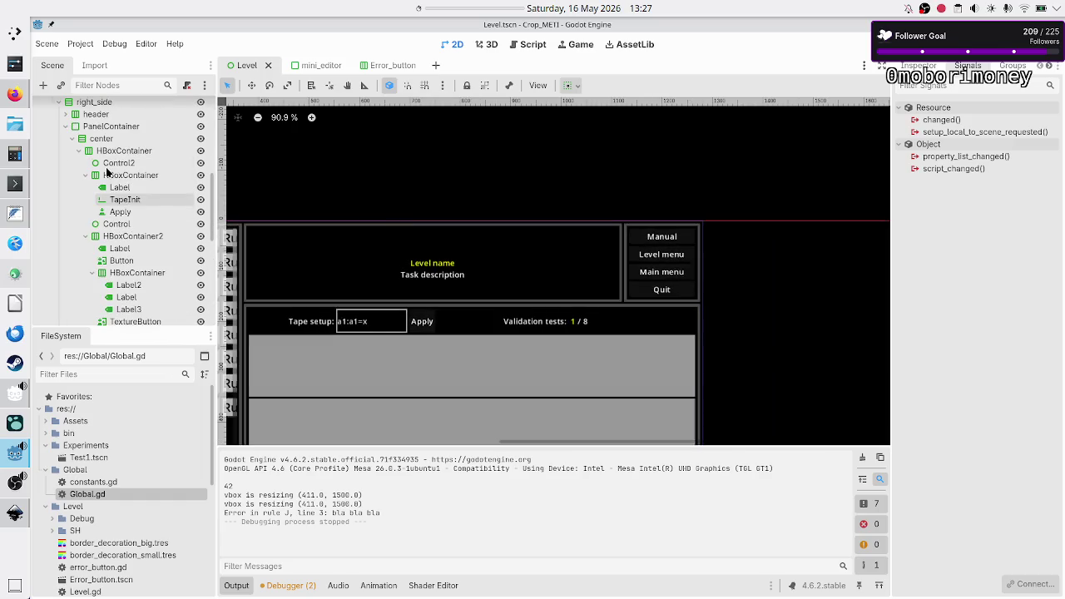
click(113, 153)
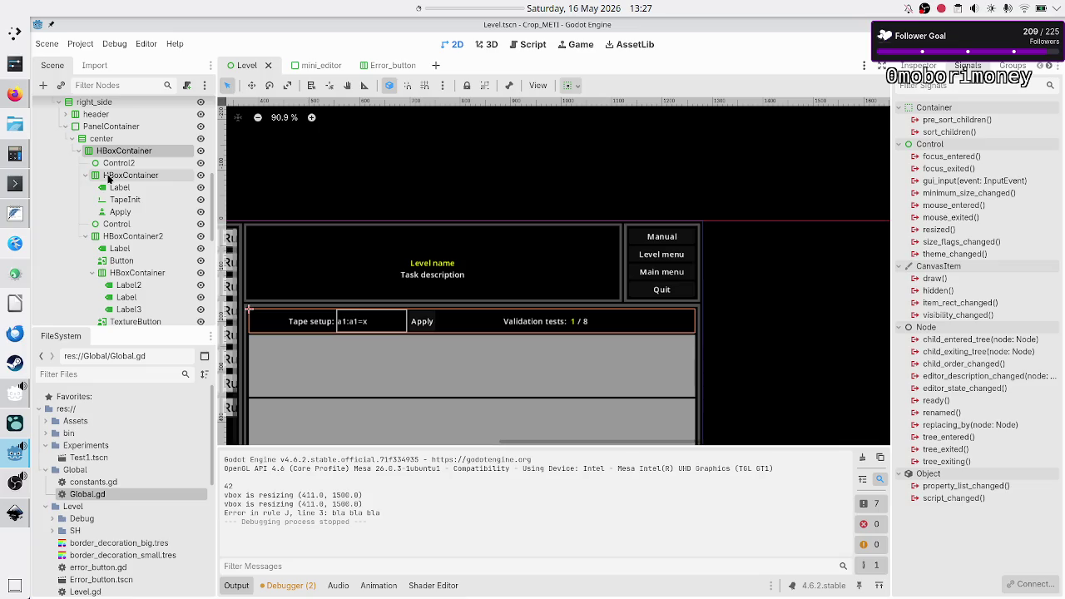
scroll(108, 200, up, 3)
scroll(105, 236, up, 1)
scroll(105, 236, down, 2)
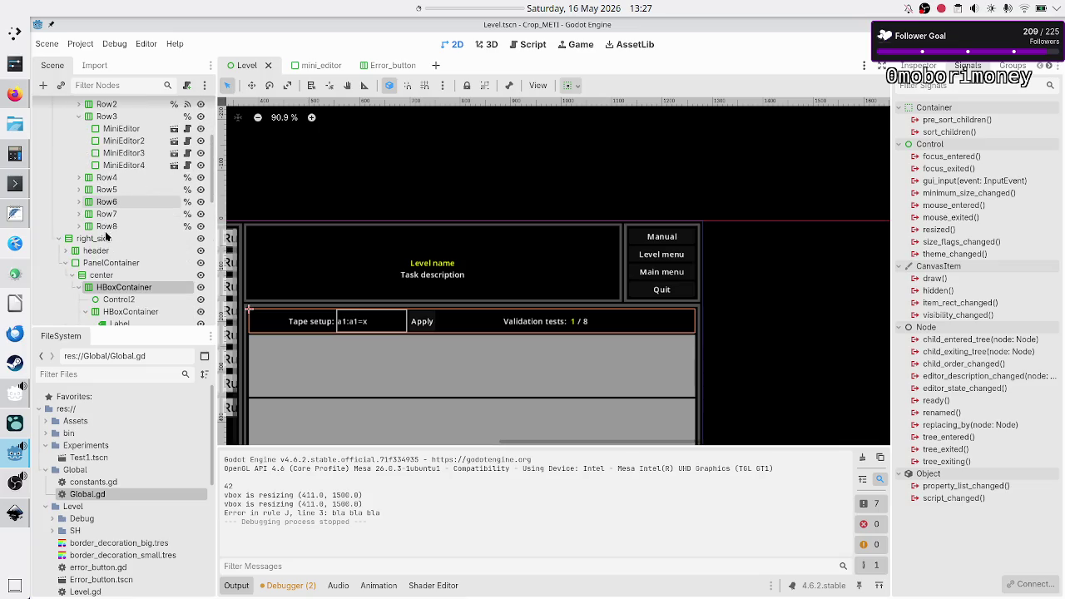
click(68, 252)
click(72, 263)
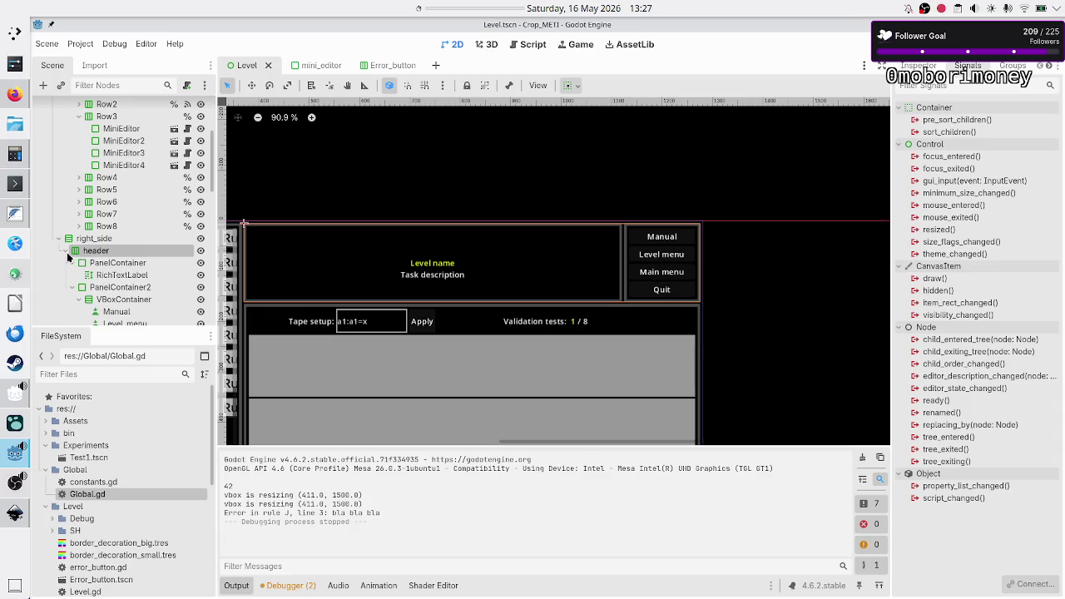
click(122, 275)
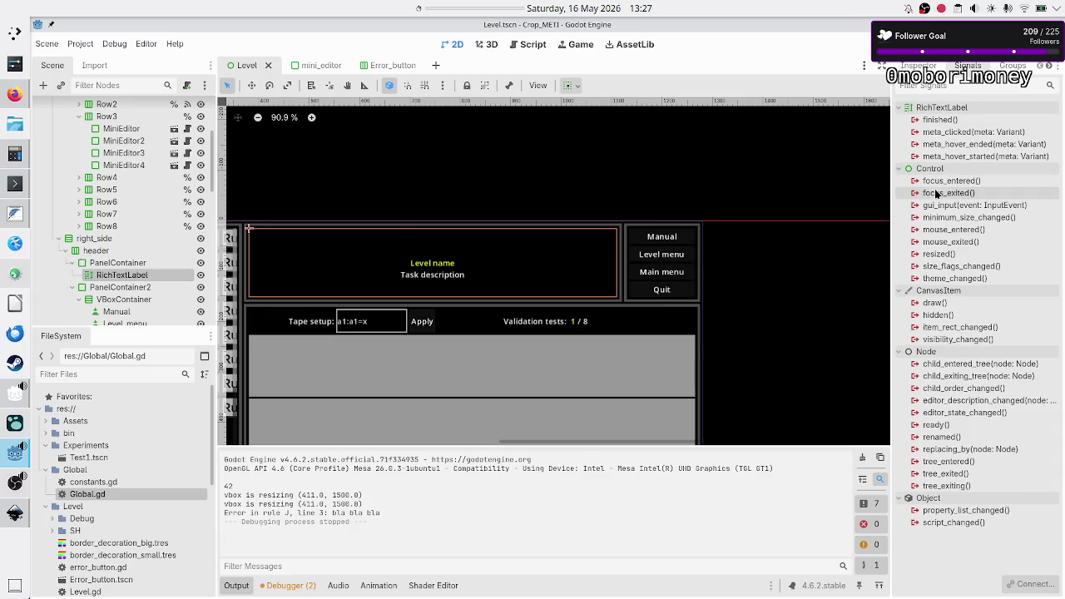
click(918, 66)
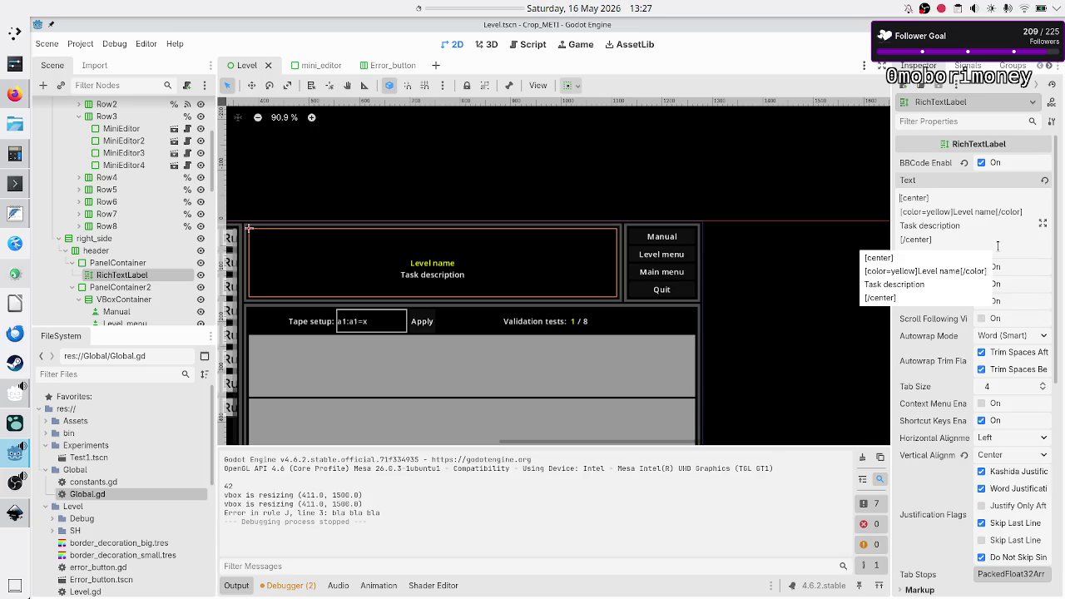
- Remove the [center] tags and replace the placeholder text with 'lvl' and 'task'
key(shift+Down)
key(BackSpace)
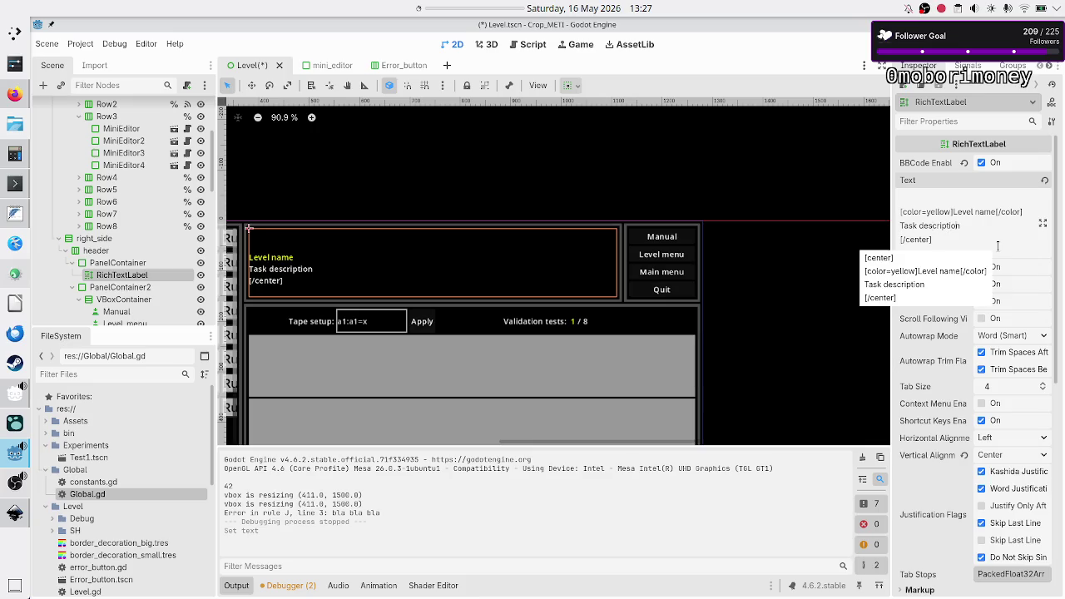
key(shift+End)
key(Delete)
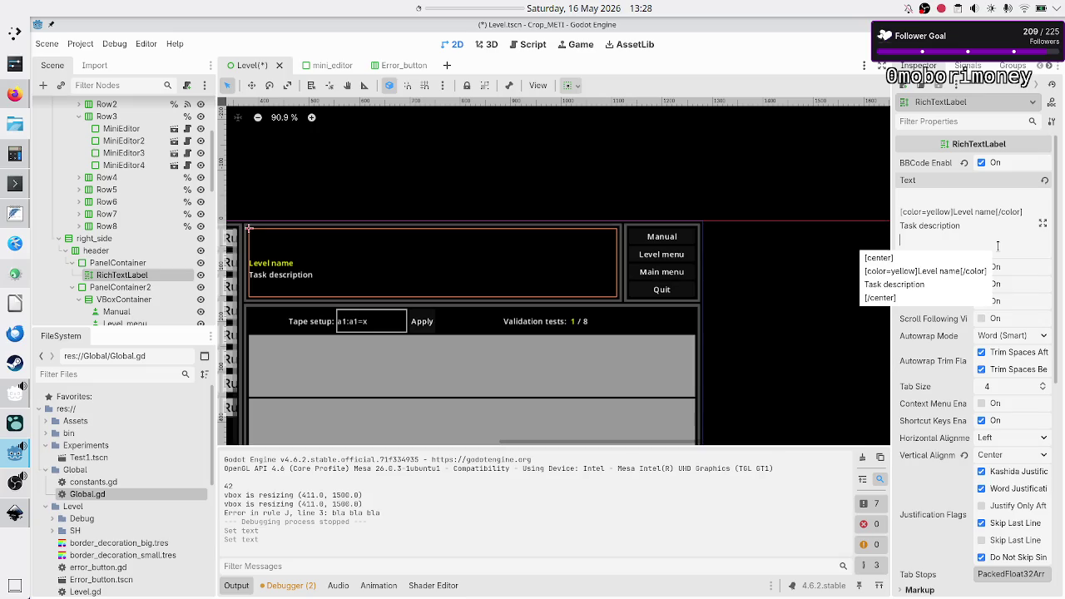
scroll(609, 287, up, 2)
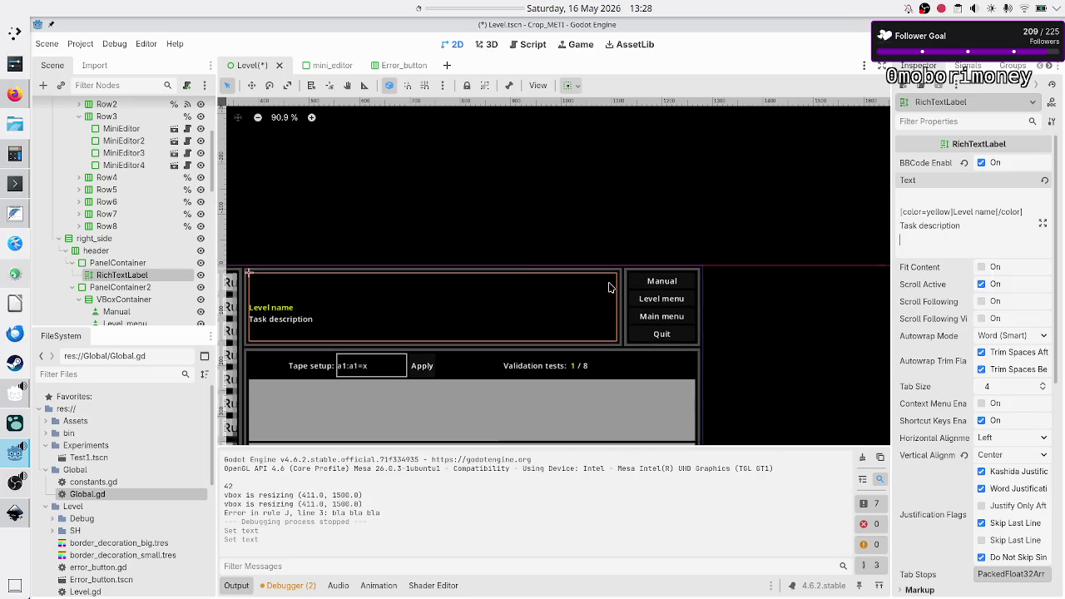
scroll(609, 291, up, 5)
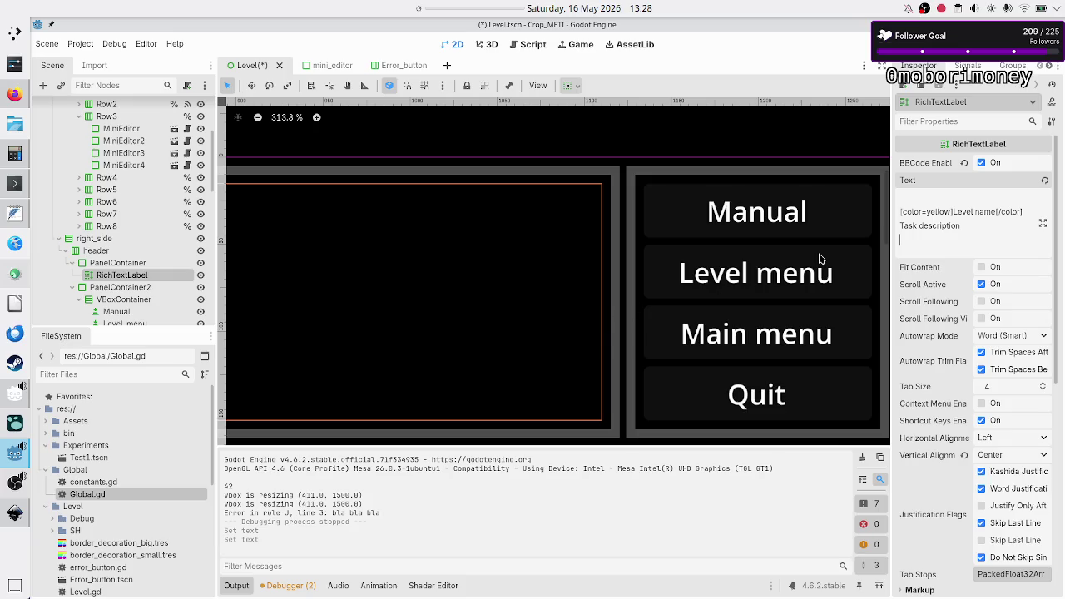
double_click(981, 209)
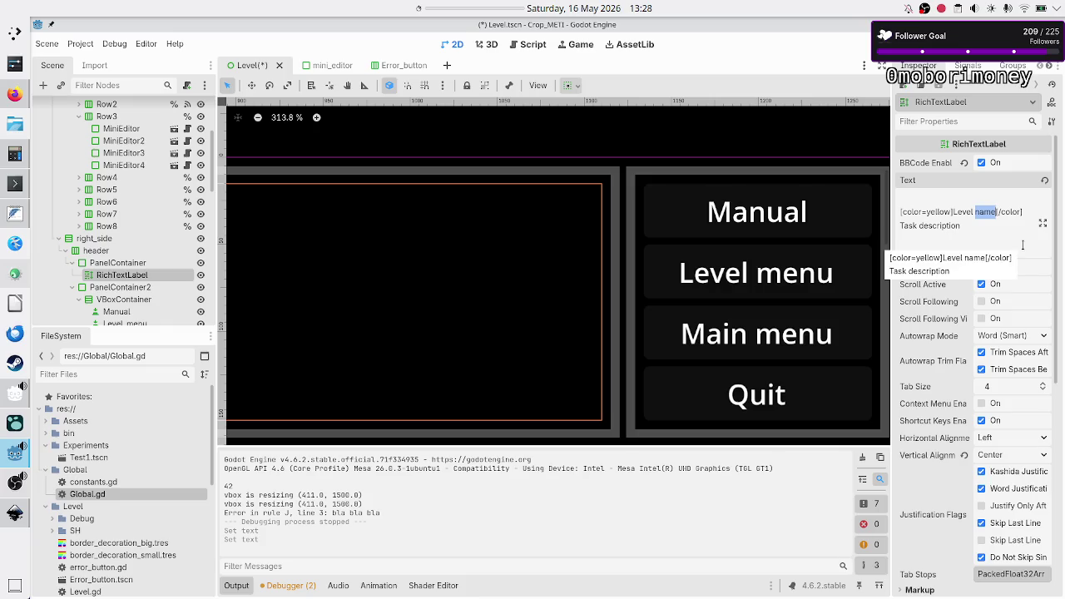
key(BackSpace)
key(BackSpace)
key(BackSpace)
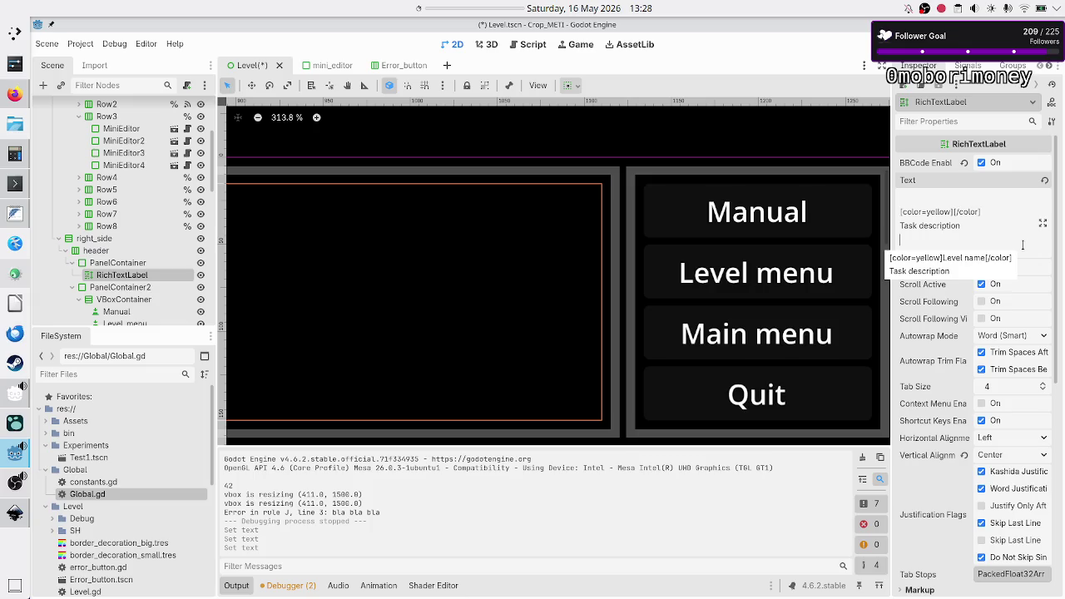
text(lvl)
key(BackSpace)
key(BackSpace)
key(BackSpace)
text(task)
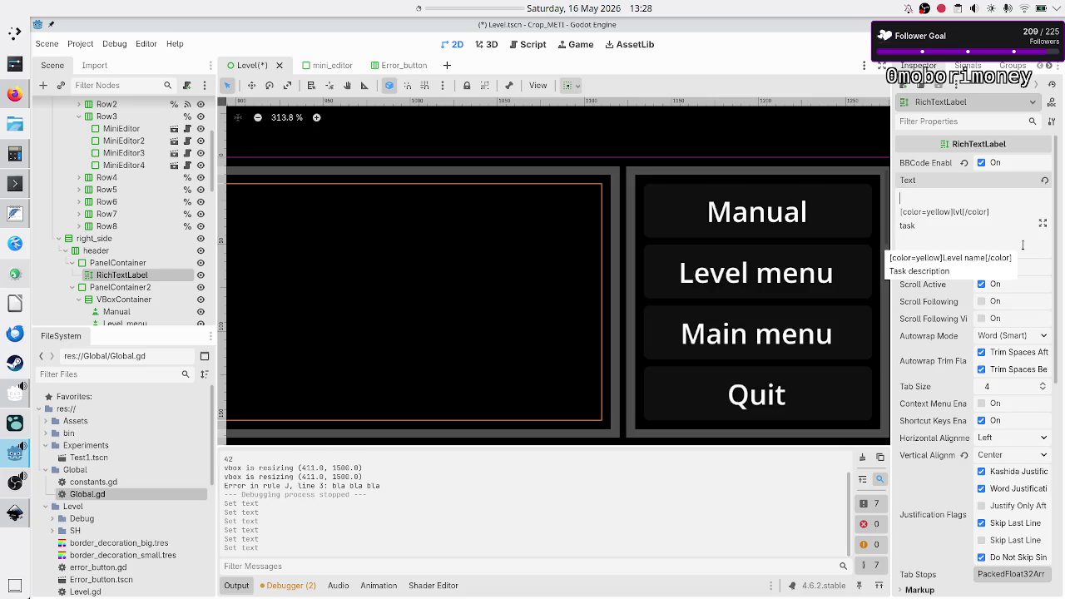
- Clear the label's text entirely and open the root Level node's script
key(ctrl+a)
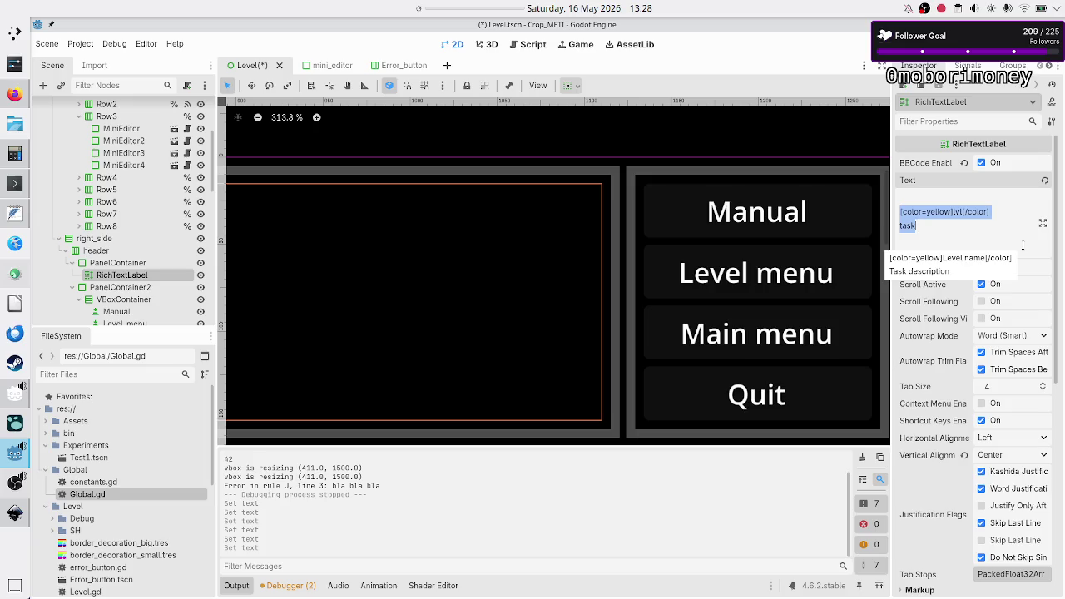
key(BackSpace)
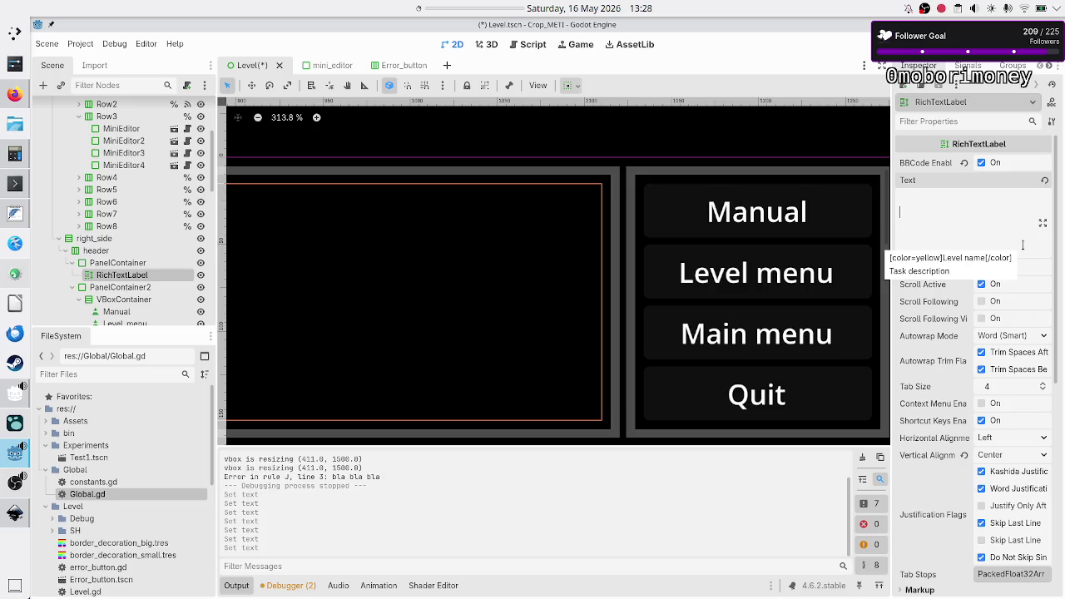
key(BackSpace)
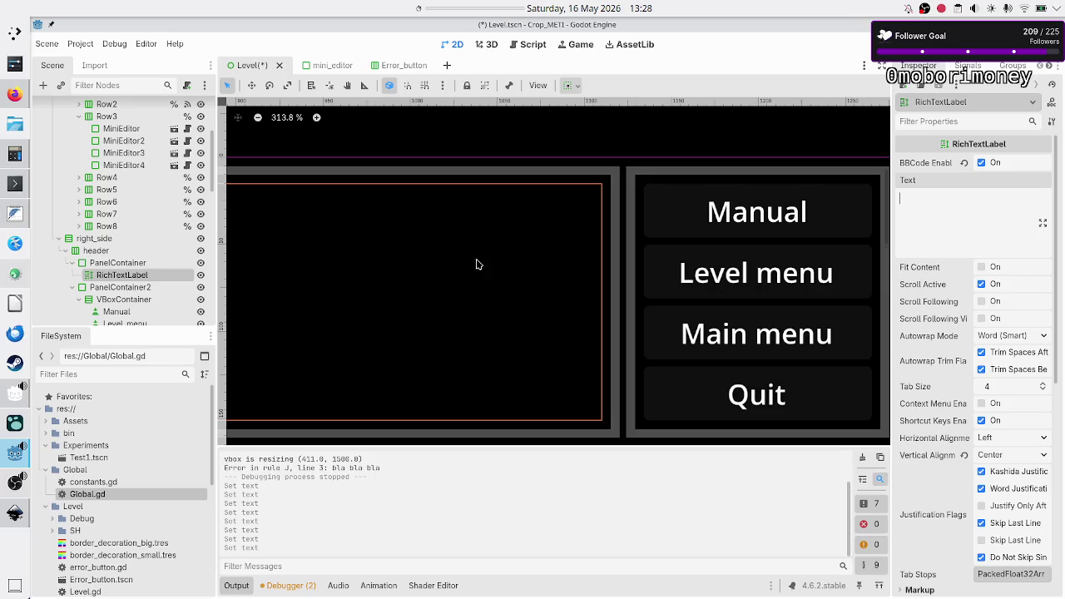
scroll(480, 360, down, 2)
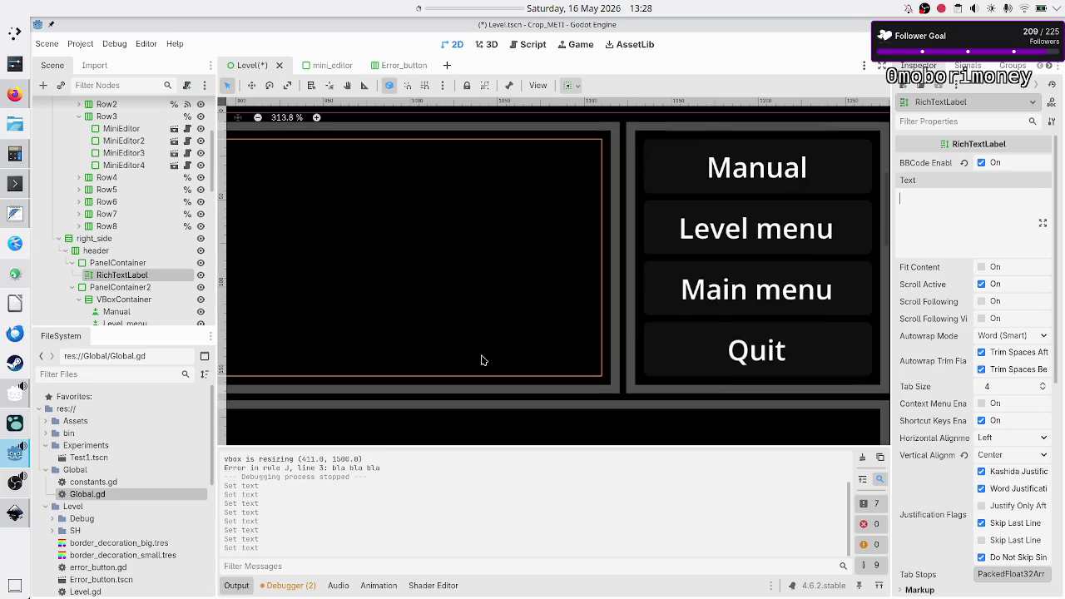
scroll(491, 264, down, 7)
scroll(491, 264, down, 3)
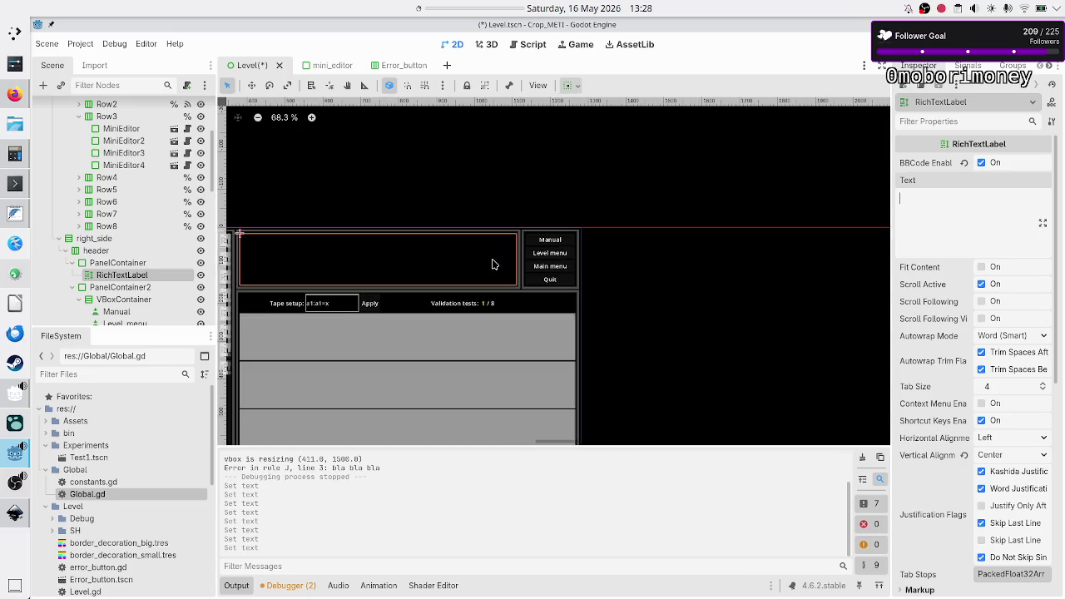
scroll(491, 264, left, 5)
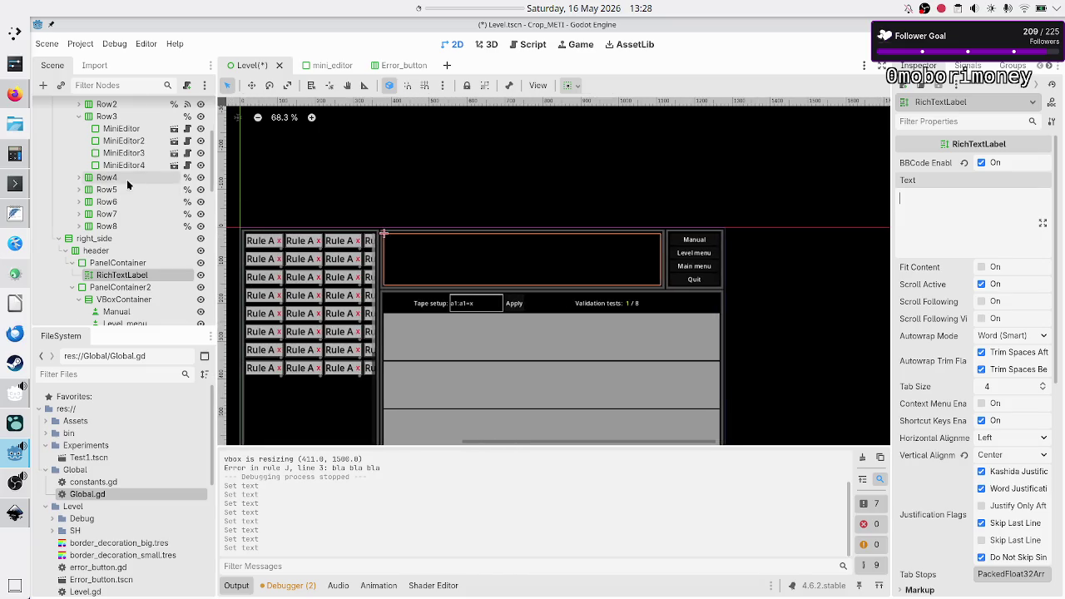
scroll(89, 182, up, 5)
click(88, 108)
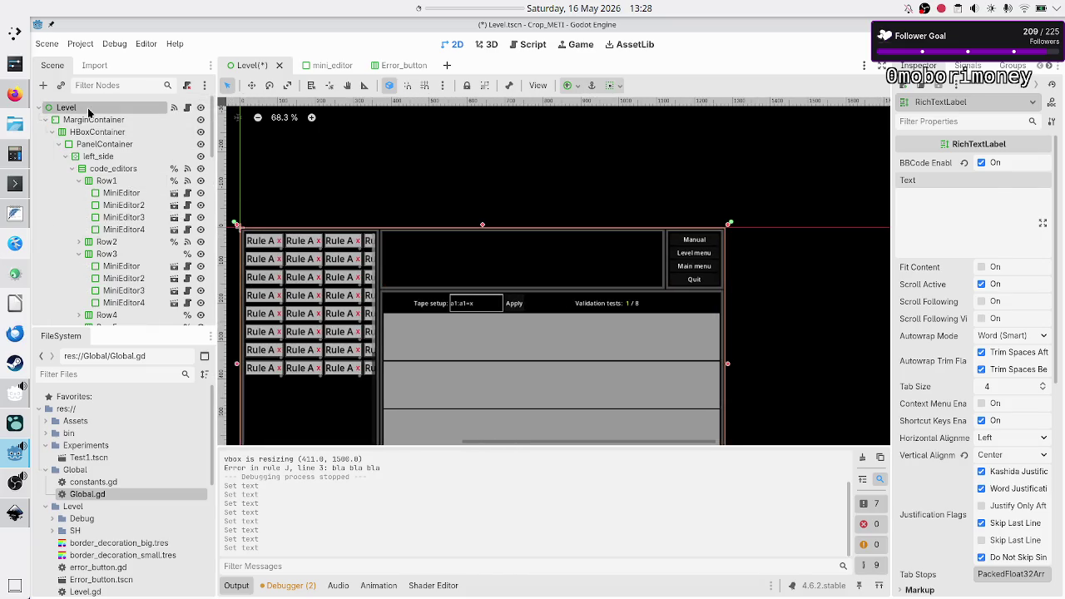
click(186, 108)
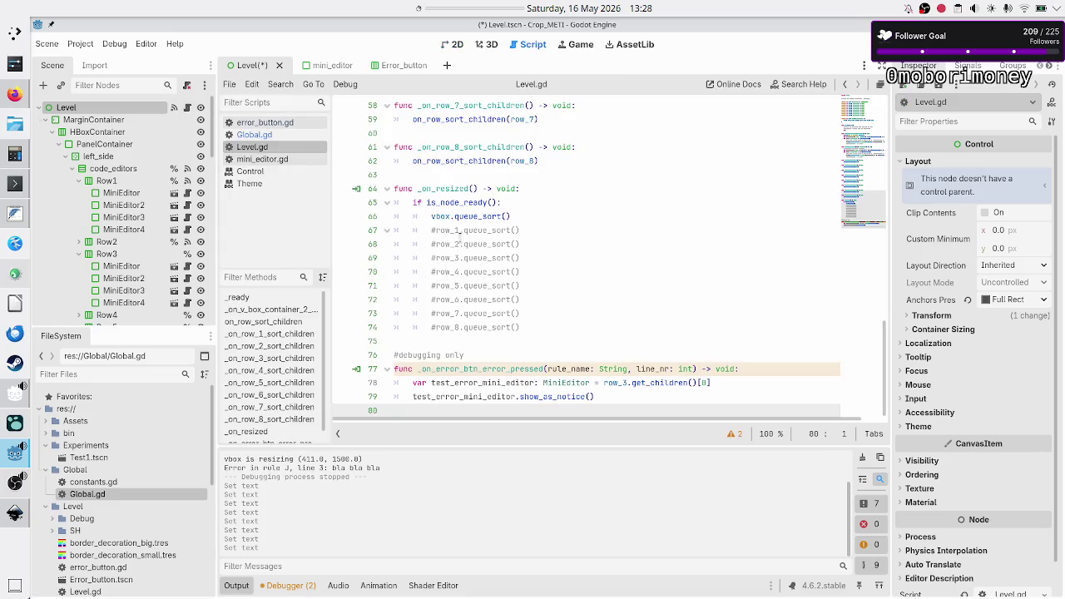
- Delete the placeholder pass from the _ready function in Level.gd
scroll(458, 239, up, 15)
scroll(506, 247, up, 2)
scroll(506, 246, down, 7)
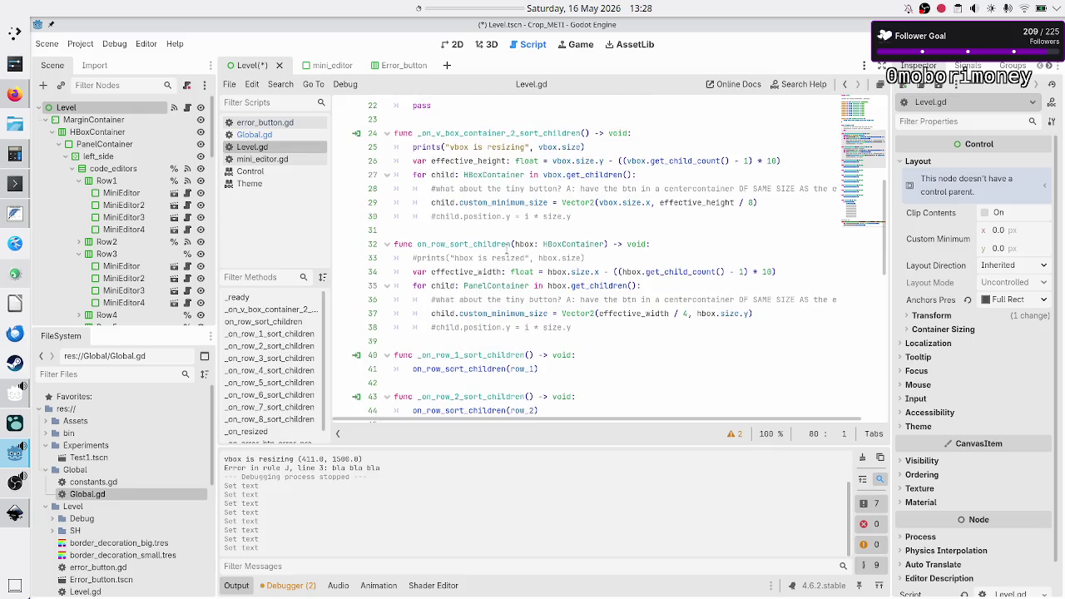
scroll(506, 247, up, 4)
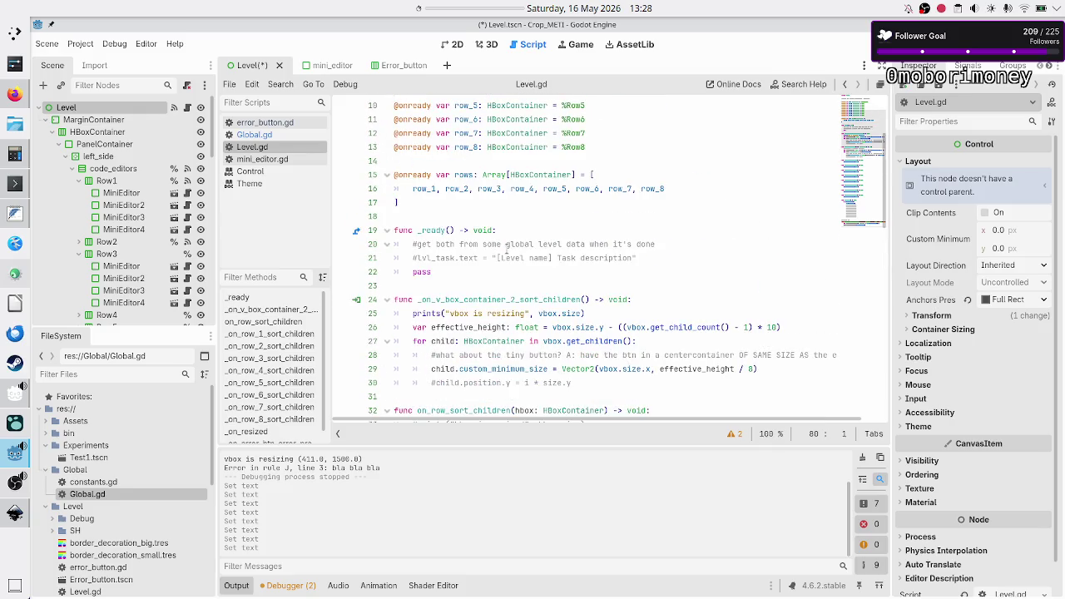
click(503, 271)
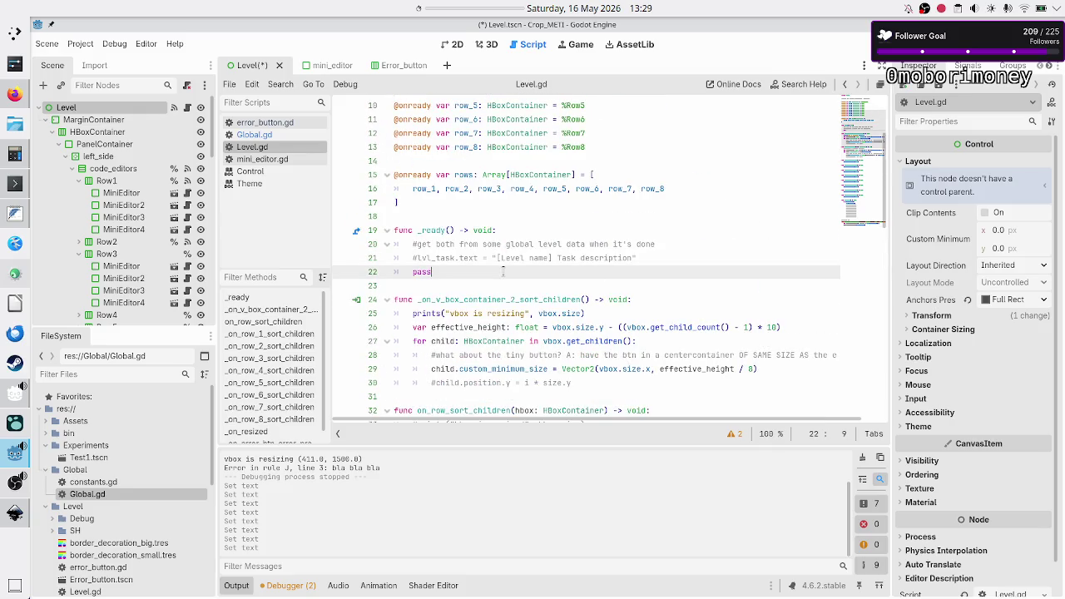
key(BackSpace)
key(BackSpace)
key(BackSpace)
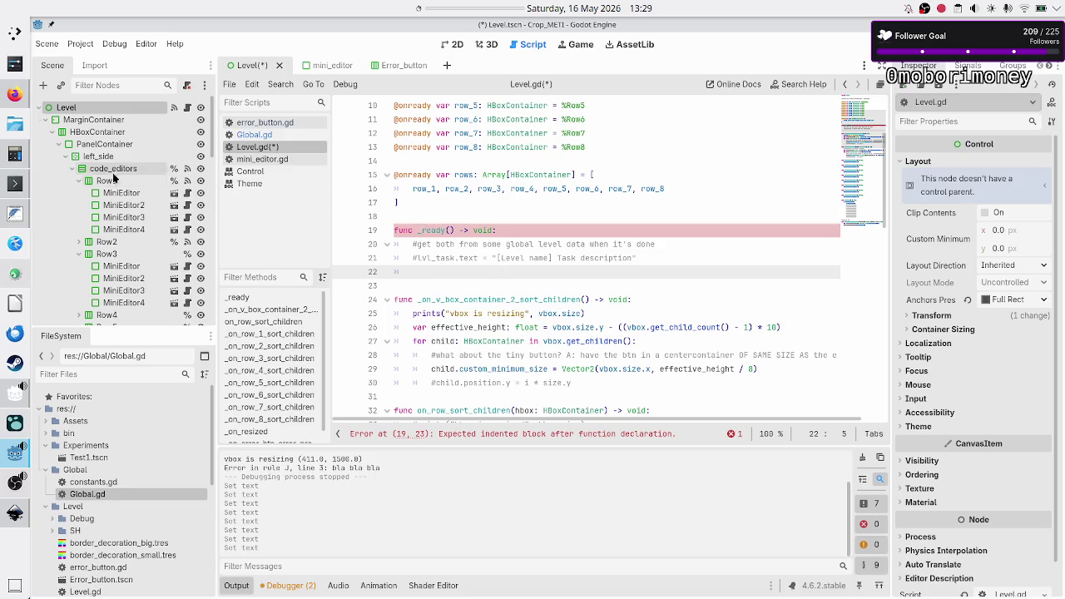
- Select the header RichTextLabel node in the scene tree
scroll(126, 233, down, 3)
scroll(126, 233, down, 2)
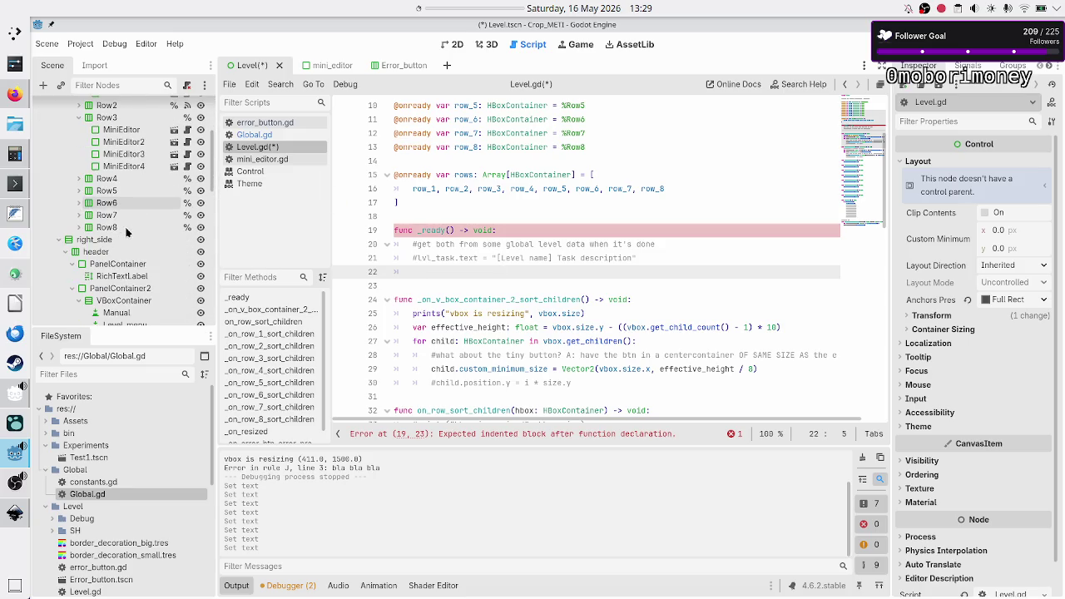
click(131, 277)
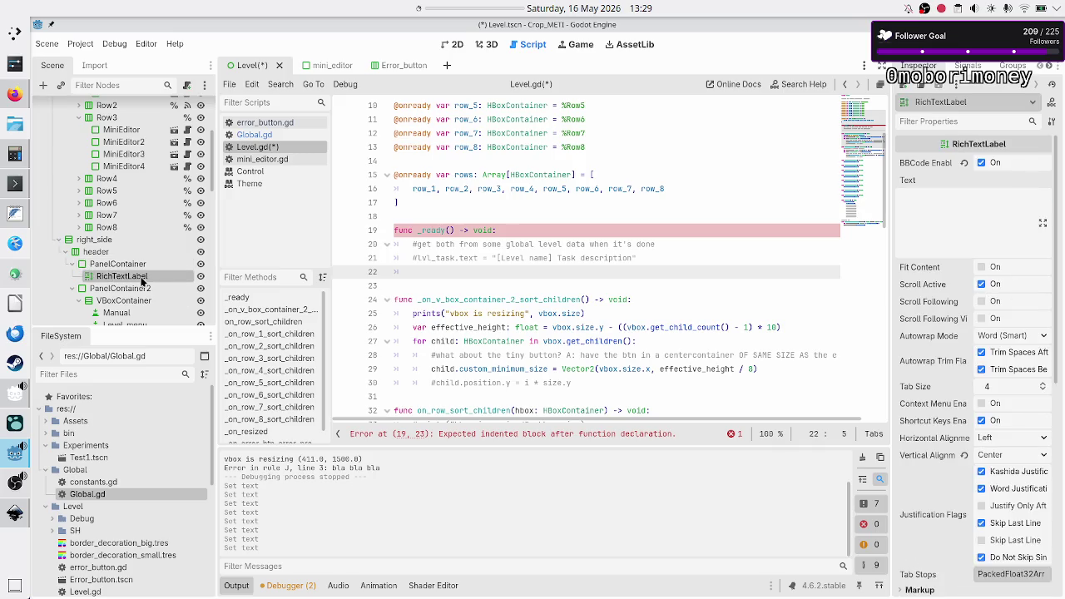
- Rename the RichTextLabel node to Level_info and bring up its node options
double_click(142, 281)
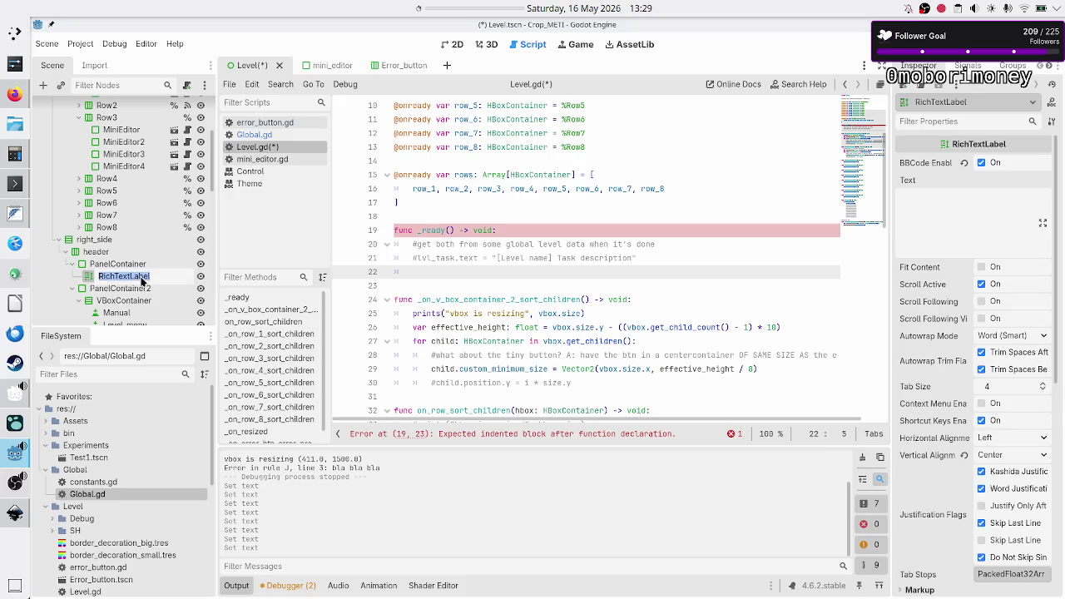
text(Level)
text(_info)
key(Return)
right_click(141, 280)
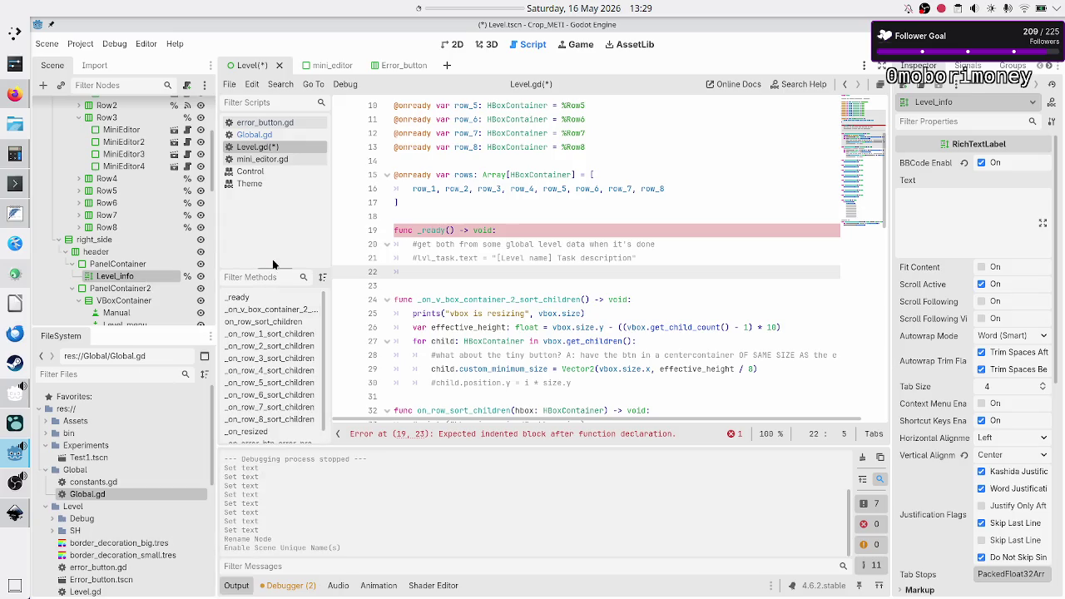
scroll(504, 155, up, 3)
click(506, 148)
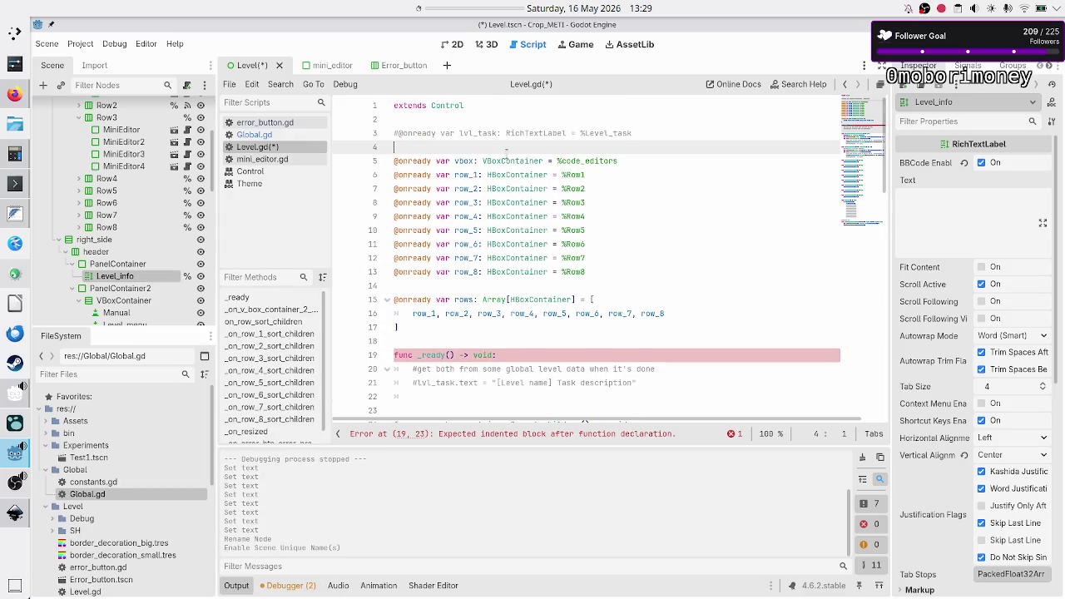
key(Return)
key(Return)
key(Up)
text(@onre)
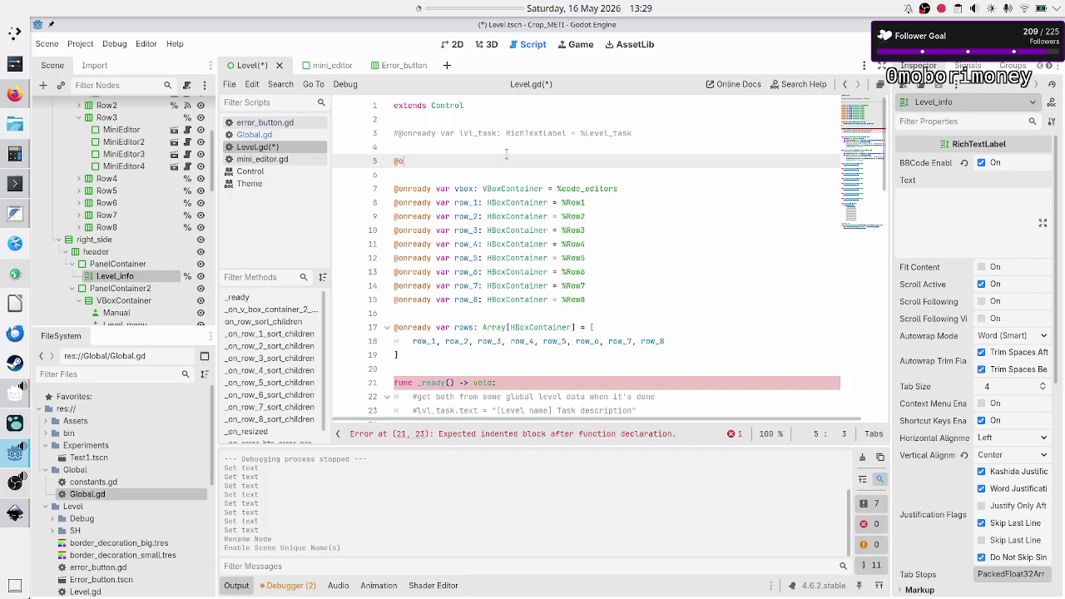
text(ady var l)
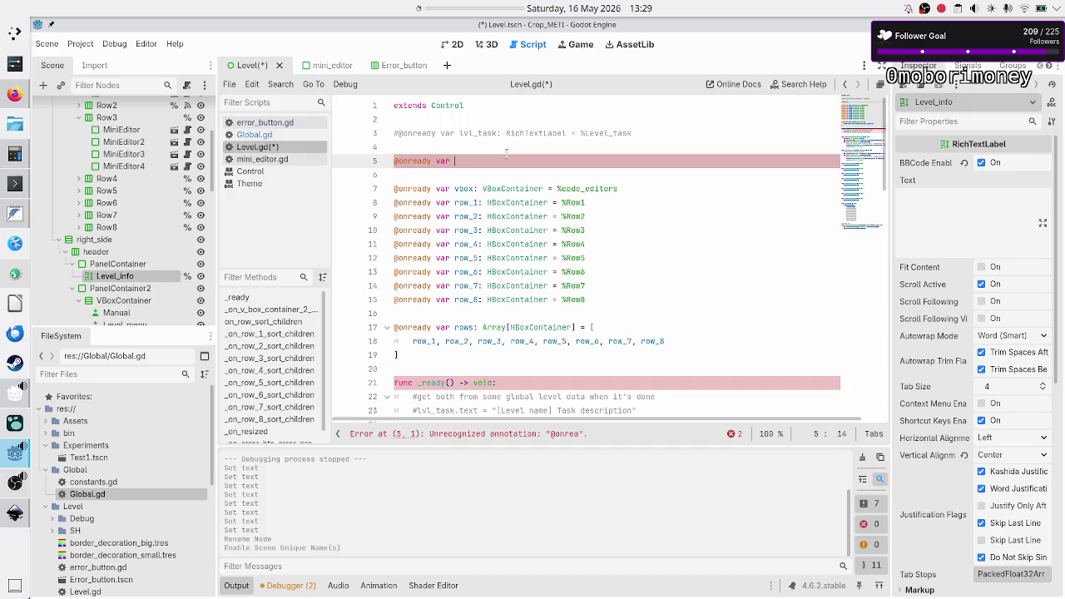
text(vl_inf)
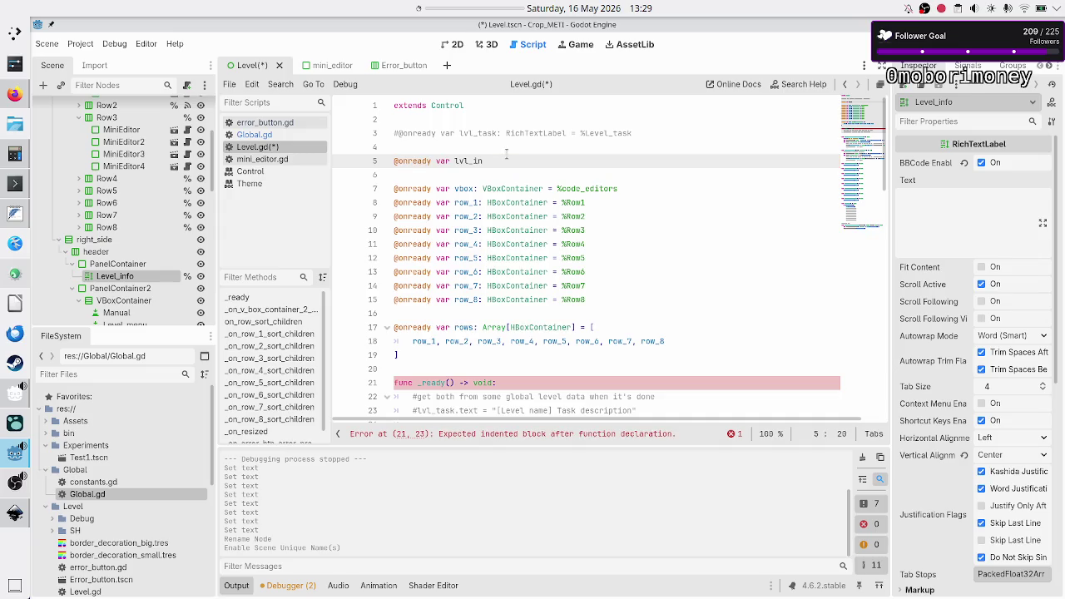
text(o_)
text(rtl)
text(: Rich)
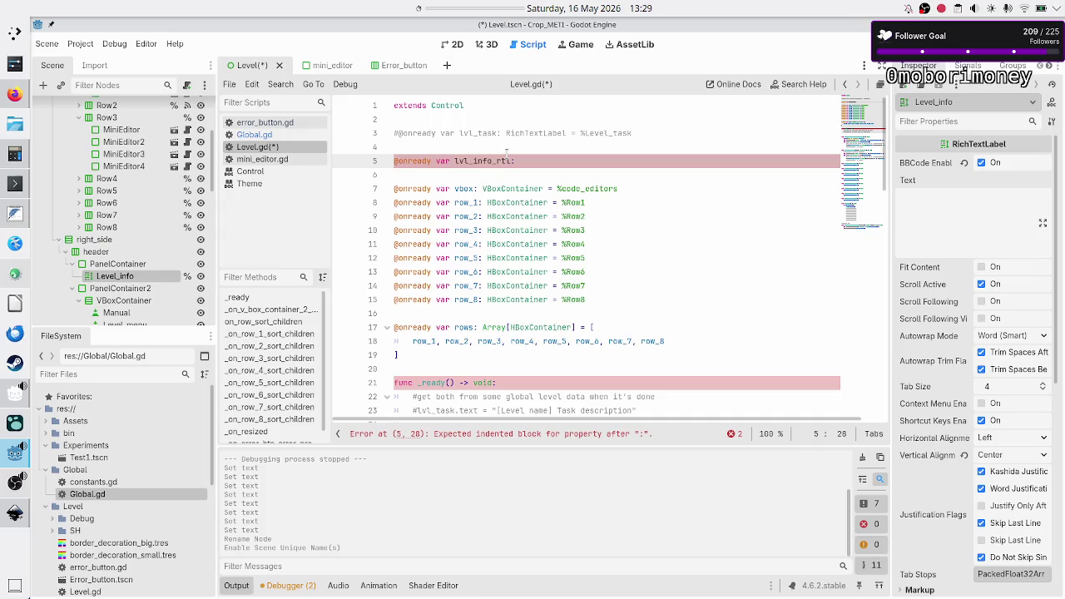
text(T)
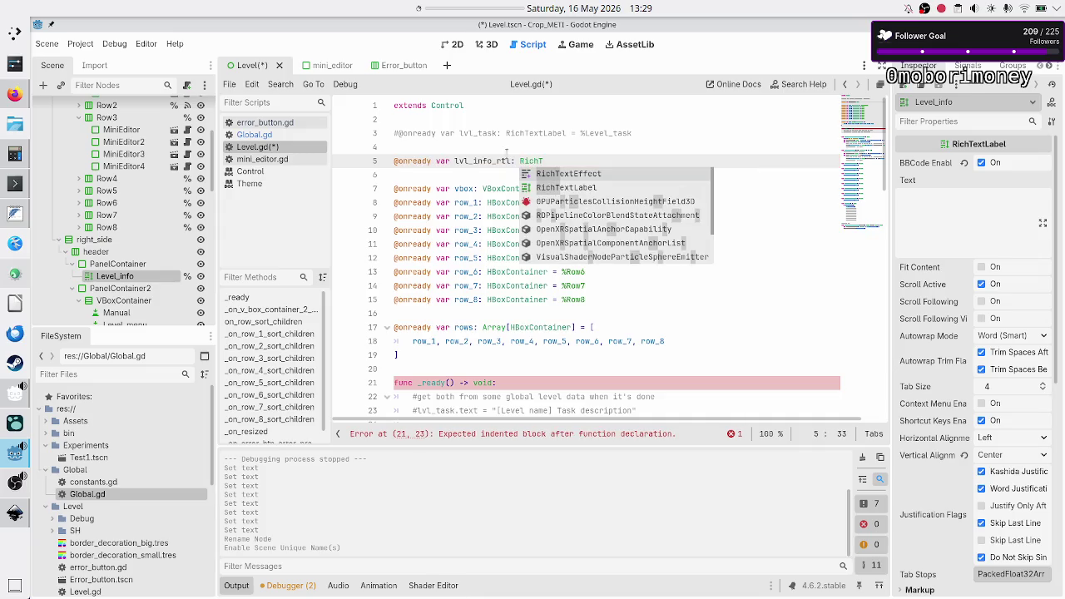
key(Down)
key(Return)
text(%Lev)
key(Return)
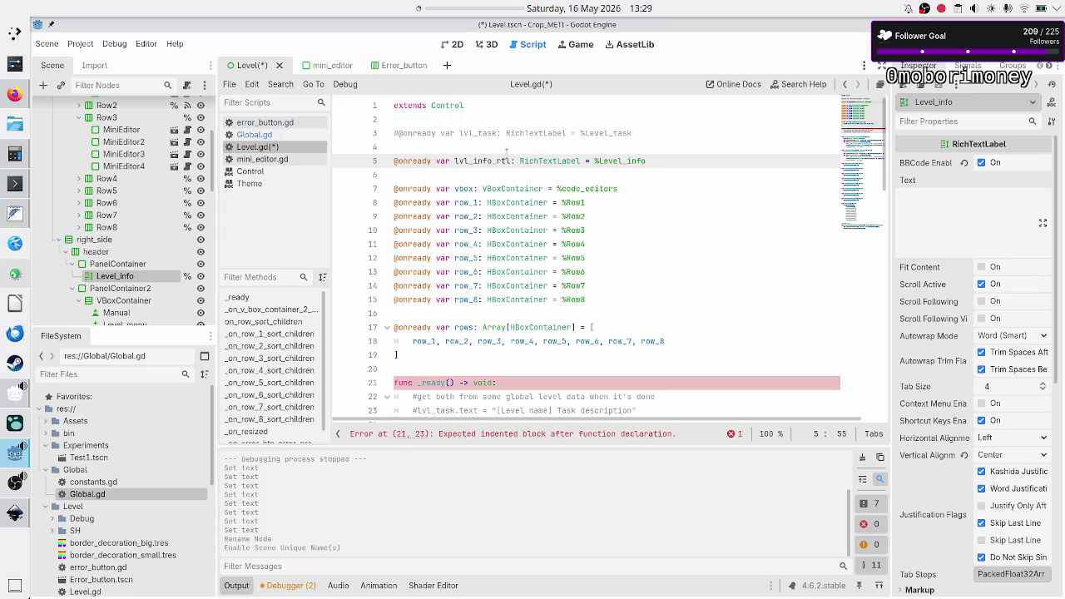
- Begin a 'lvl_info_rtl.bbc' line inside _ready using autocomplete
key(Down)
key(Down)
key(Down)
key(Left)
text(lvl_i)
key(Return)
text(.bb)
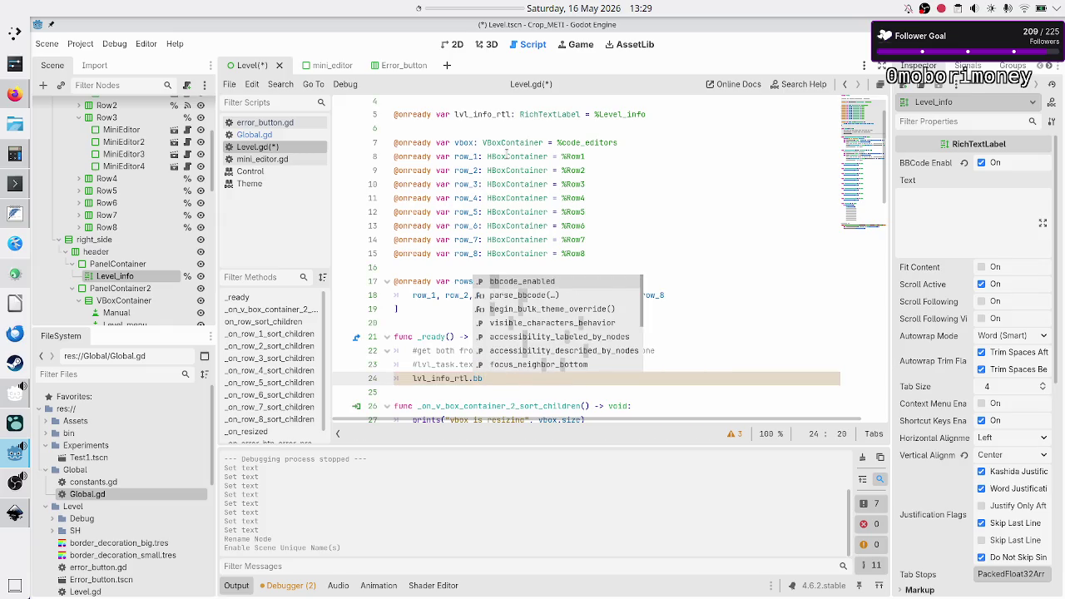
text(c)
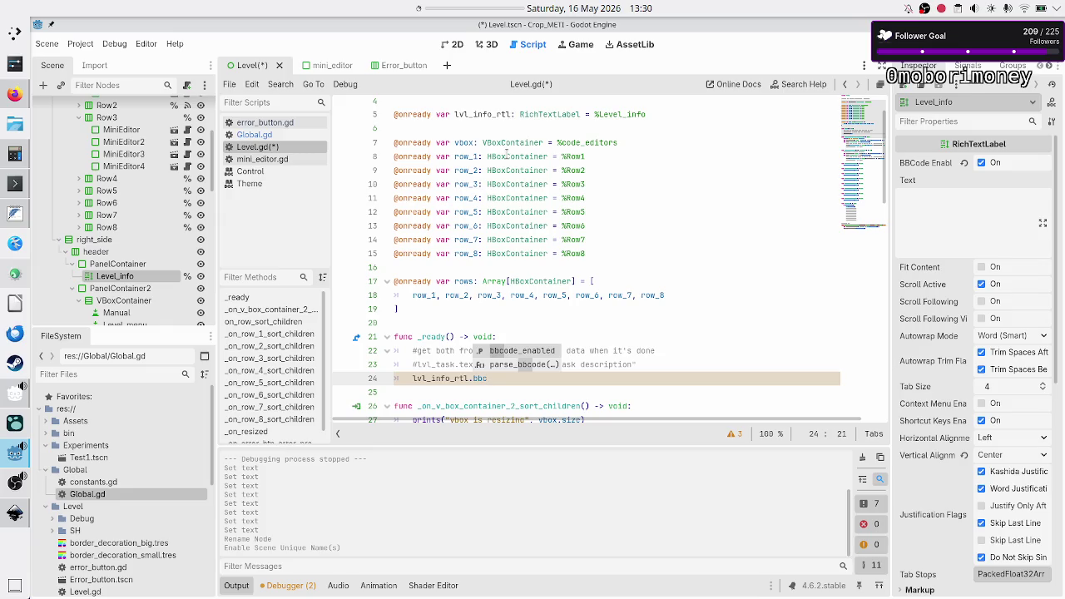
- Start the assignment lvl_info_rtl.text = "[color=yellow] " + G. in _ready
key(BackSpace)
key(BackSpace)
key(BackSpace)
text(text)
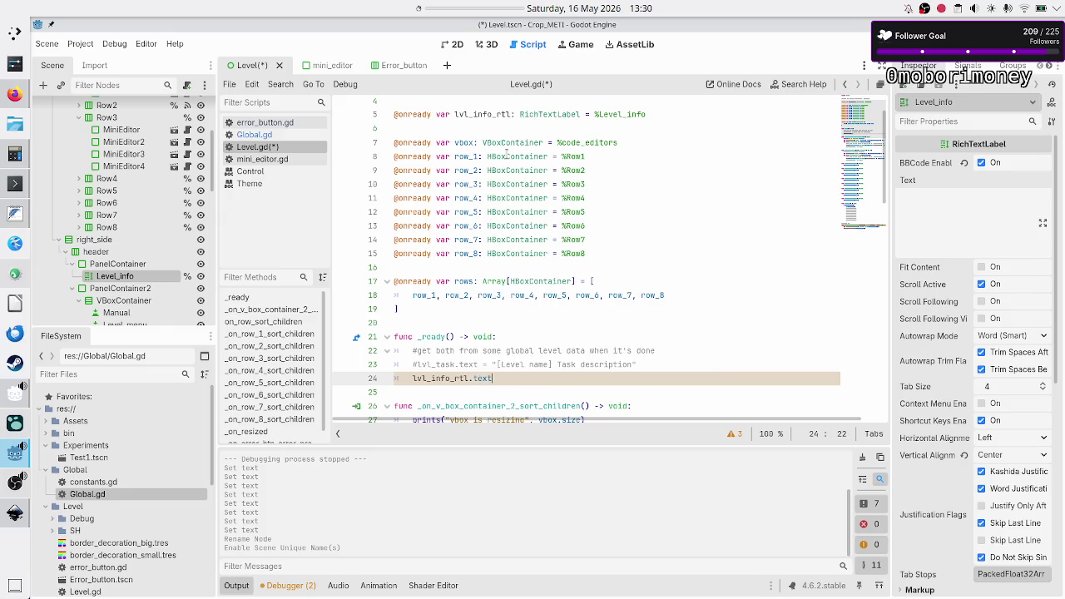
text( = )
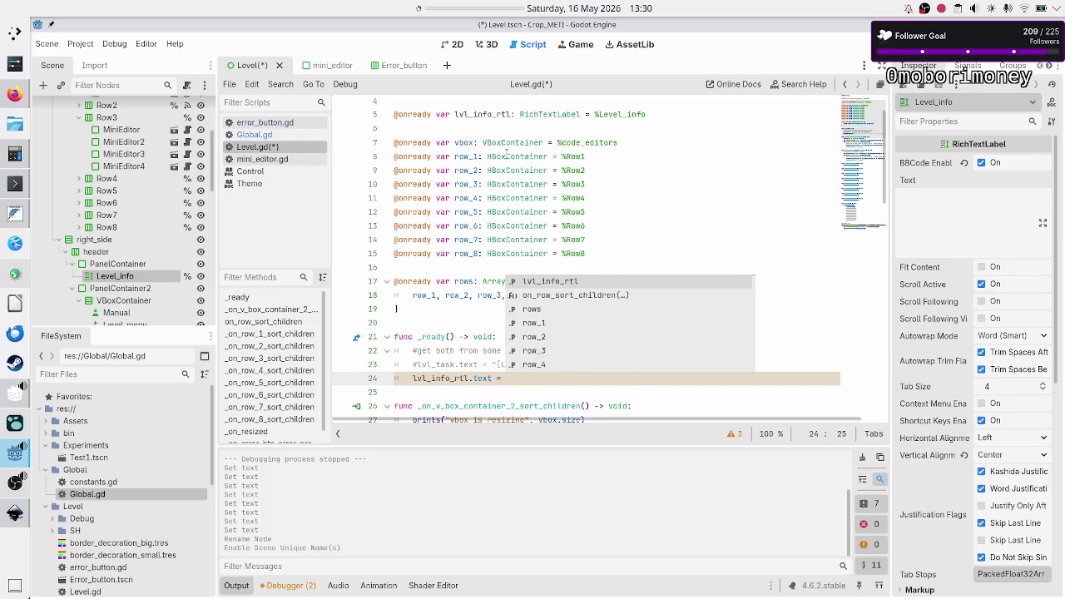
text(")
text([color=yellow]lvl[/color] task)
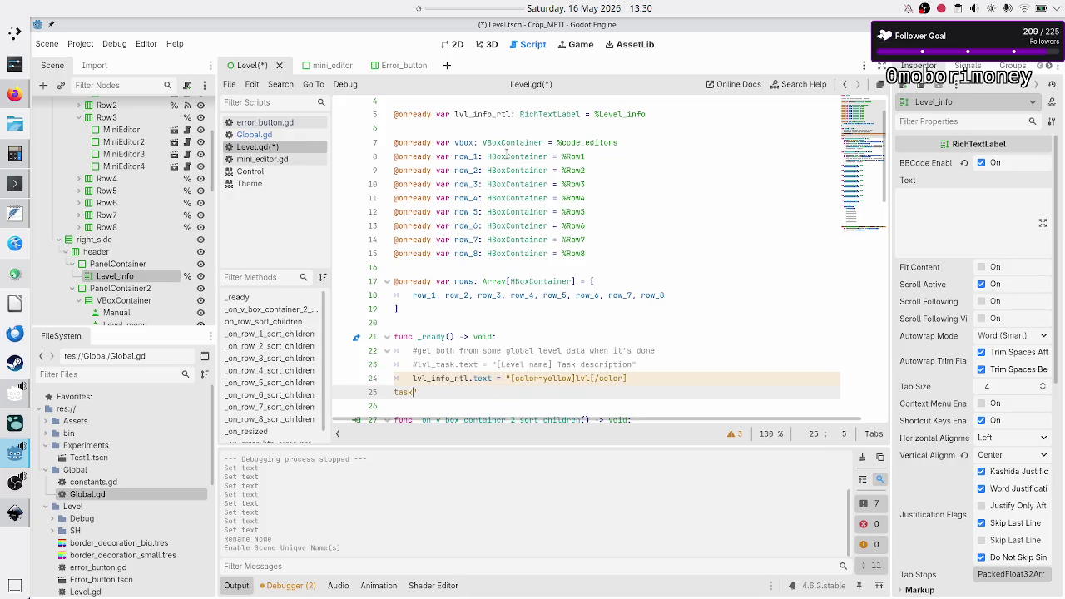
key(Up)
key(ctrl+Right)
key(ctrl+Right)
key(ctrl+Right)
key(BackSpace)
key(BackSpace)
key(BackSpace)
text(]")
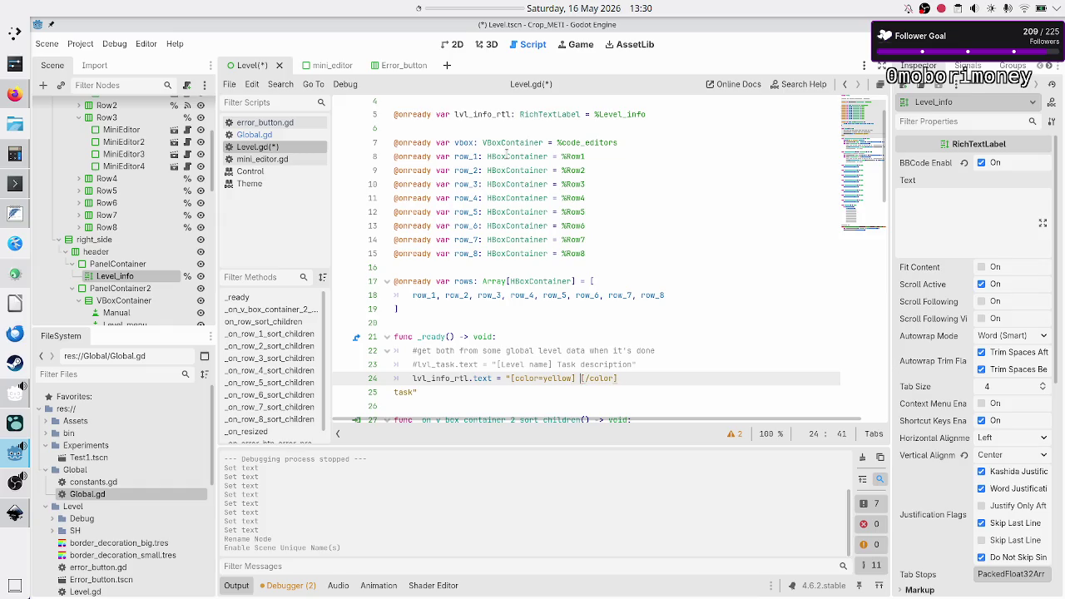
text( + )
text("")
key(BackSpace)
text(G.)
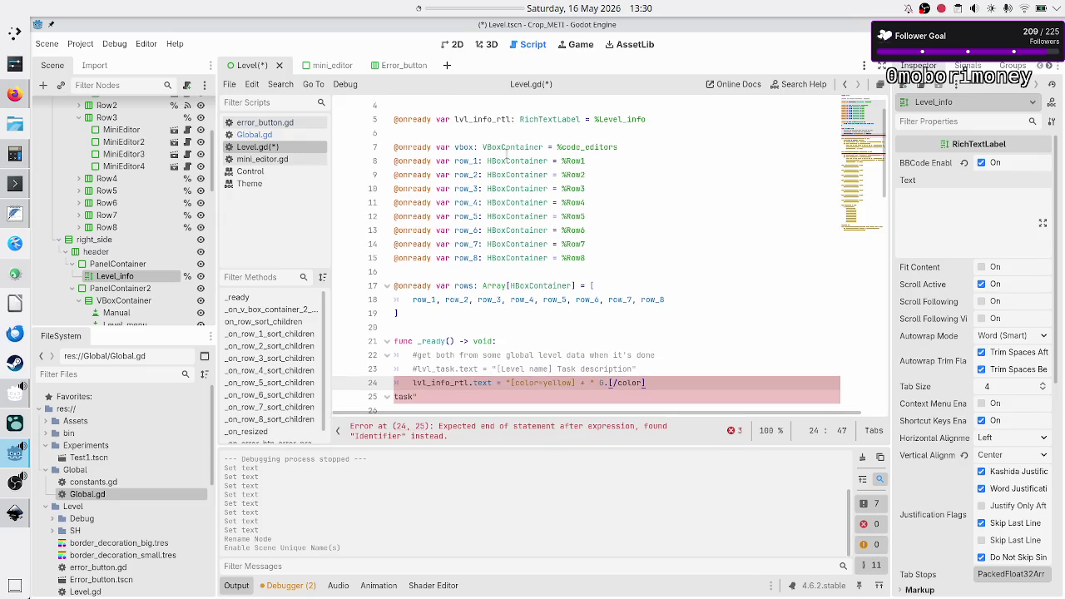
text(+ ")
- Clean up stray quotes and join the line so it ends with + "[/color]"
key(BackSpace)
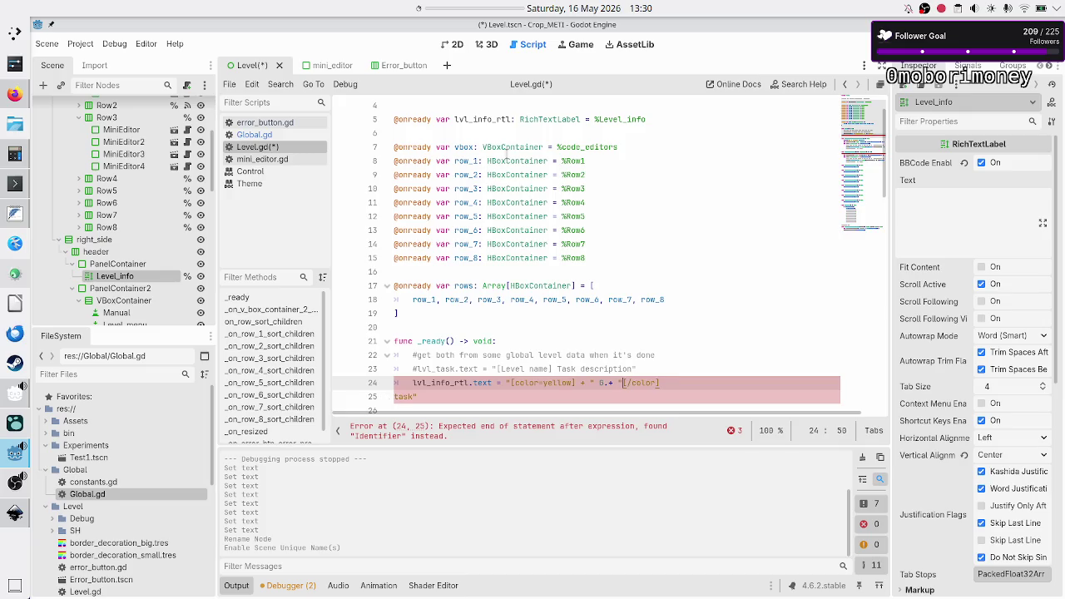
key(Down)
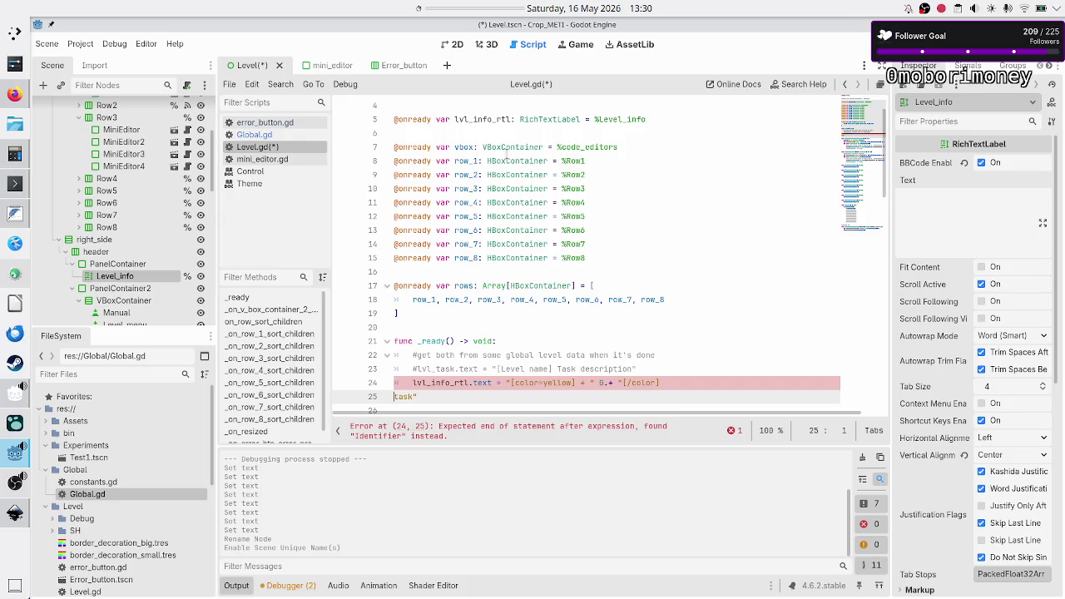
key(BackSpace)
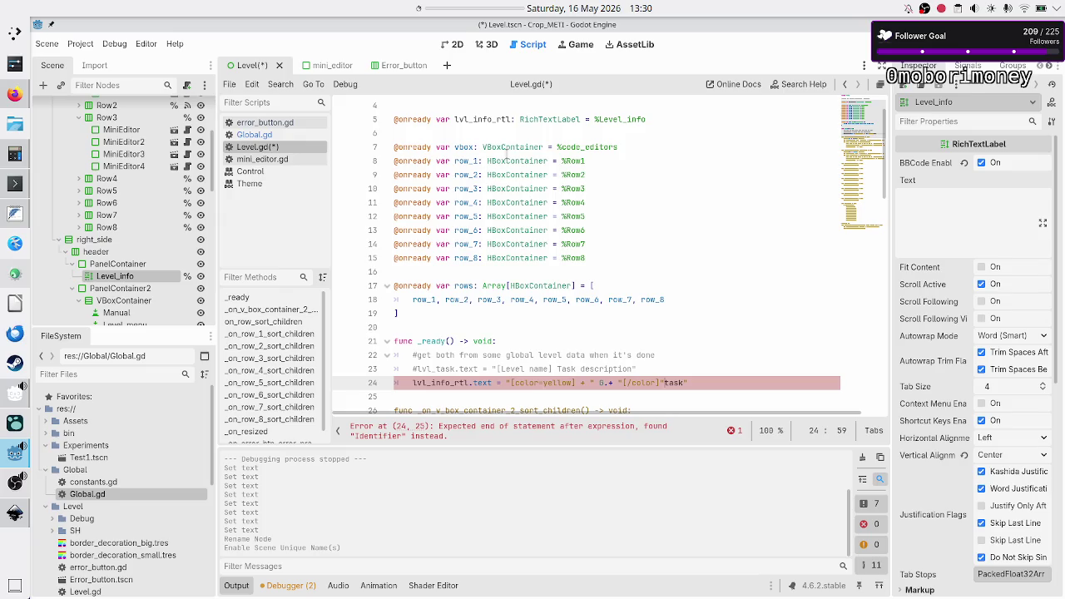
text(" )
text(+)
key(BackSpace)
key(BackSpace)
key(BackSpace)
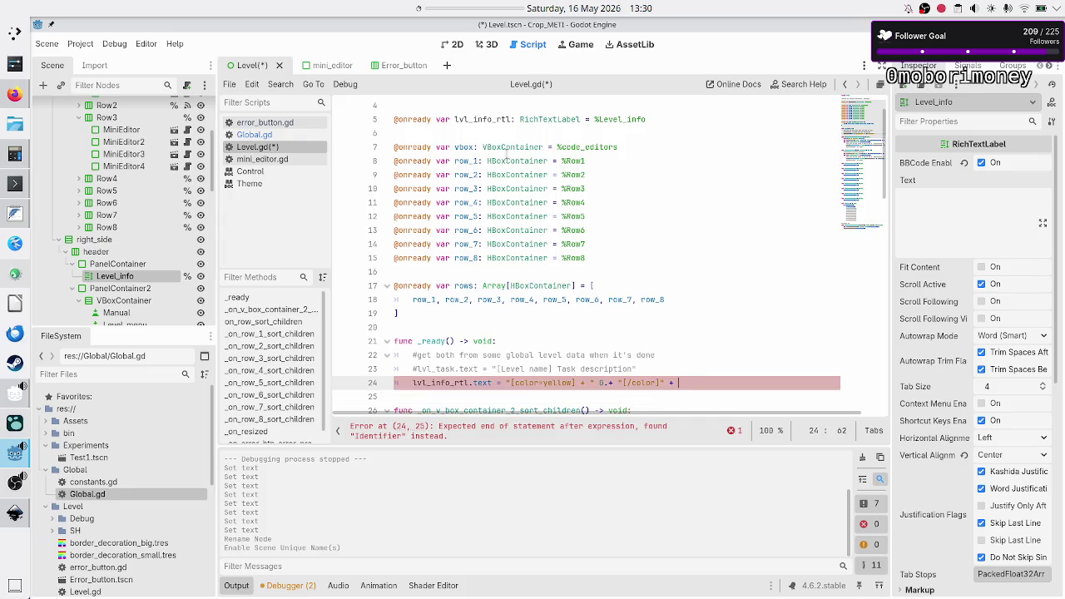
key(BackSpace)
click(619, 383)
key(BackSpace)
key(BackSpace)
text(+)
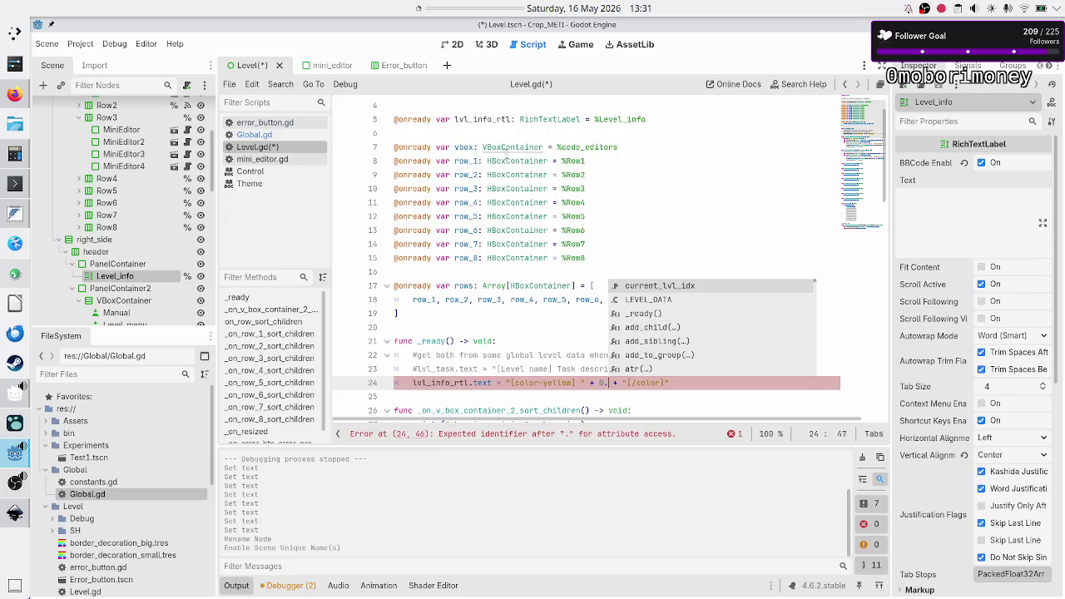
- Insert G.LEVEL_DATA[G.current_lvl_idx] as the text between the color tags
key(Down)
key(Return)
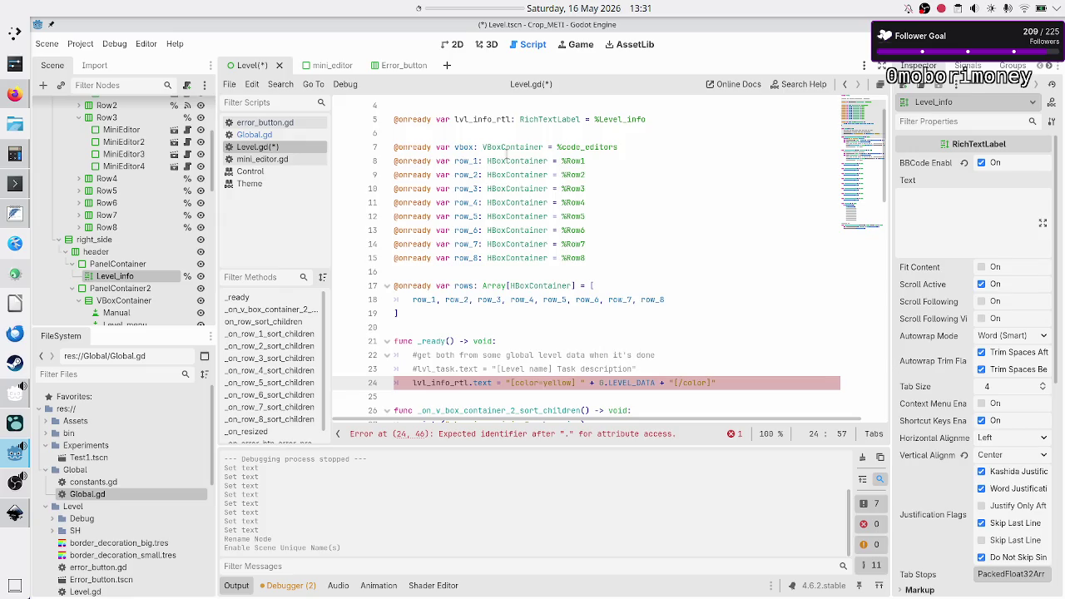
text([G.)
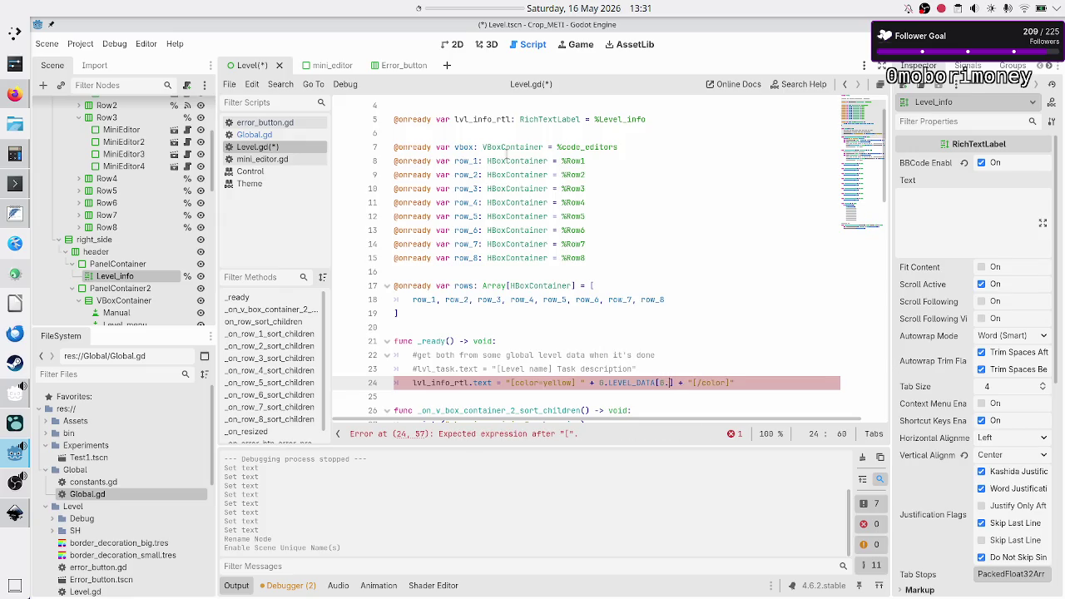
text(curr)
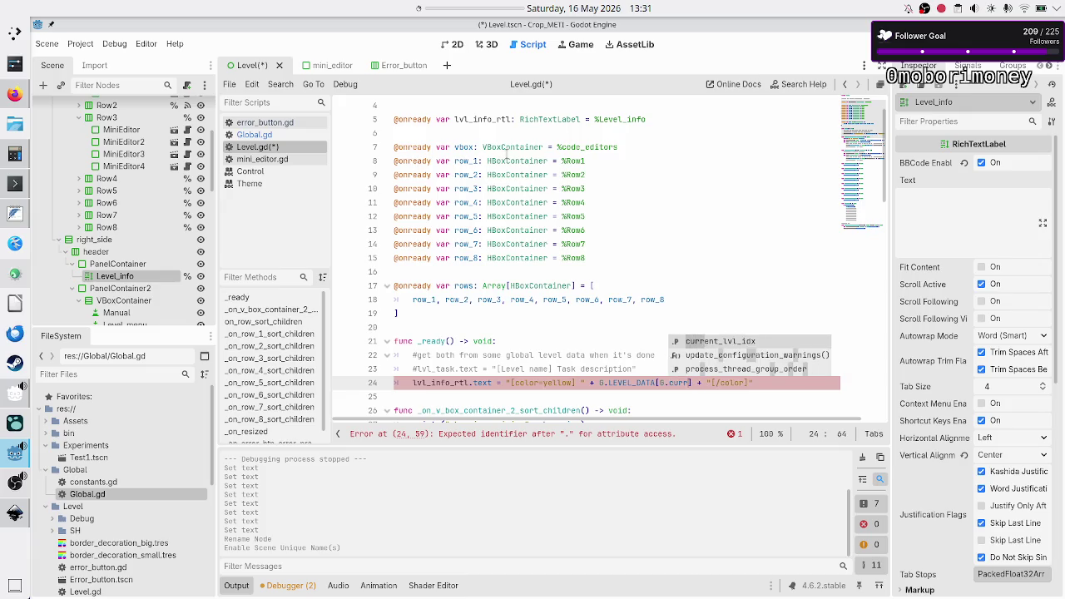
key(Return)
key(Right)
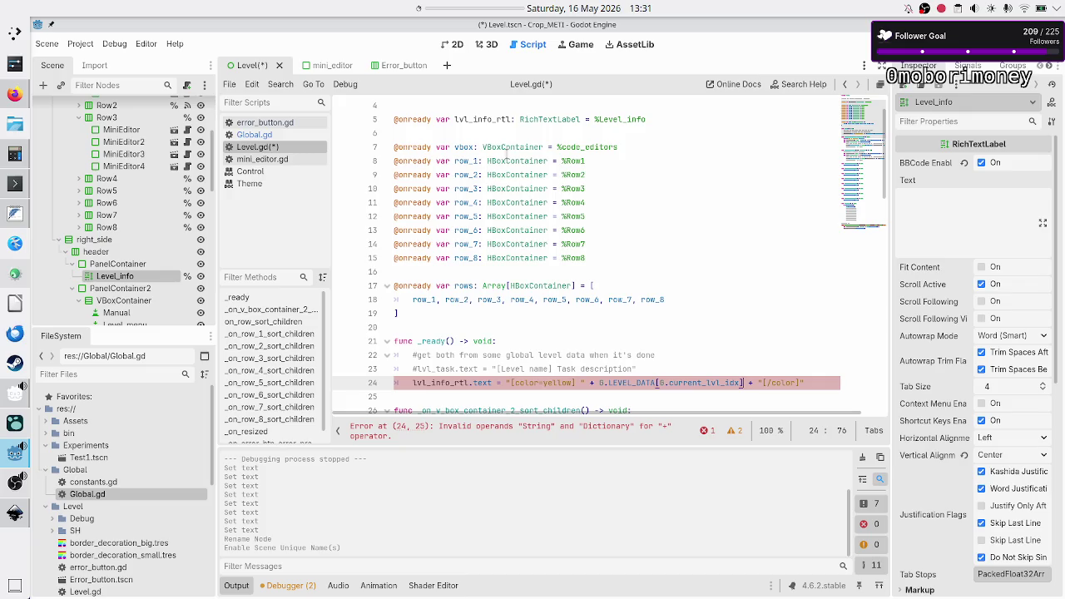
- In Level.gd's _ready, declare lvl_name as a String from G.LEVEL_DATA[G.current_lvl_idx]'s name
text(.)
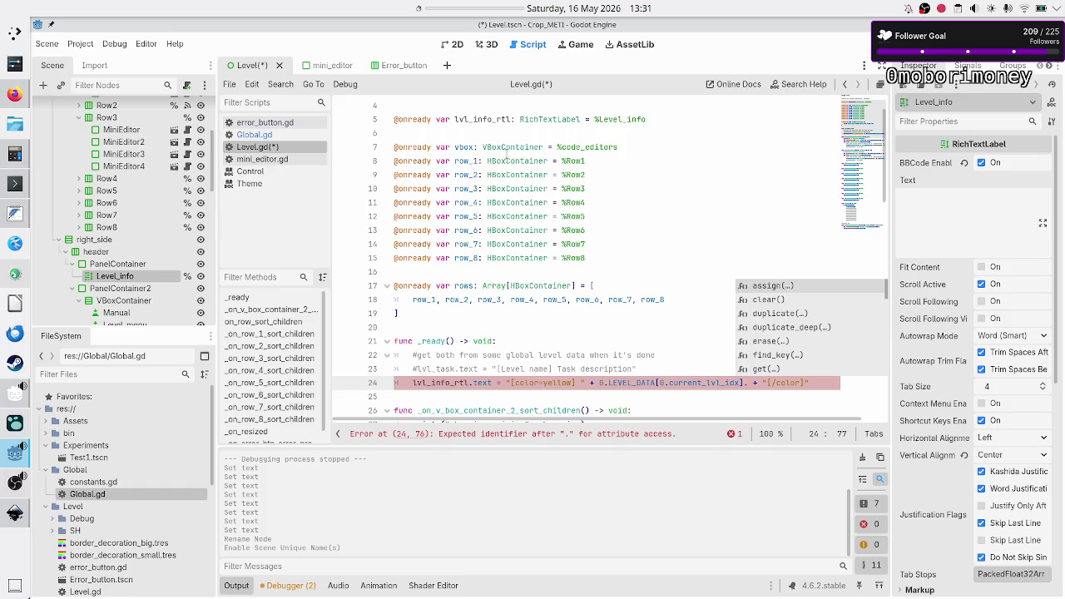
key(Escape)
key(ctrl+shift+Return)
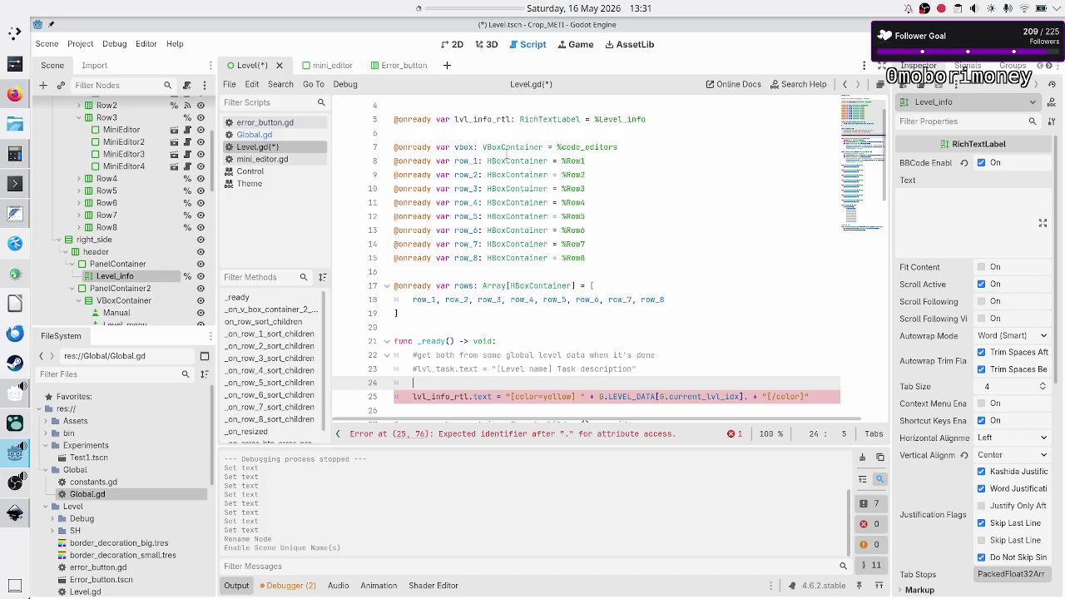
text(var stri)
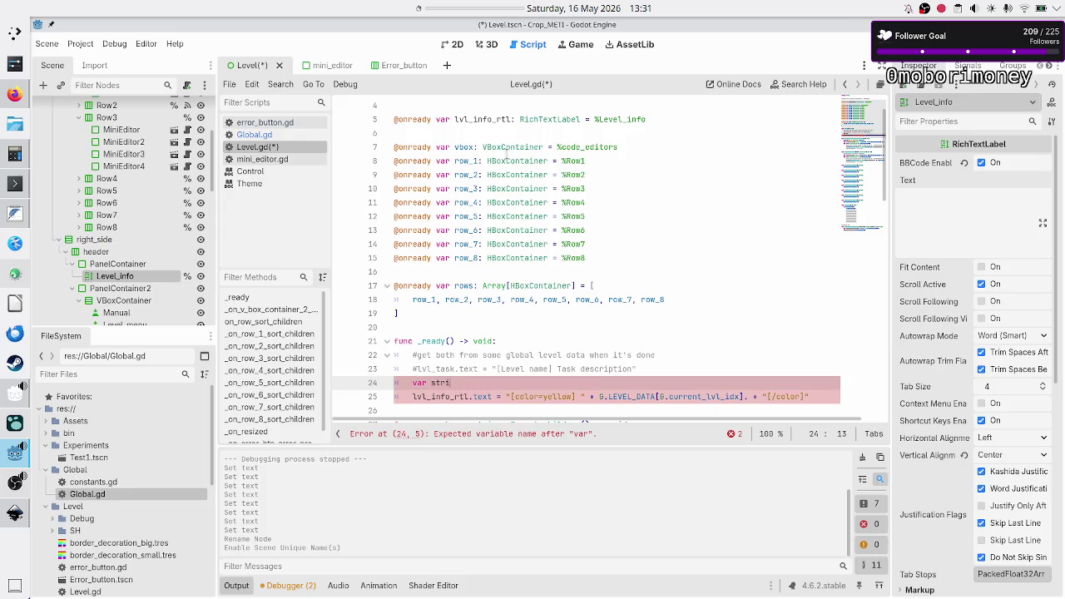
key(BackSpace)
key(BackSpace)
key(BackSpace)
text(ll)
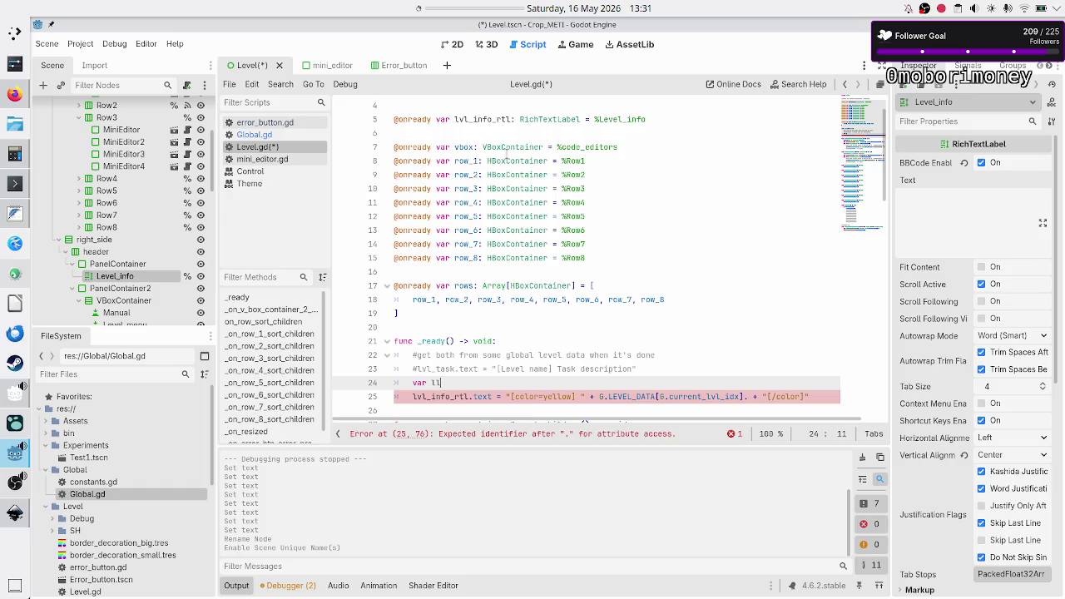
text(vl_name:)
text( String = )
text(G.LE)
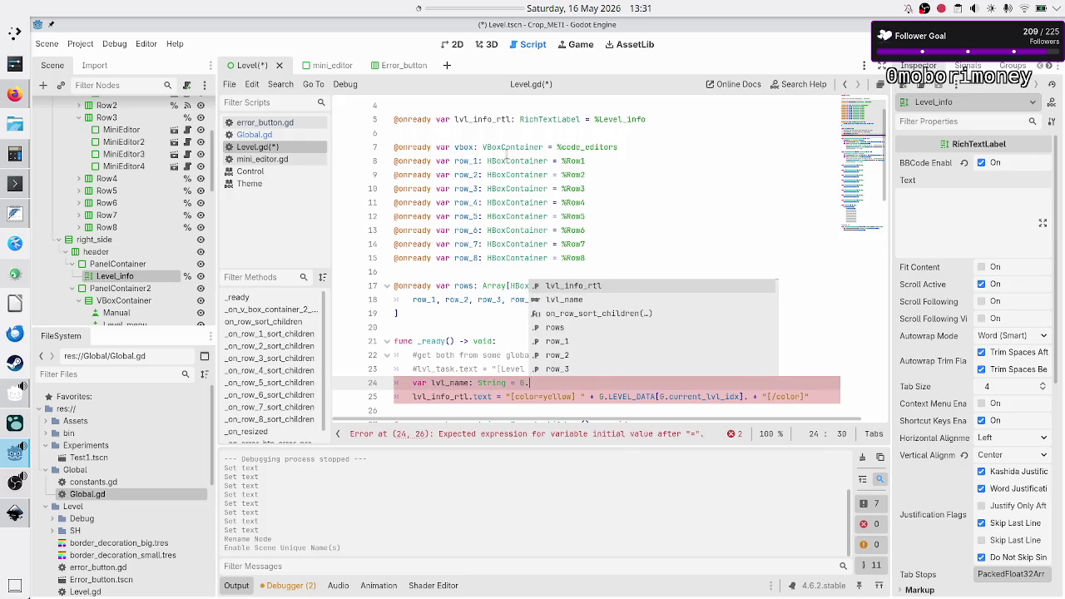
text(VEL_DATA)
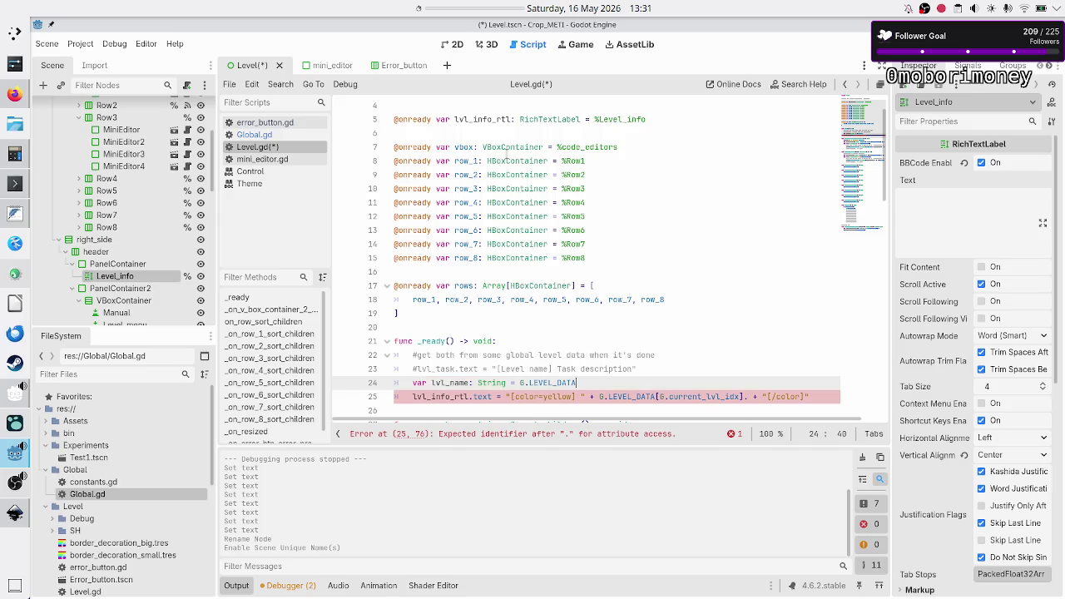
text([G.curr)
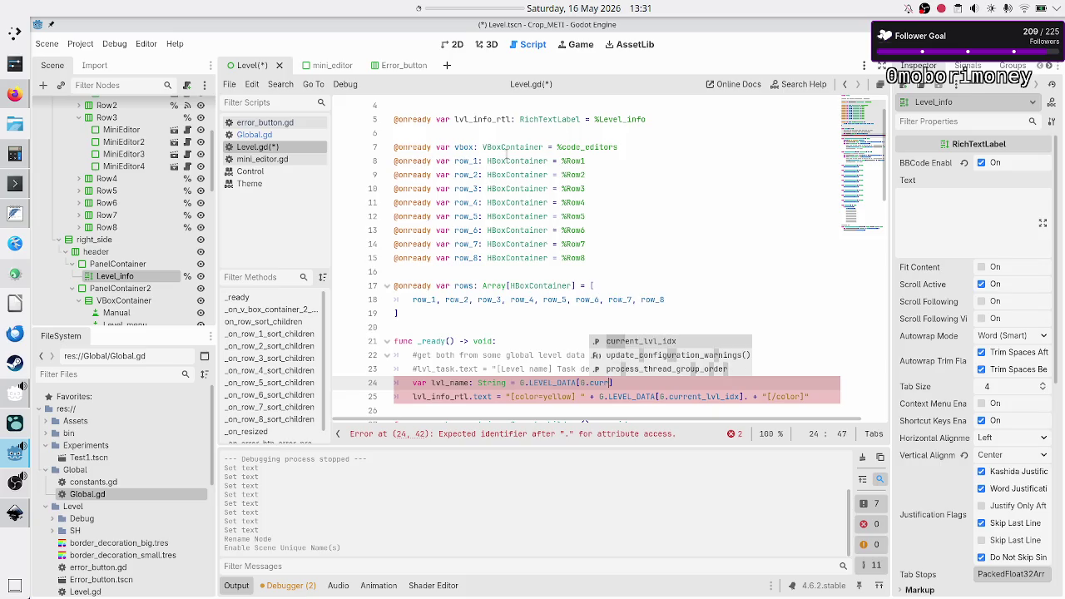
key(Return)
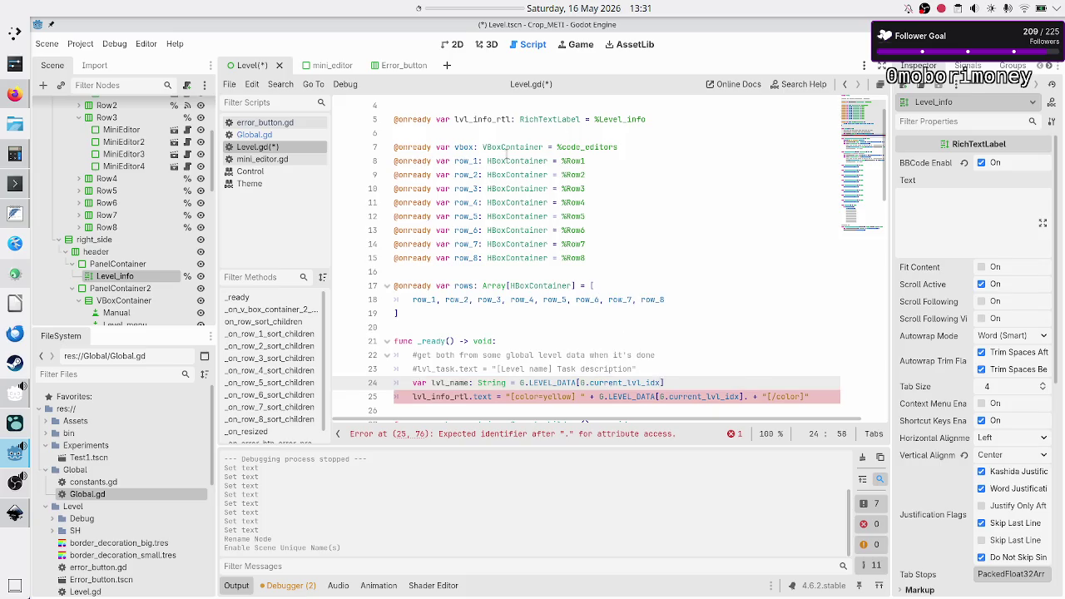
key(Down)
key(Home)
key(Up)
key(End)
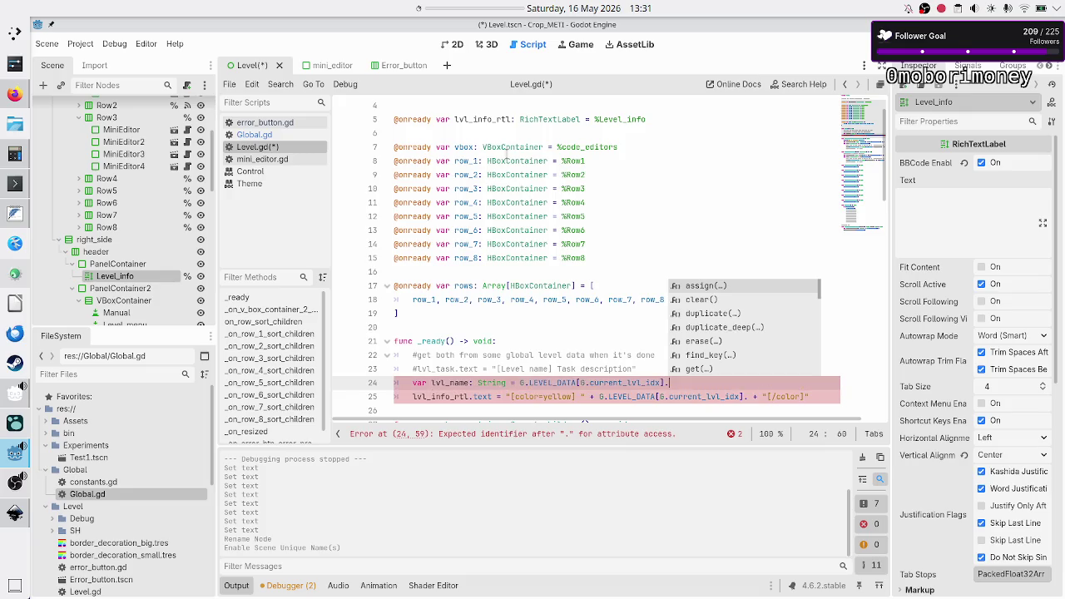
text(name)
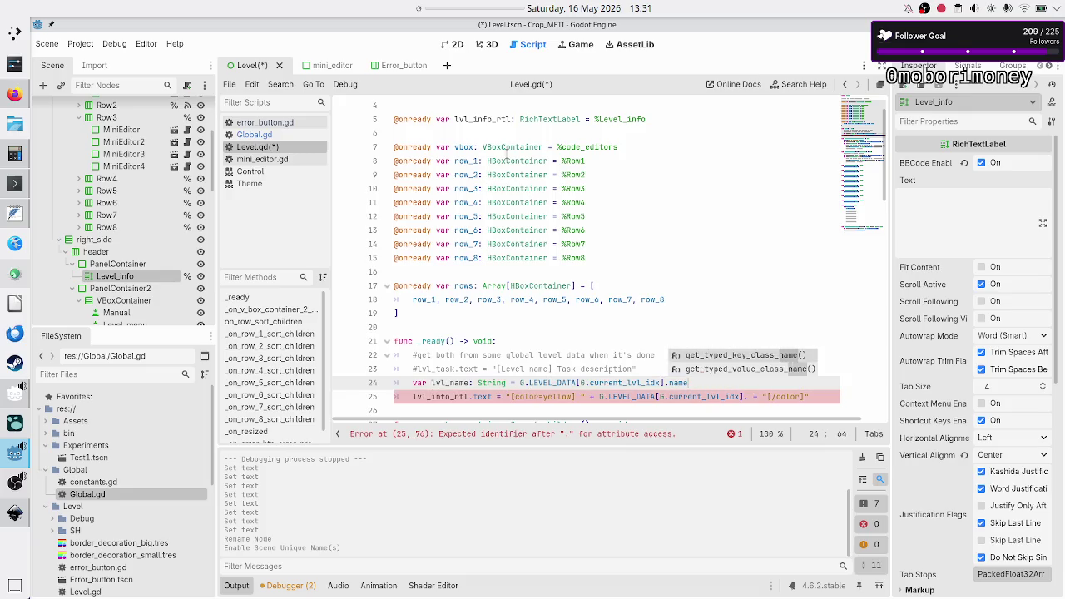
key(Escape)
- Add lvl_description from G.LEVEL_DATA[G.current_lvl_idx]'s description, after checking Global.gd's key names
key(Return)
text(var lvl_)
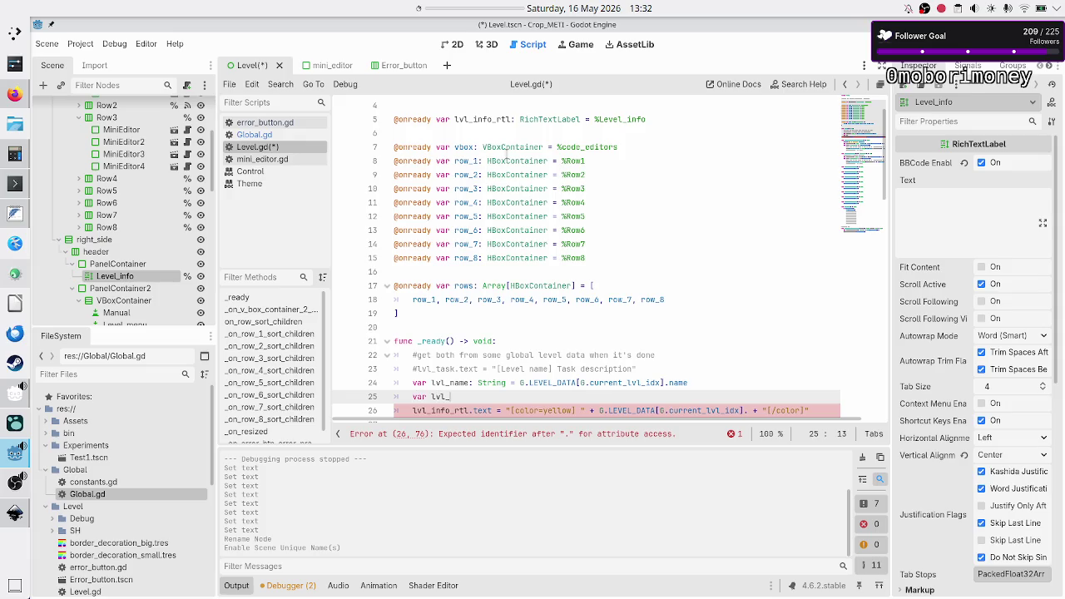
text(description: )
text(String = G)
text(.LE)
key(Return)
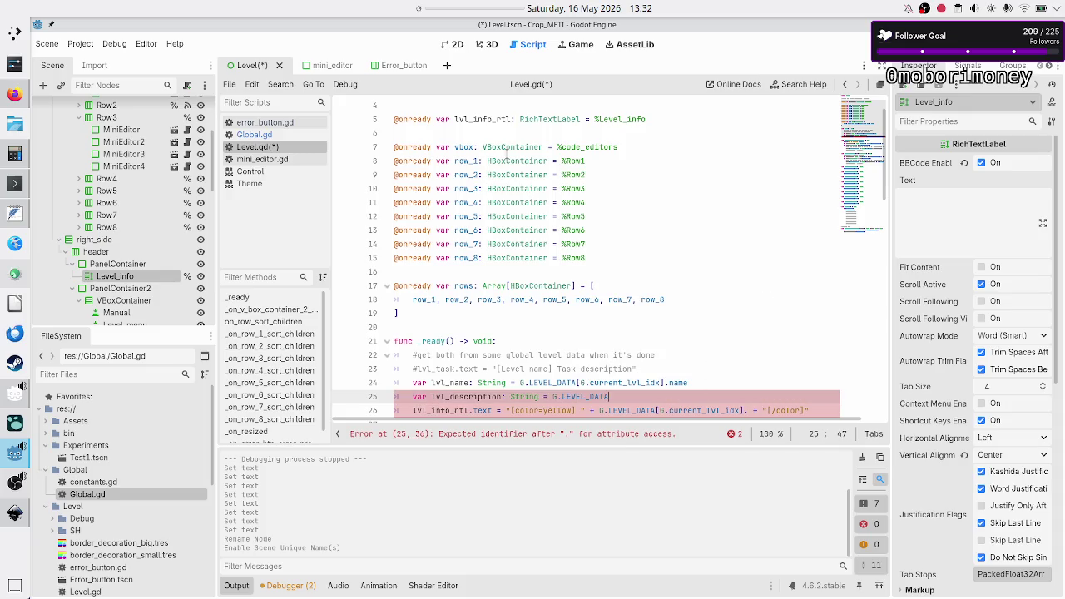
text([G)
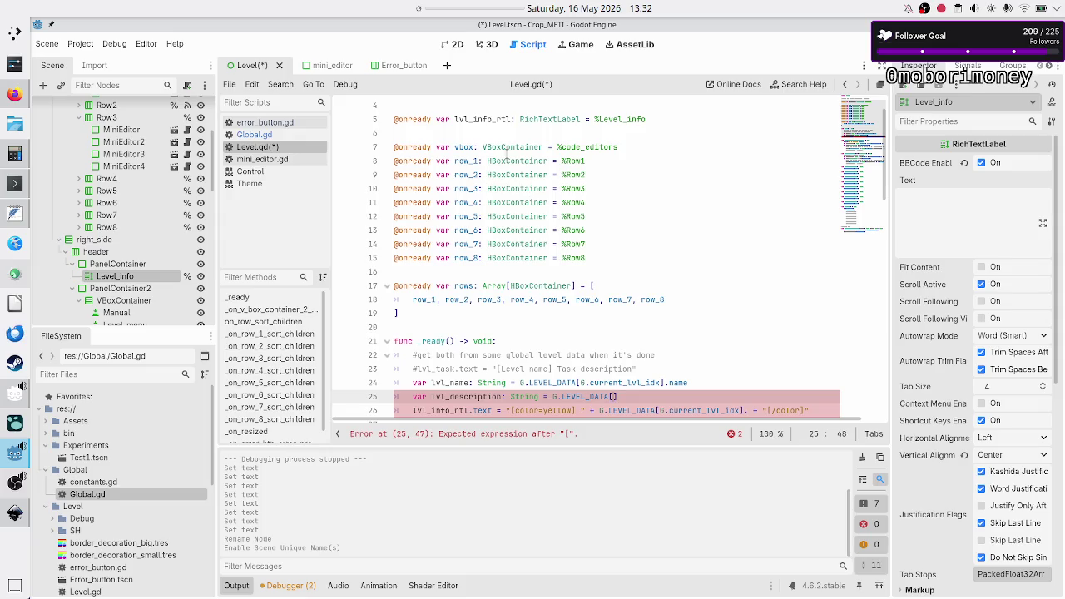
text(.curr)
key(Return)
text(])
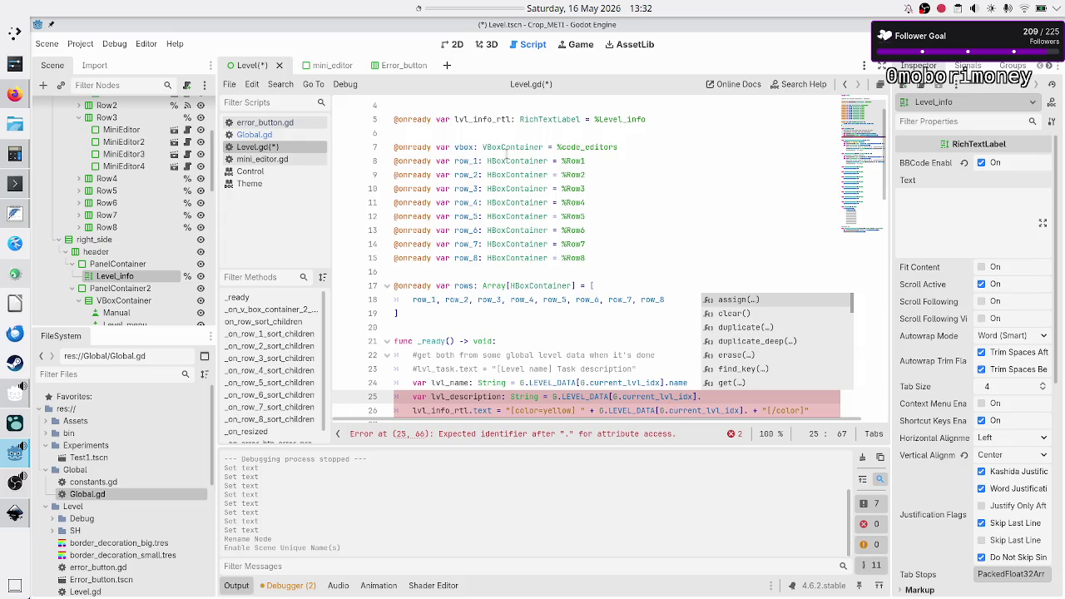
click(258, 138)
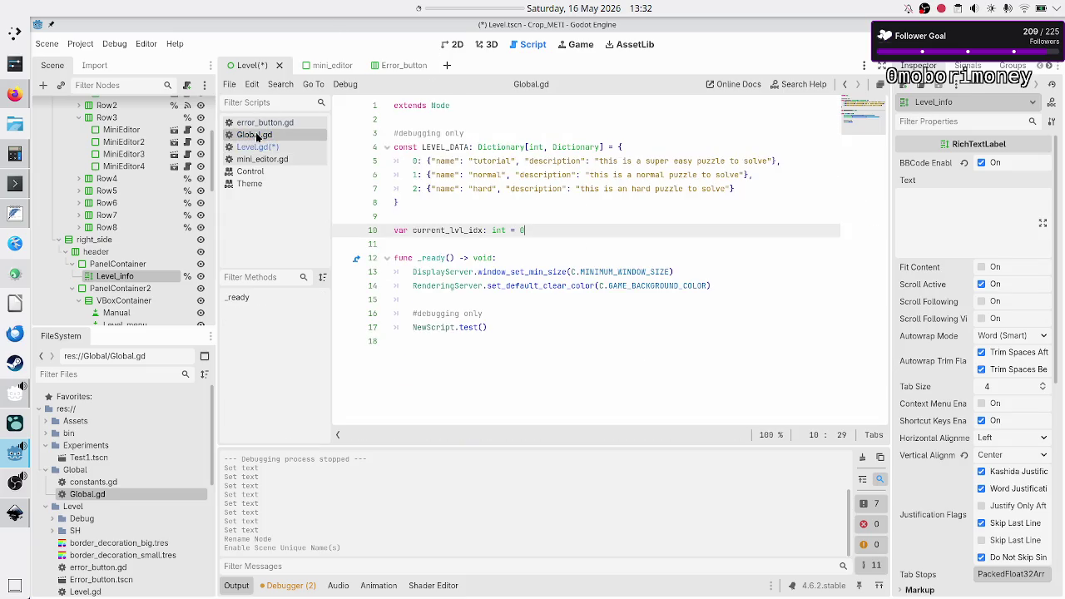
click(254, 147)
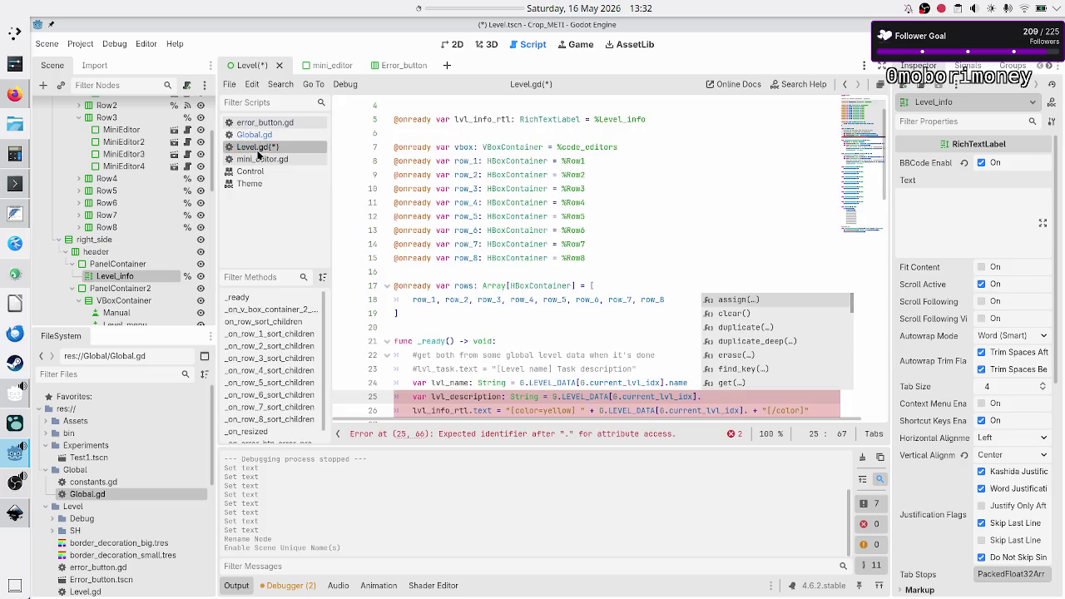
text(descr)
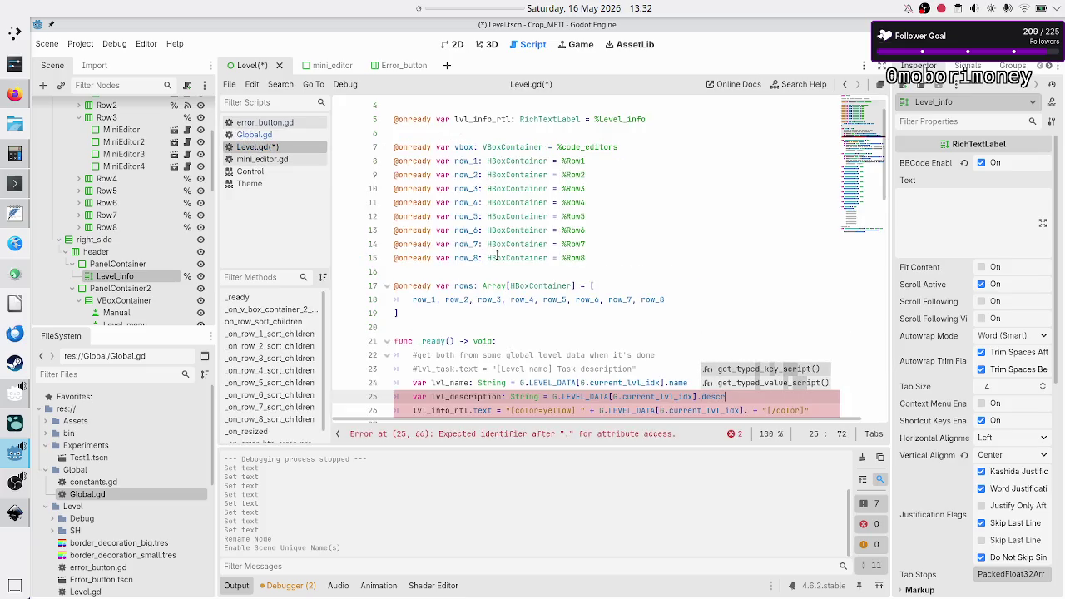
text(iption)
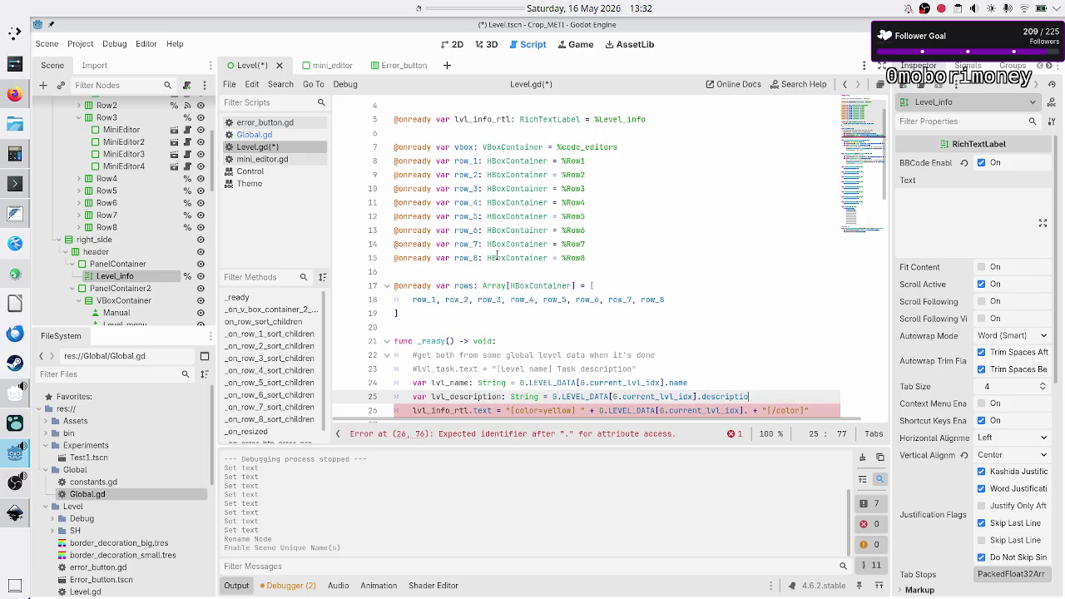
click(283, 137)
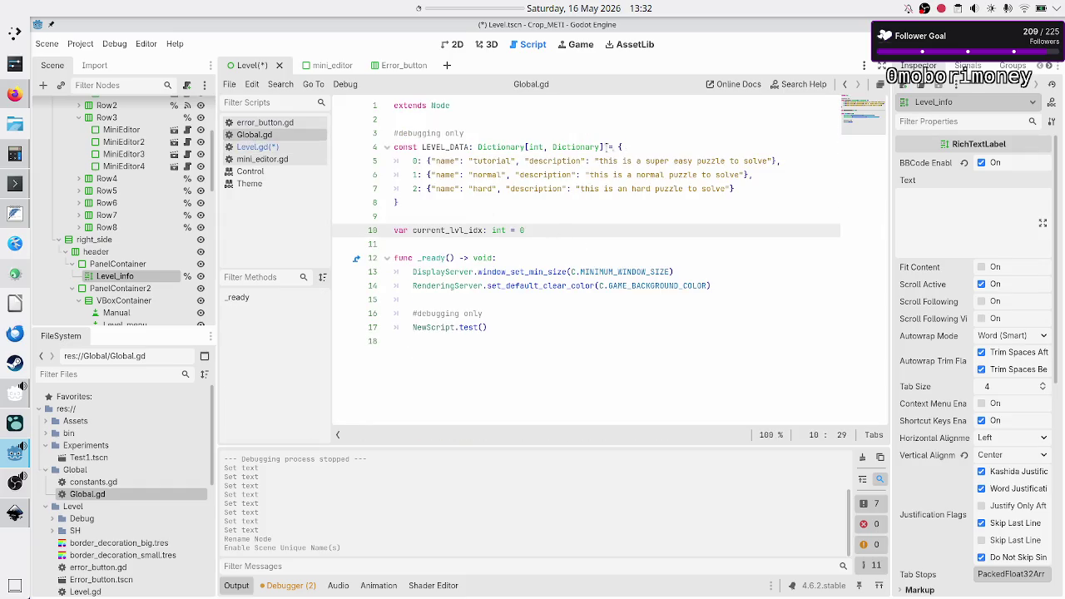
- Add '#hint: create a Level class to contain this data' under the debugging comment and save
click(625, 136)
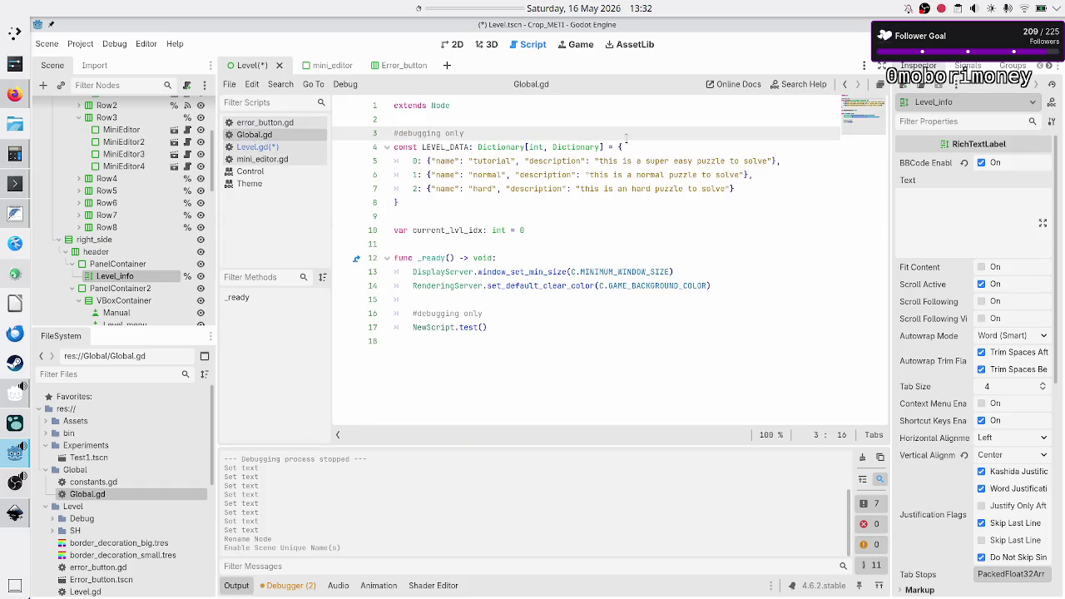
text(:)
key(BackSpace)
key(Return)
text(#hint: )
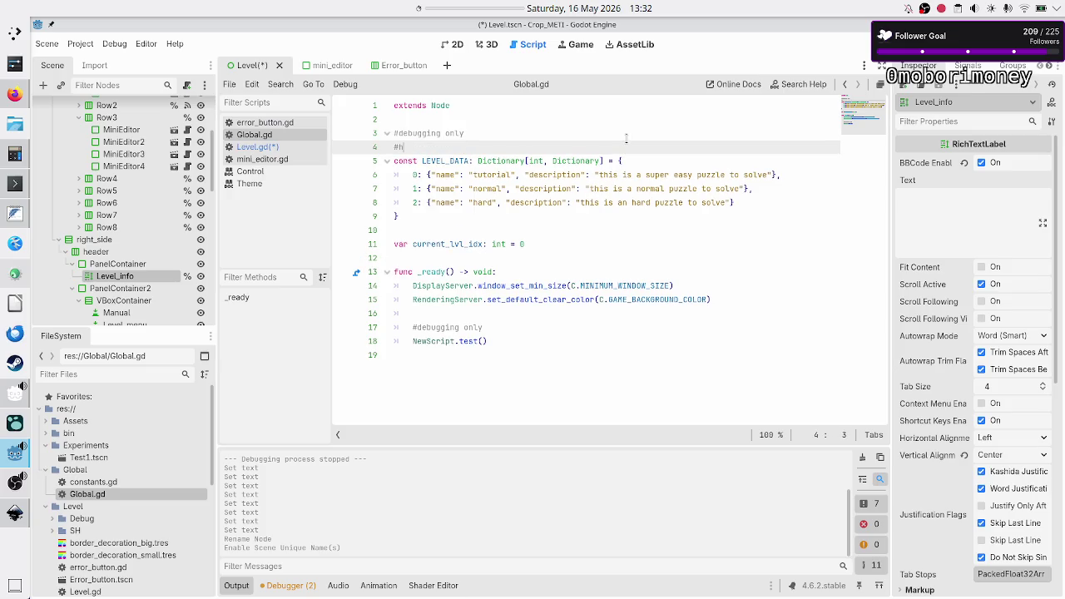
text(create a l)
text(evel clas)
key(BackSpace)
key(BackSpace)
key(BackSpace)
key(BackSpace)
text(Level class to contain)
text( this data)
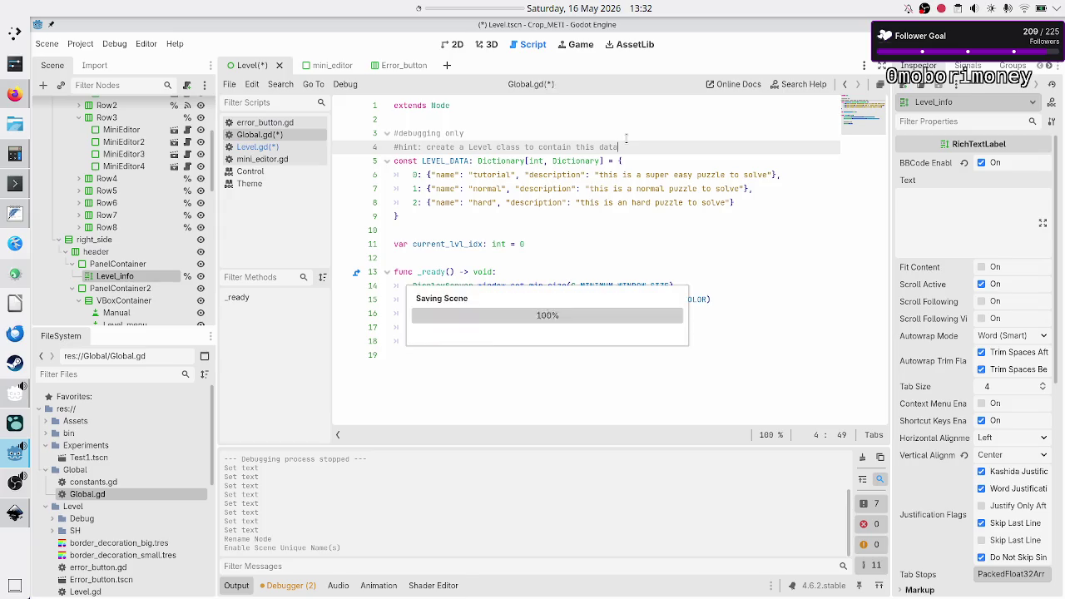
key(ctrl+s)
click(254, 146)
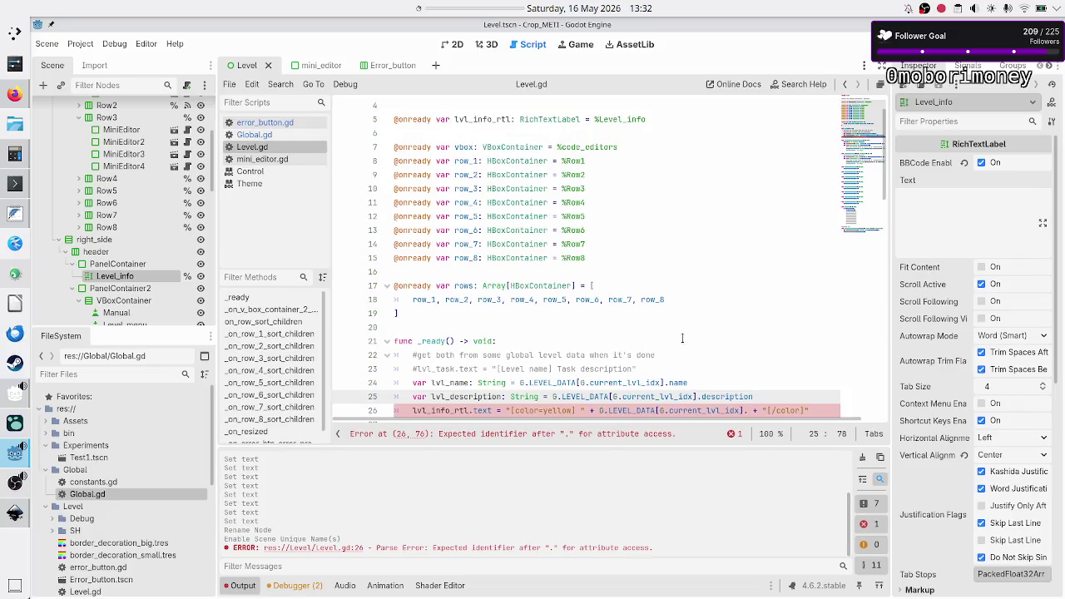
- Make the label text use lvl_name in the color tag followed by lvl_description, then run
key(Down)
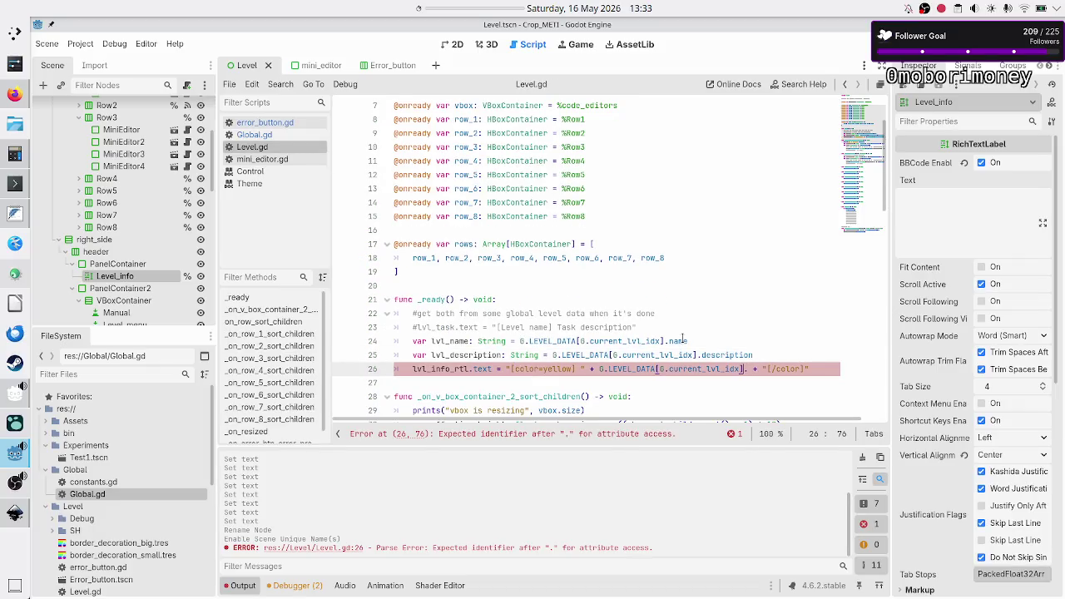
key(BackSpace)
key(BackSpace)
key(BackSpace)
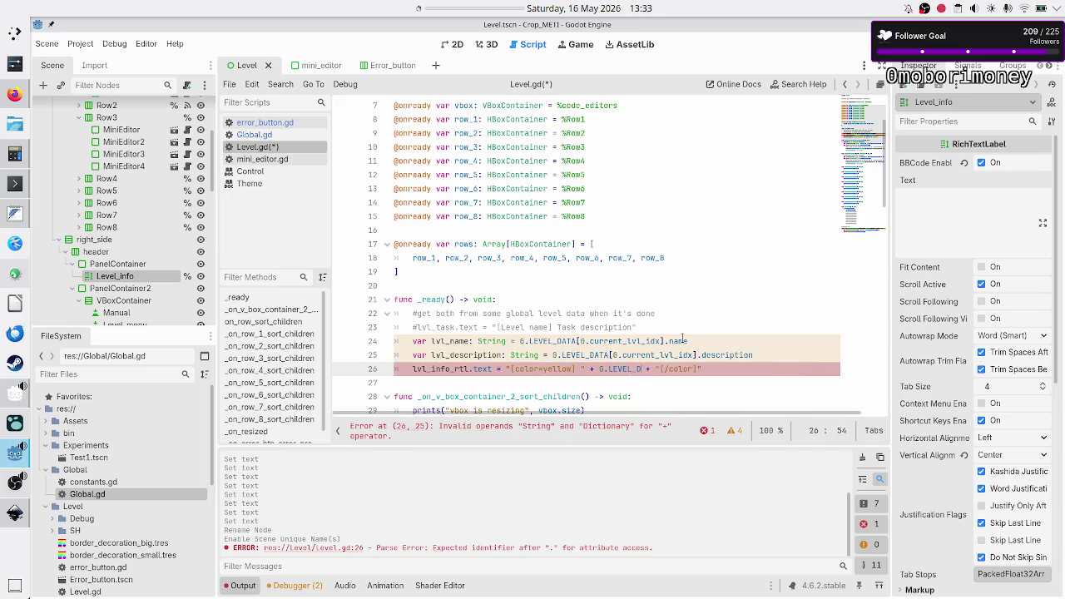
text(lvl_name)
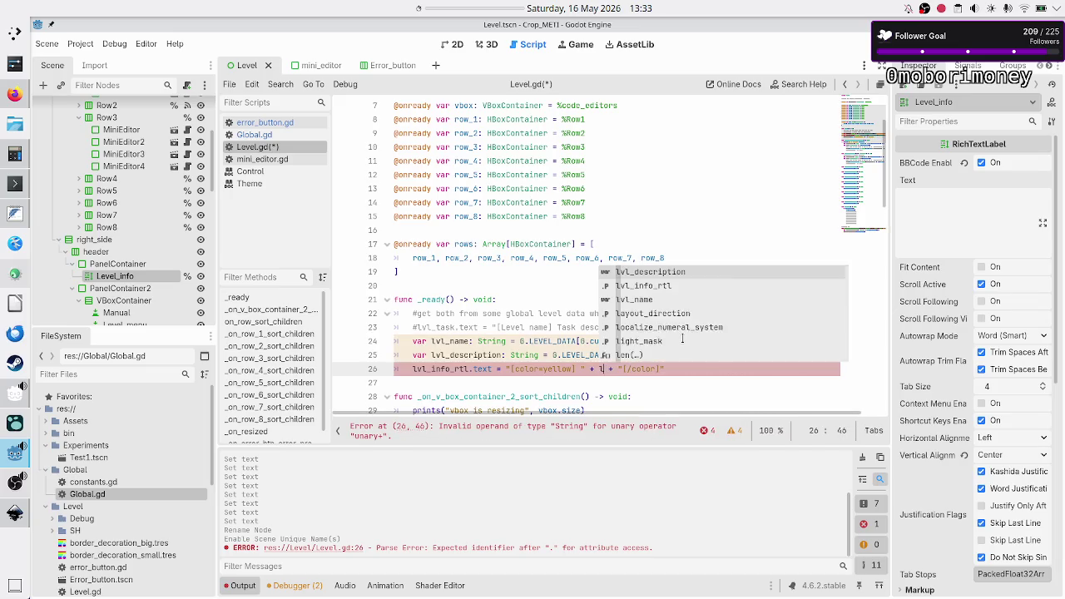
key(Right)
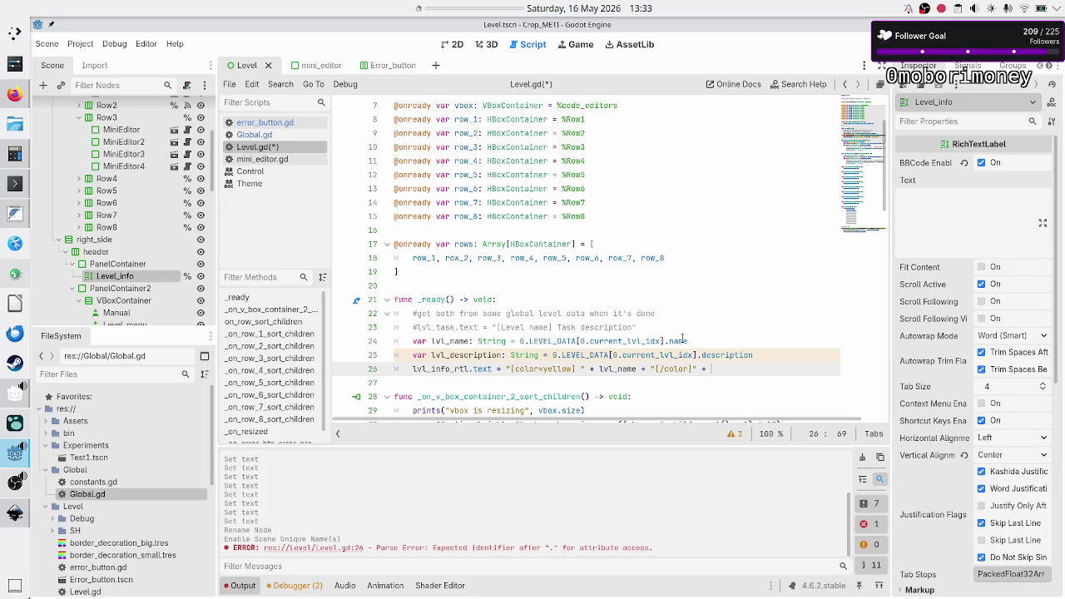
text(lvl_de)
key(Return)
key(Left)
key(Left)
key(Left)
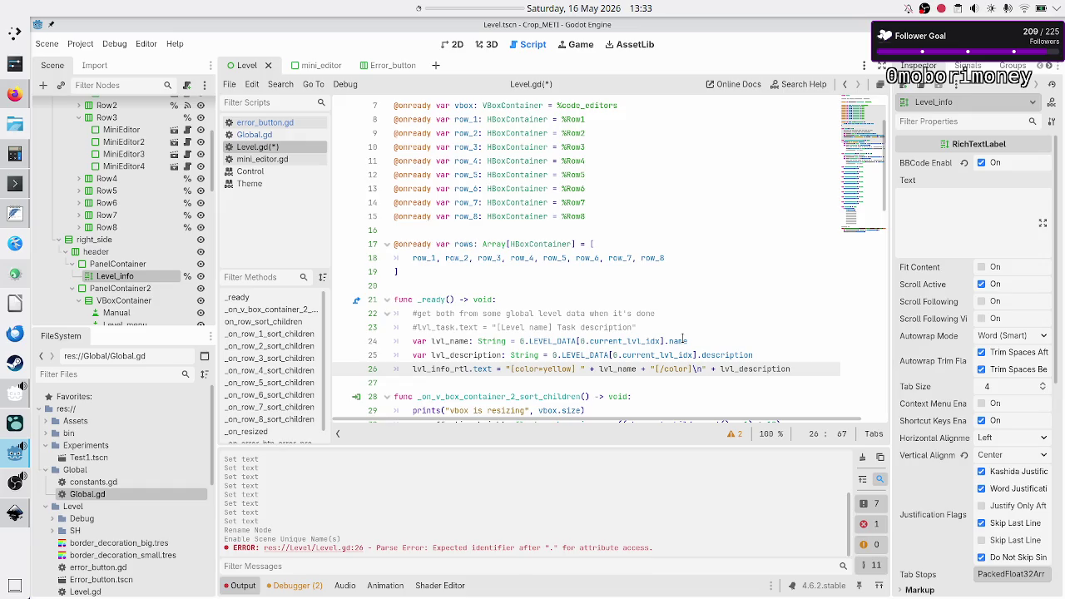
key(F6)
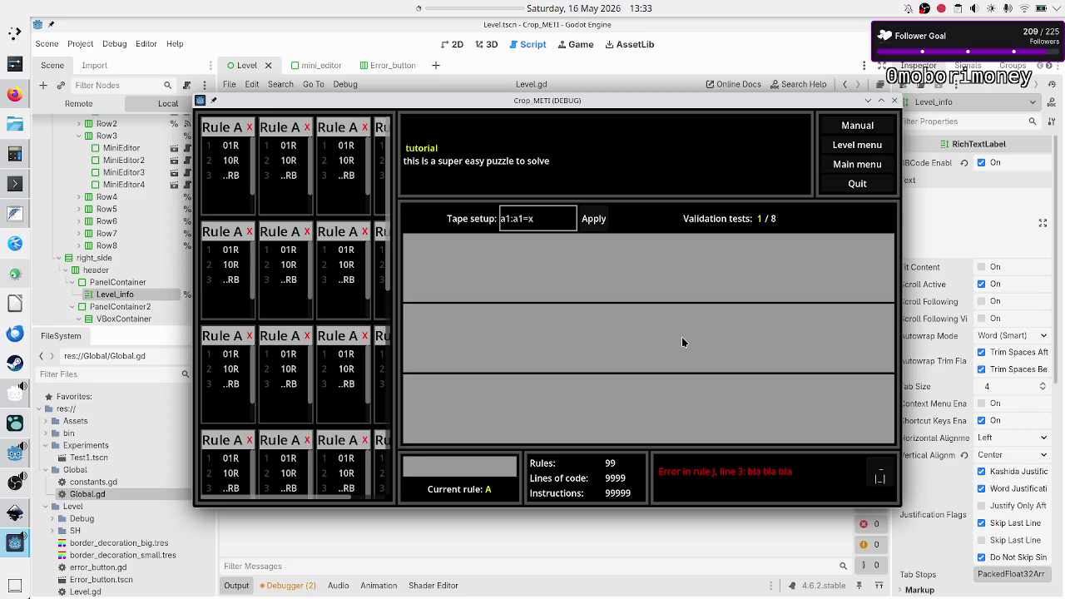
- Close the running game window to return to the editor
click(894, 100)
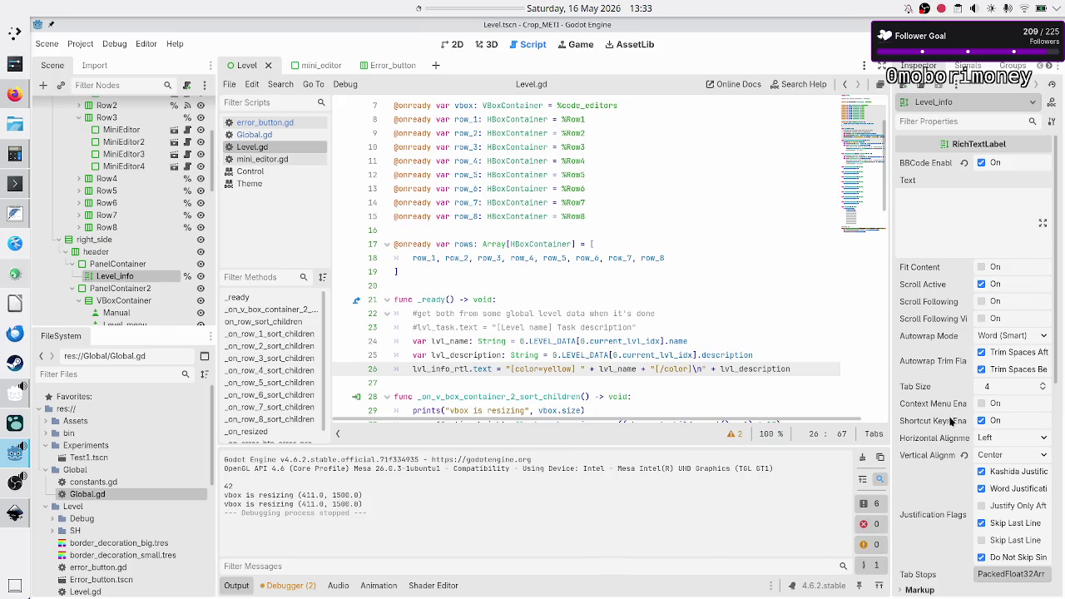
- Reset the label's vertical alignment to Top and wrap the yellow lvl_name in square brackets, saving
click(963, 455)
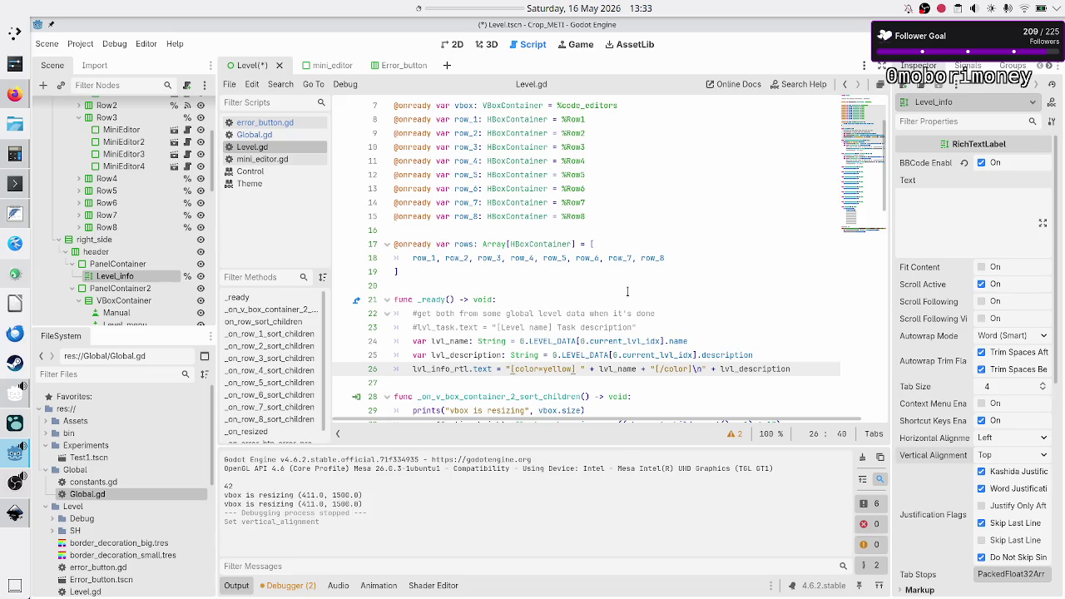
key(BackSpace)
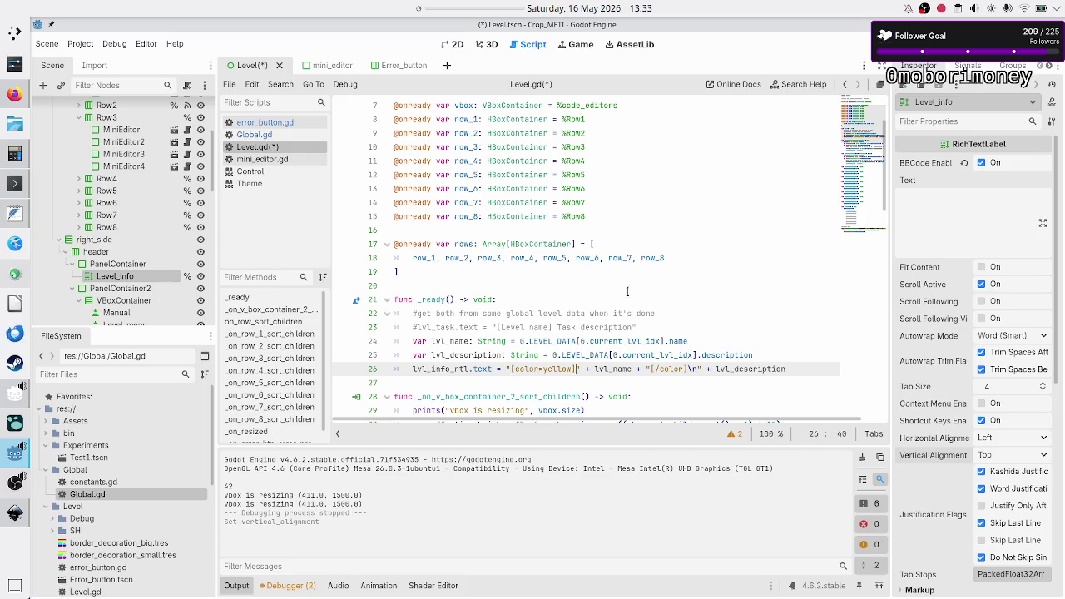
key(ctrl+s)
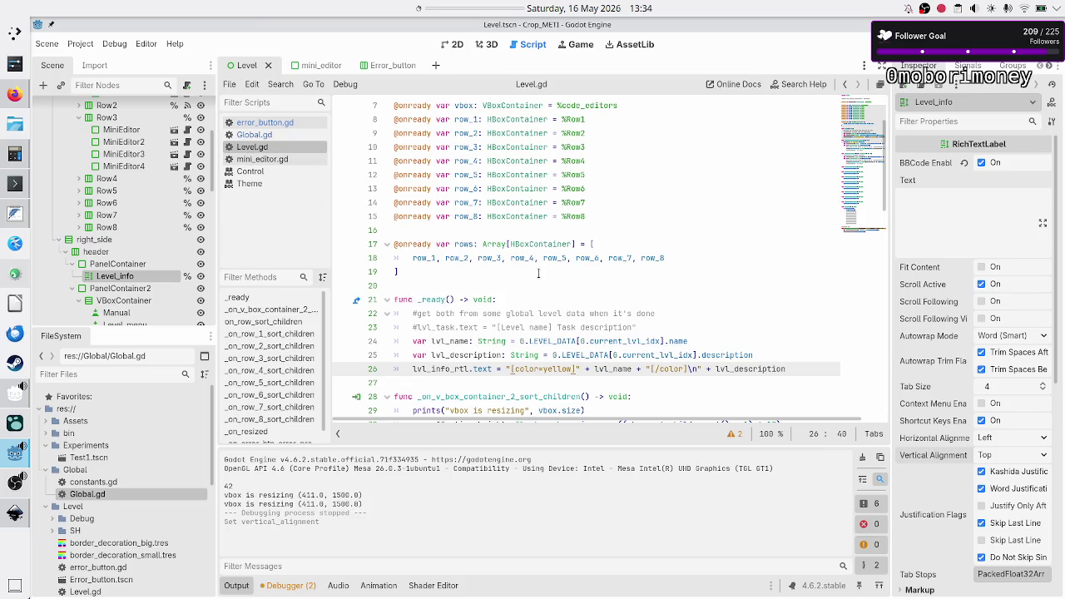
text([)
key(BackSpace)
key(Right)
key(Right)
key(Right)
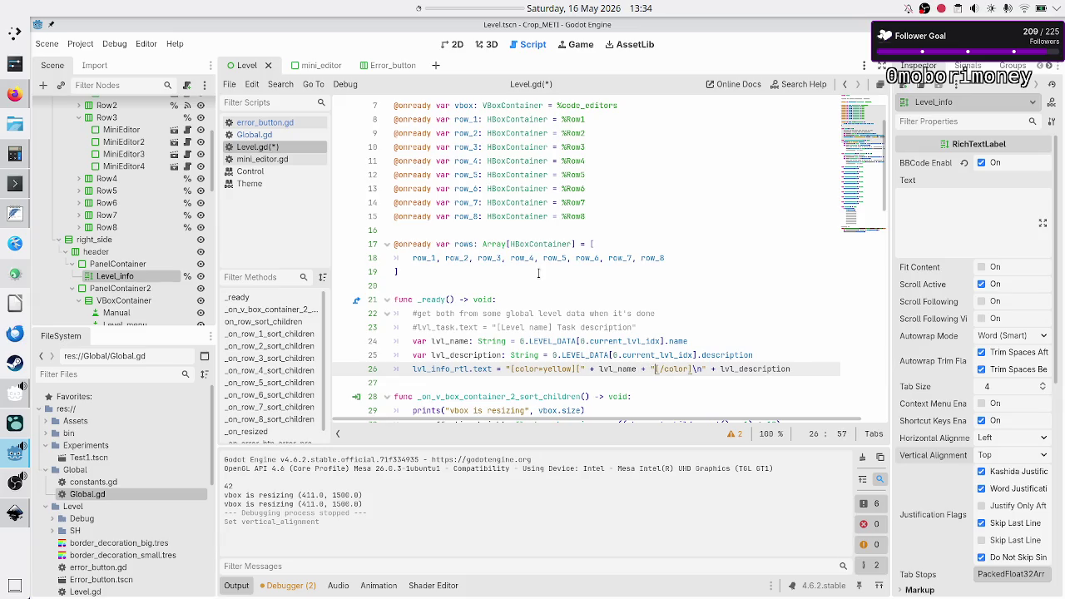
text(])
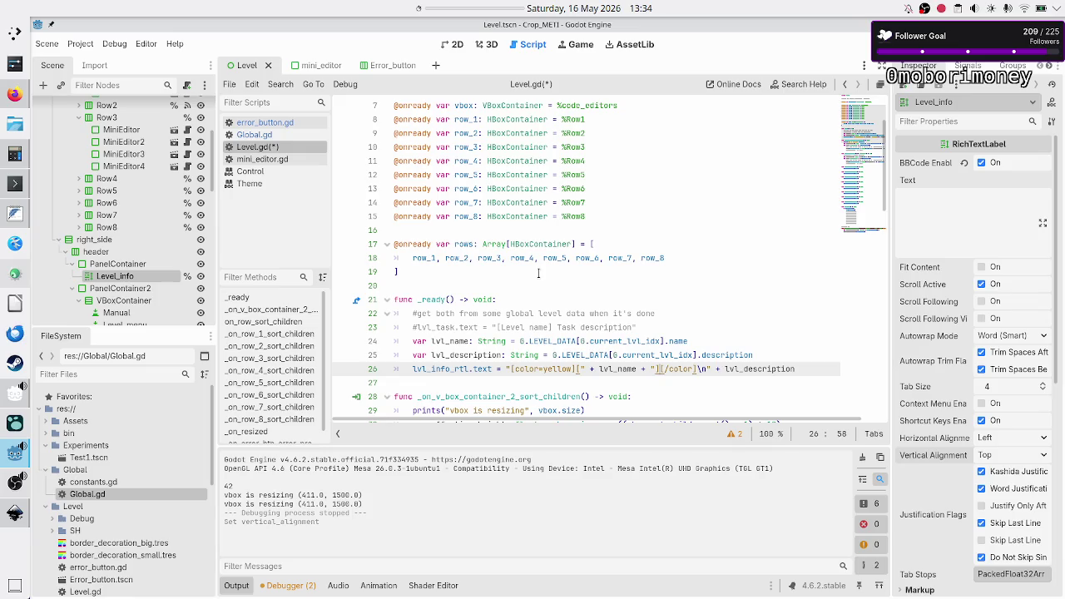
key(ctrl+s)
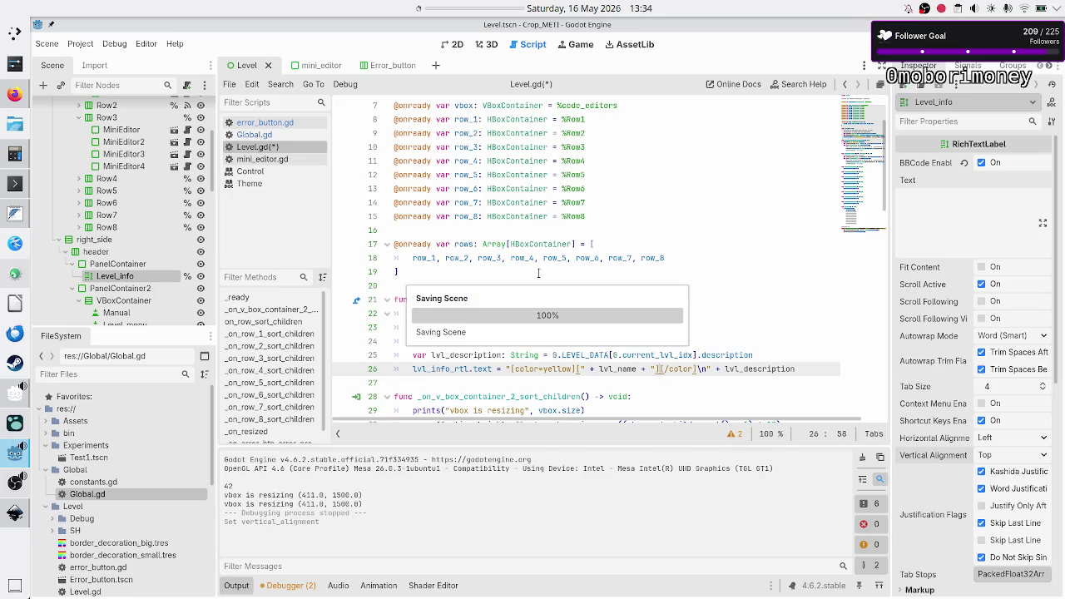
- Capitalize the level names to Tutorial, Normal and Hard in Global.gd and test-run the game
click(265, 135)
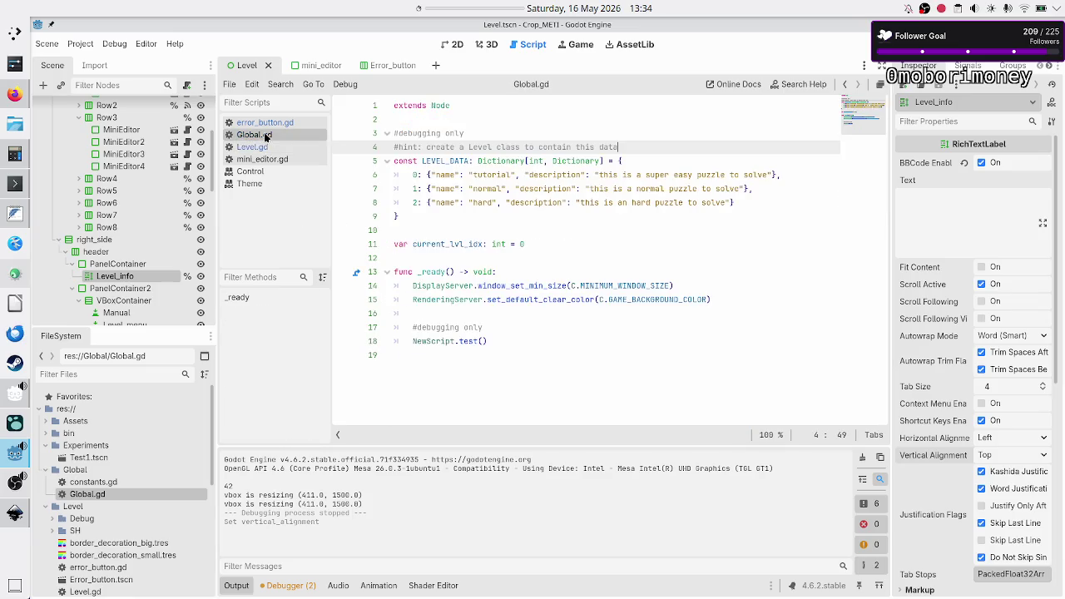
click(470, 176)
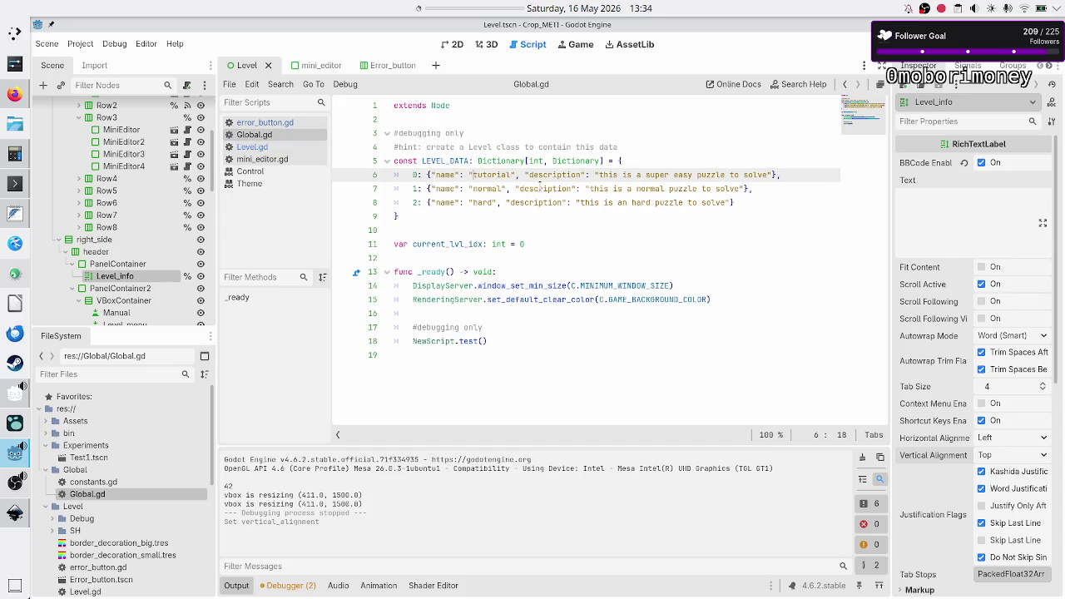
key(BackSpace)
text(T)
key(Down)
key(BackSpace)
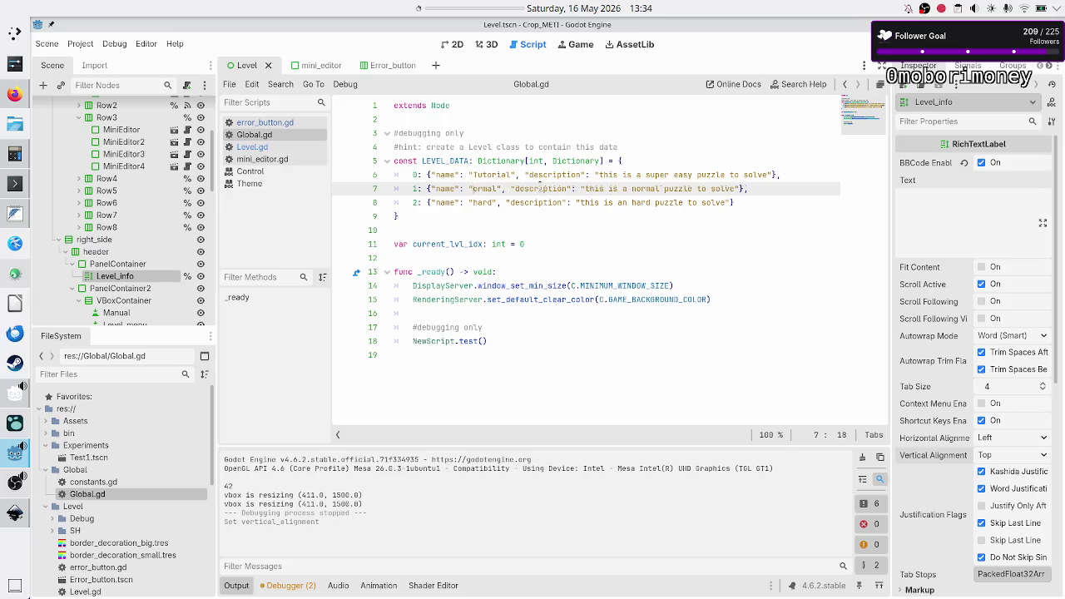
text(N)
key(Down)
key(BackSpace)
text(H)
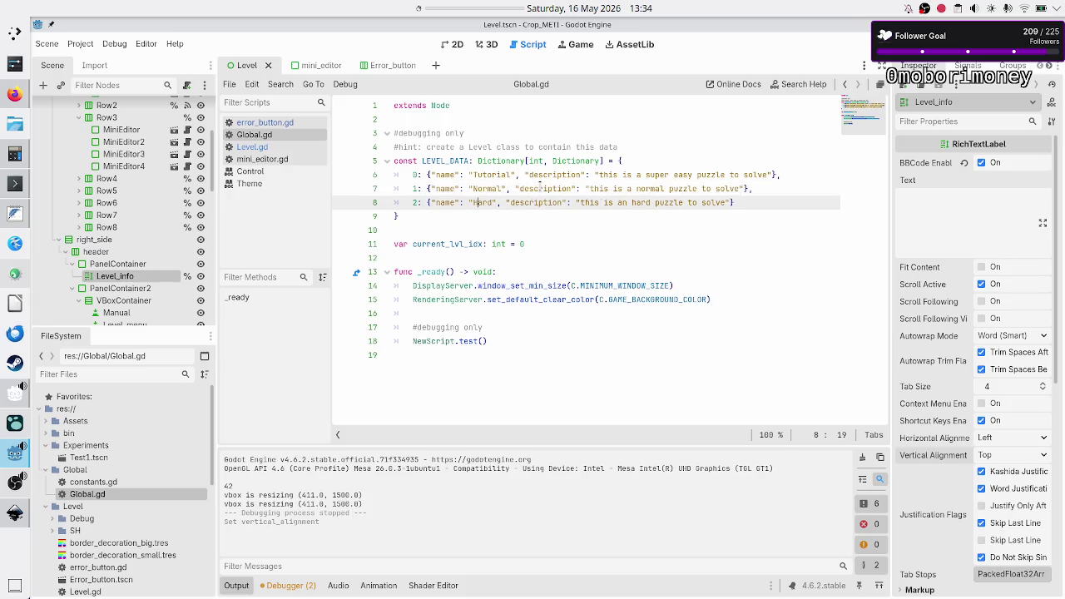
key(F5)
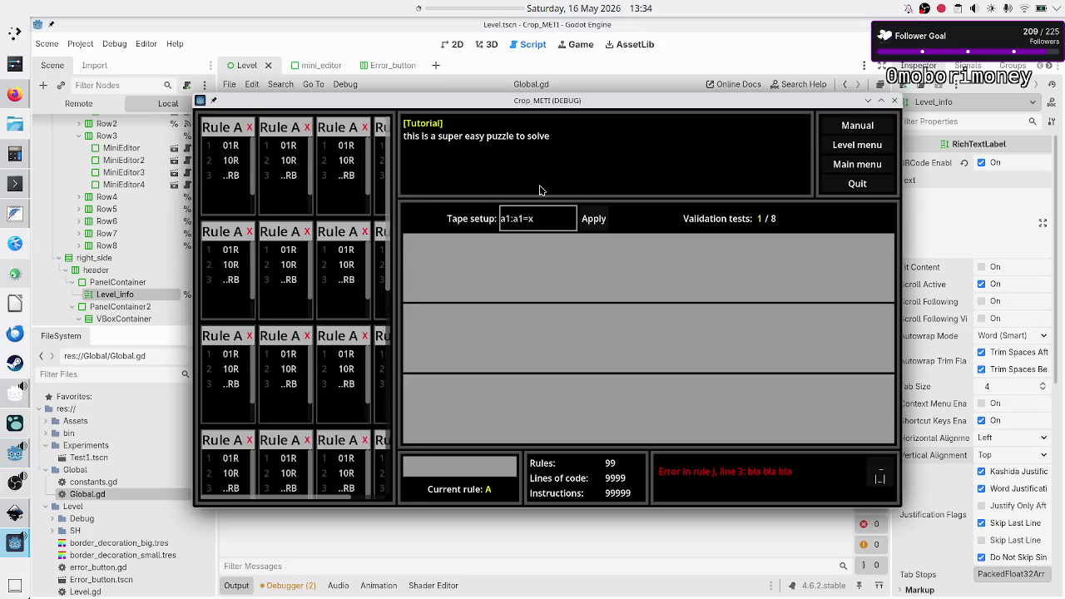
click(894, 100)
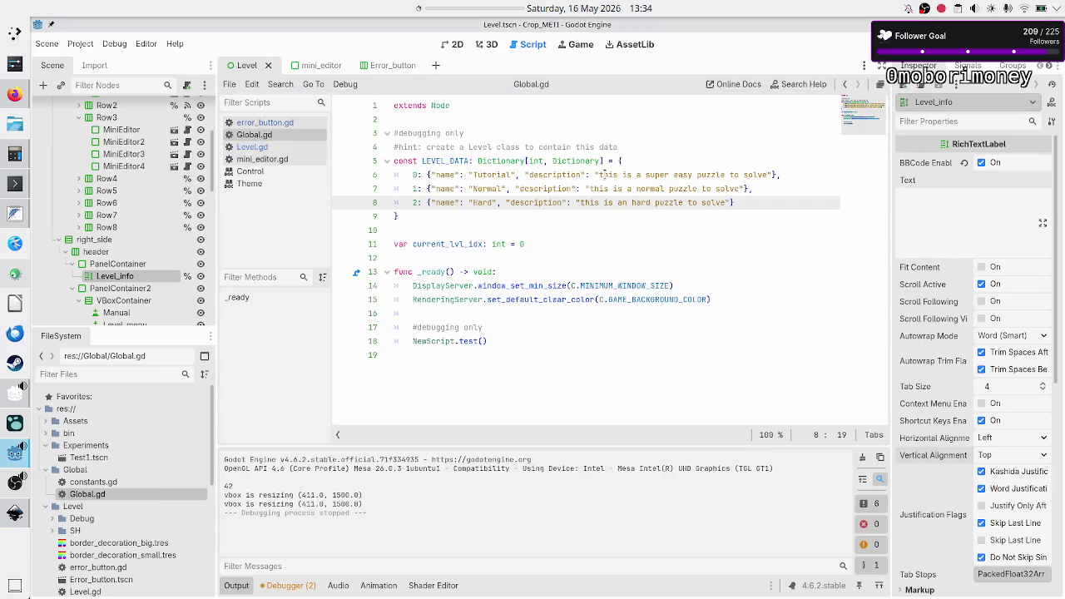
- Capitalize the Normal and Hard descriptions, end all three descriptions with a period, and run
click(603, 175)
key(Down)
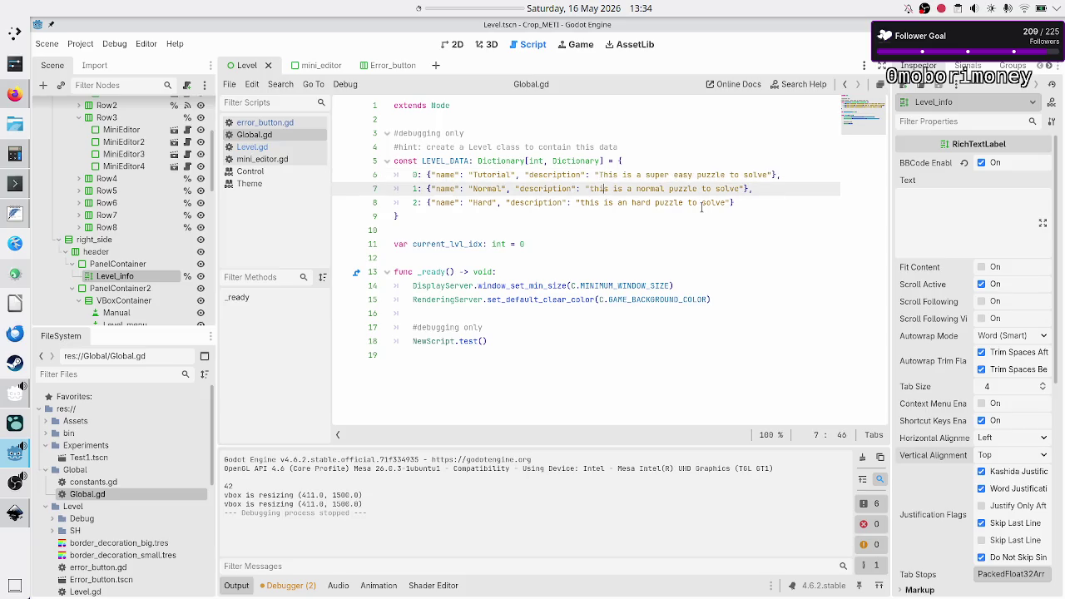
key(BackSpace)
text(T)
key(Down)
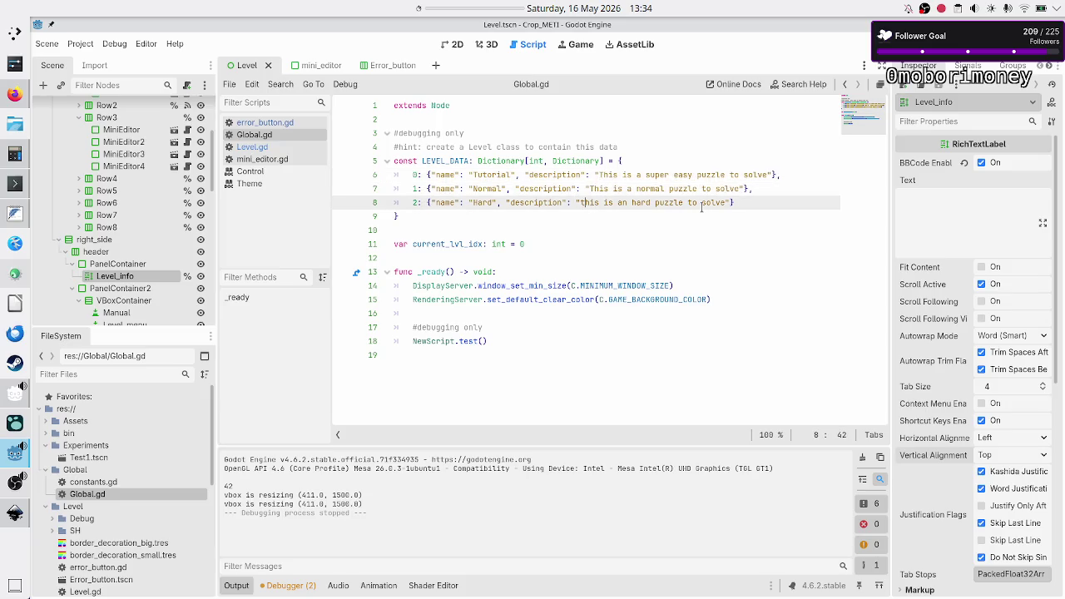
key(BackSpace)
text(T)
key(End)
text(.)
key(Up)
key(Right)
key(Right)
text(.)
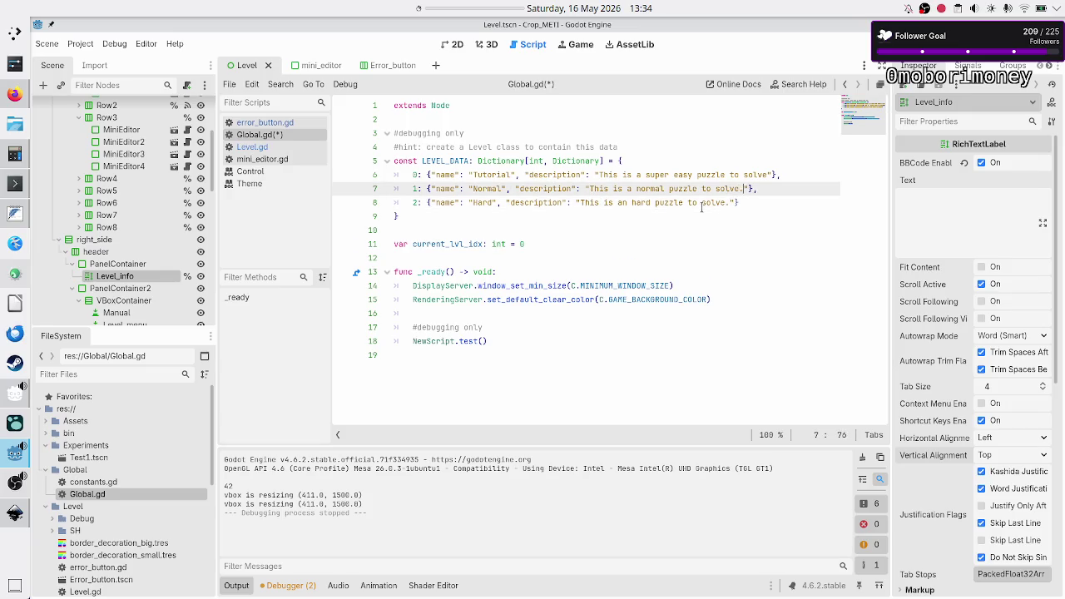
key(Up)
text(.)
key(F5)
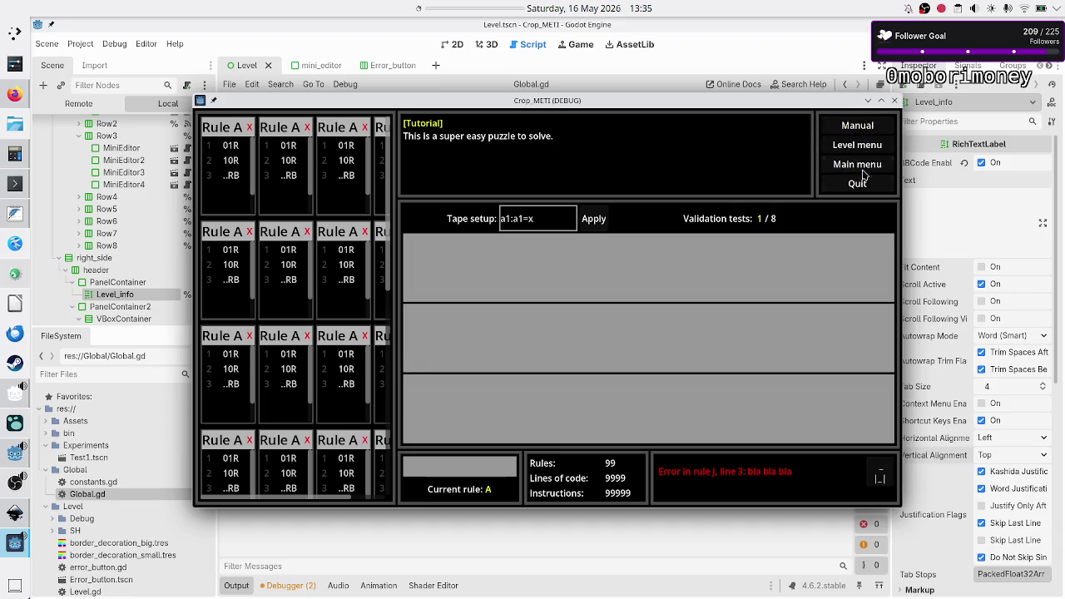
- Close the game and return to the 2D scene view
click(892, 106)
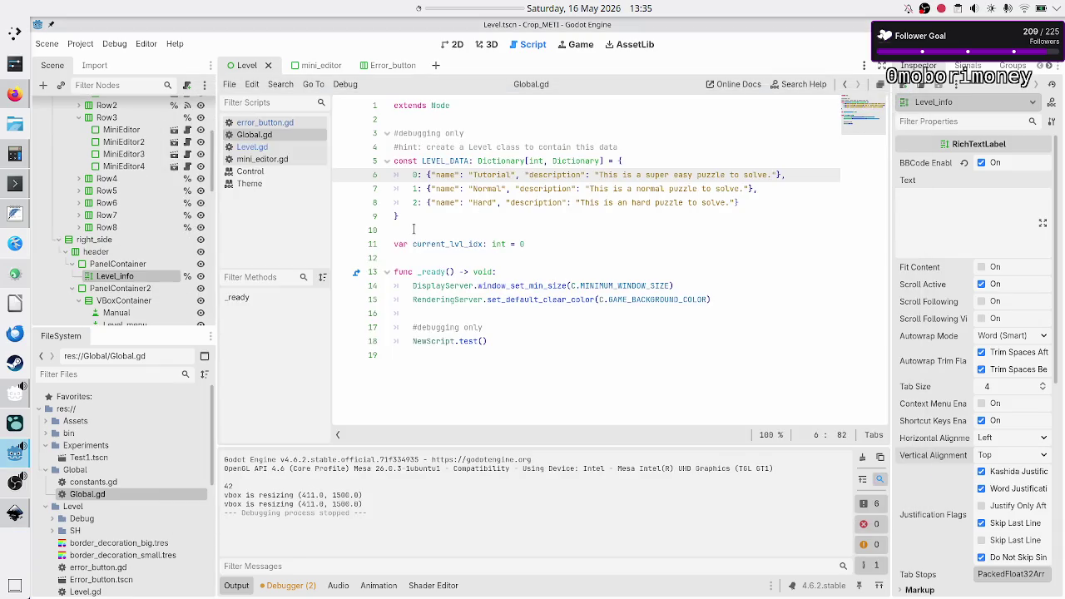
click(454, 44)
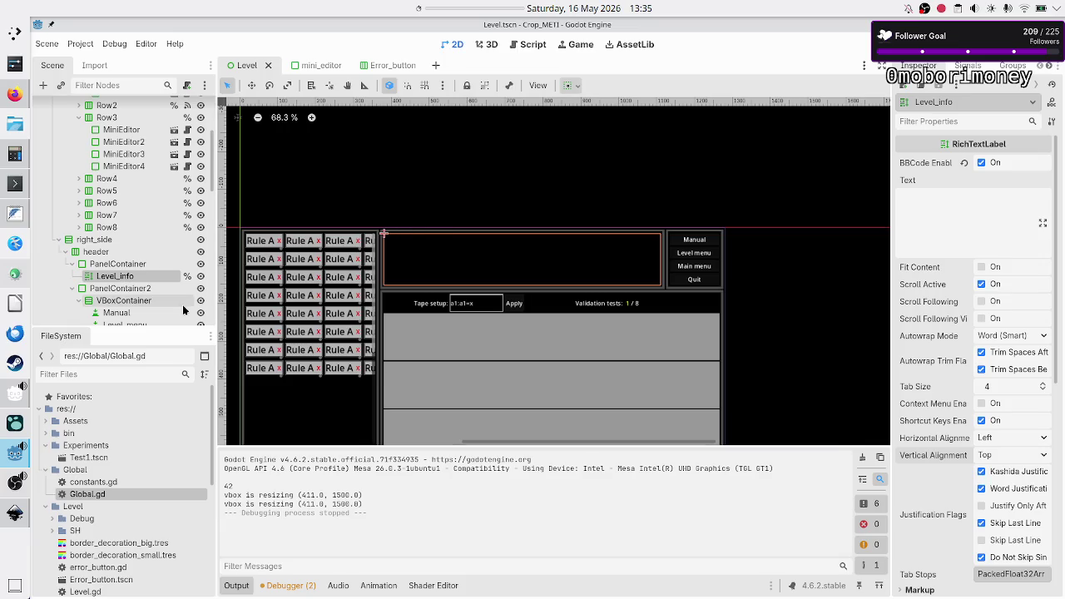
key(alt+Tab)
key(alt+Tab)
key(alt+Tab)
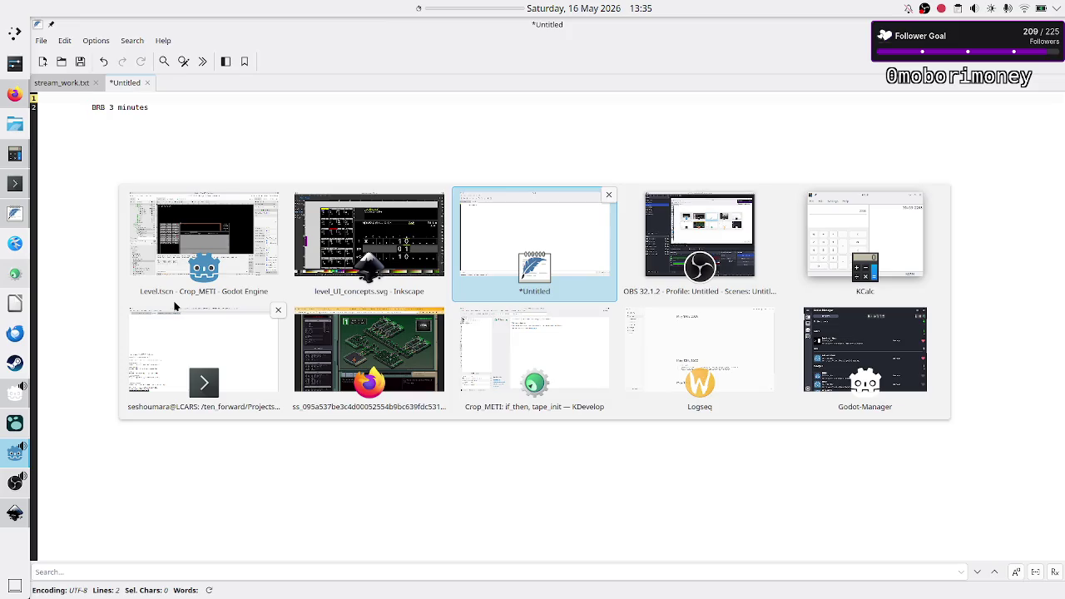
key(alt+Tab)
key(alt+Tab)
key(alt+Tab)
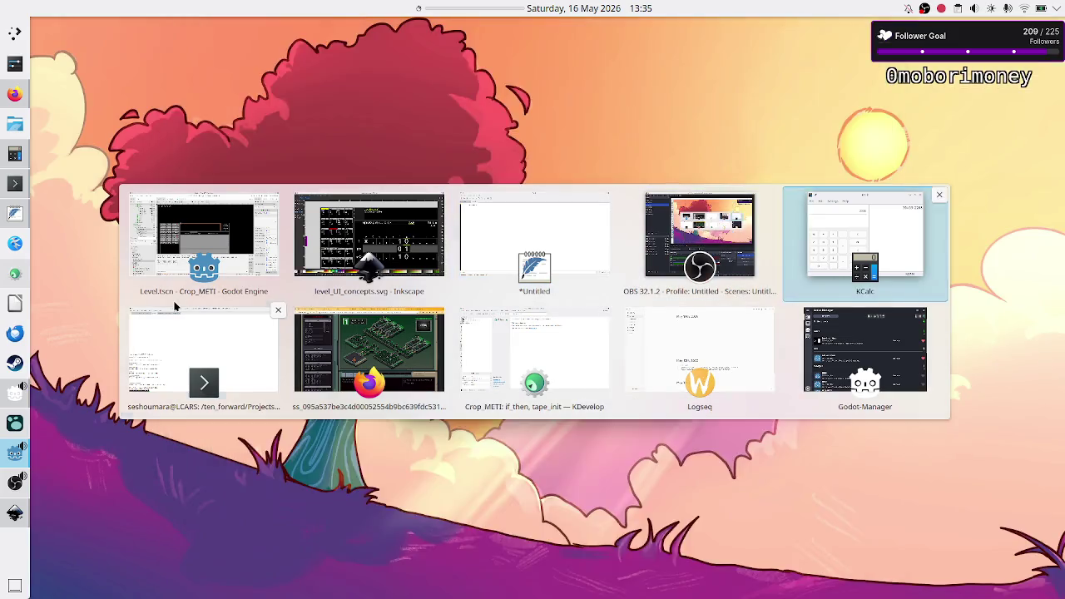
key(alt+Tab)
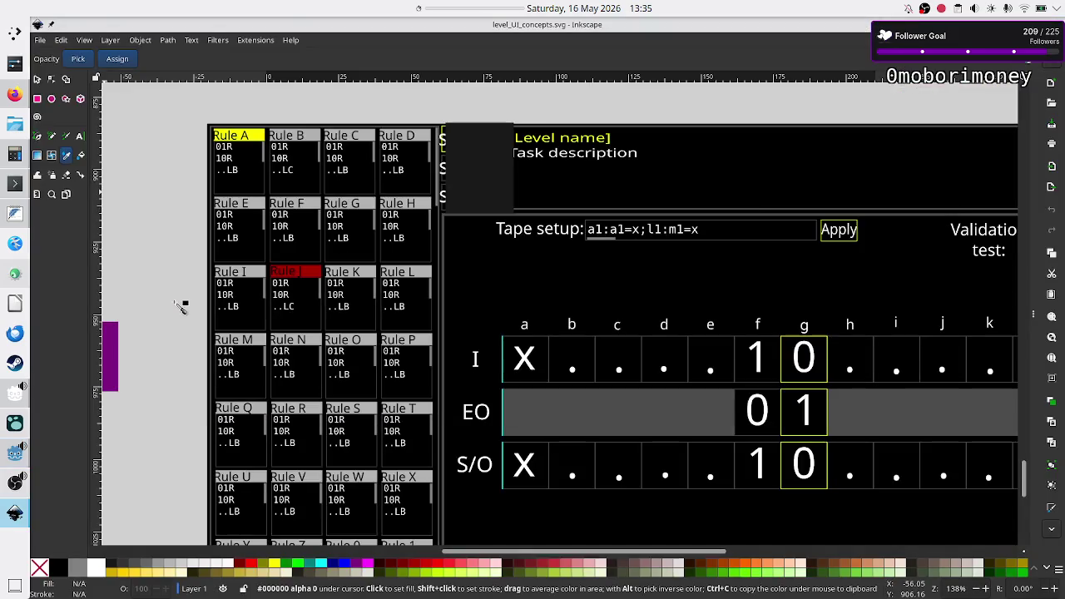
scroll(611, 364, right, 15)
scroll(607, 363, left, 6)
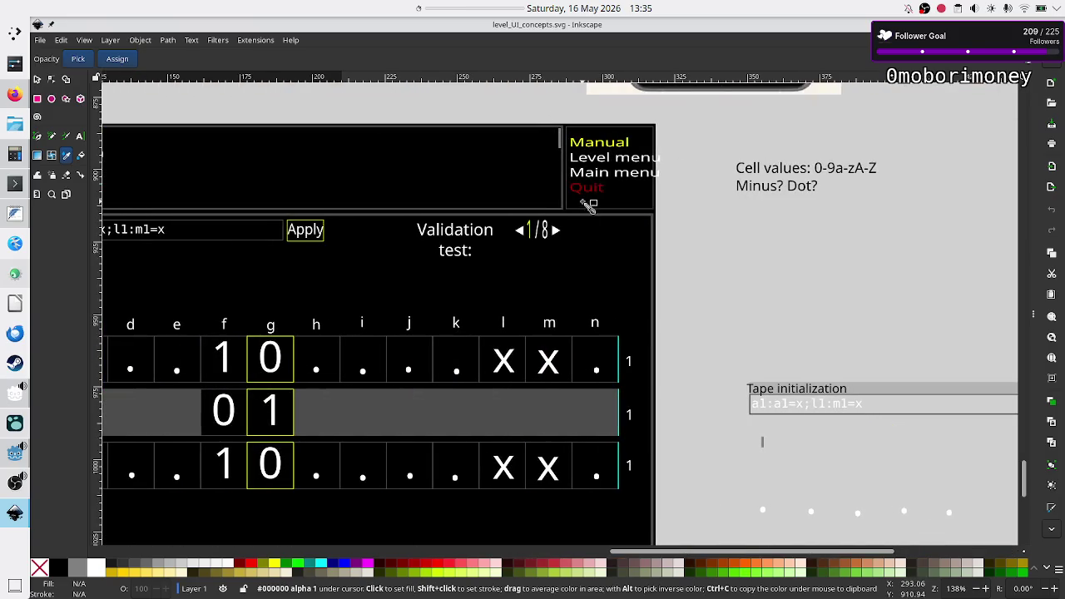
key(alt+Tab)
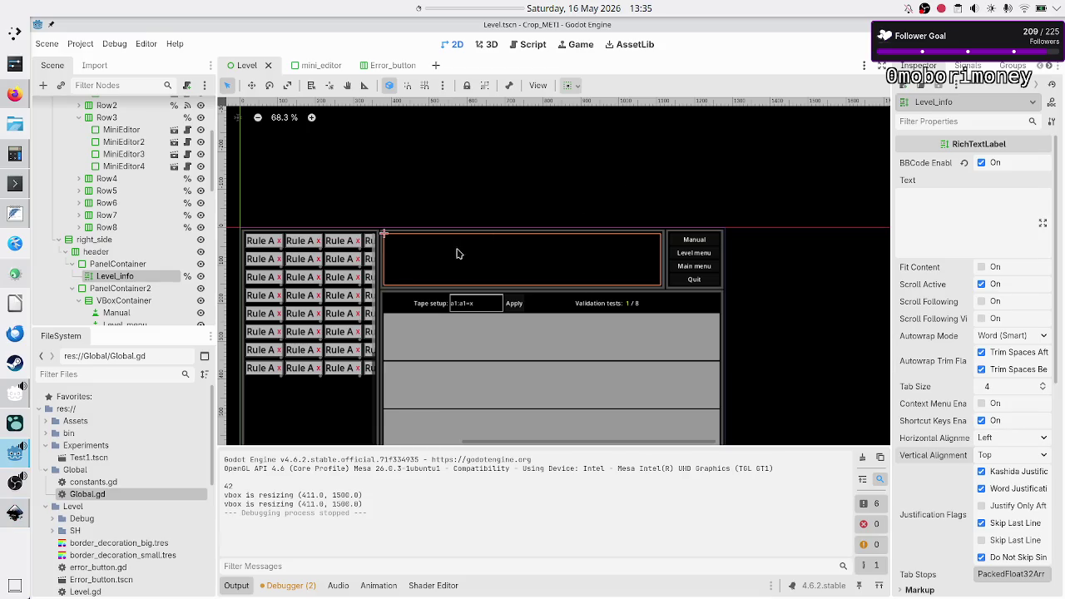
scroll(138, 261, down, 5)
- Set the Manual, Level_menu, Main_menu and Quit buttons to Flat and run the game
scroll(137, 260, up, 1)
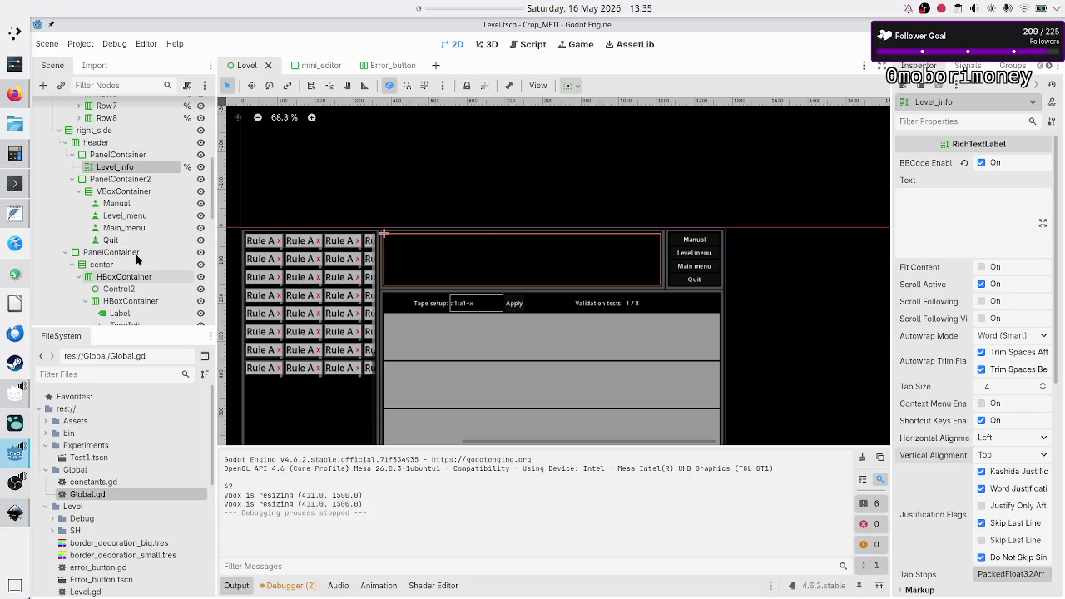
click(123, 204)
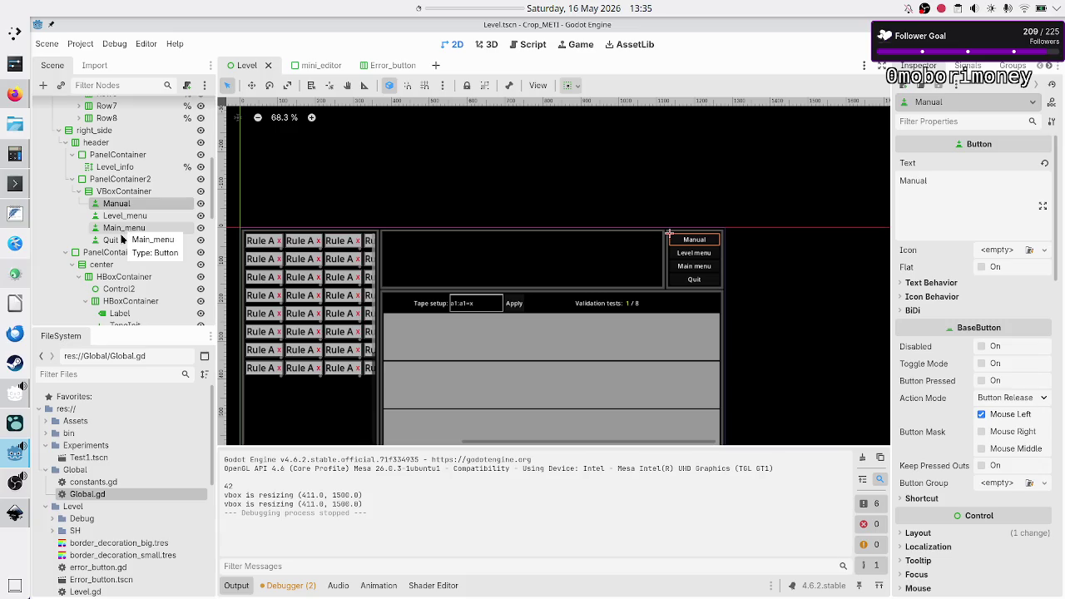
shift+click(123, 239)
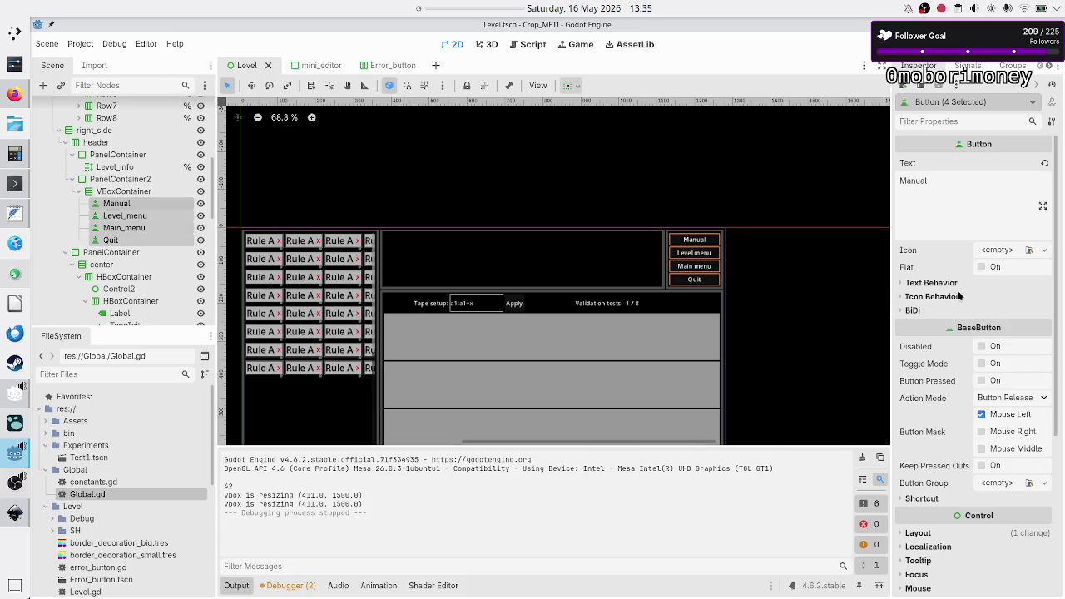
click(982, 266)
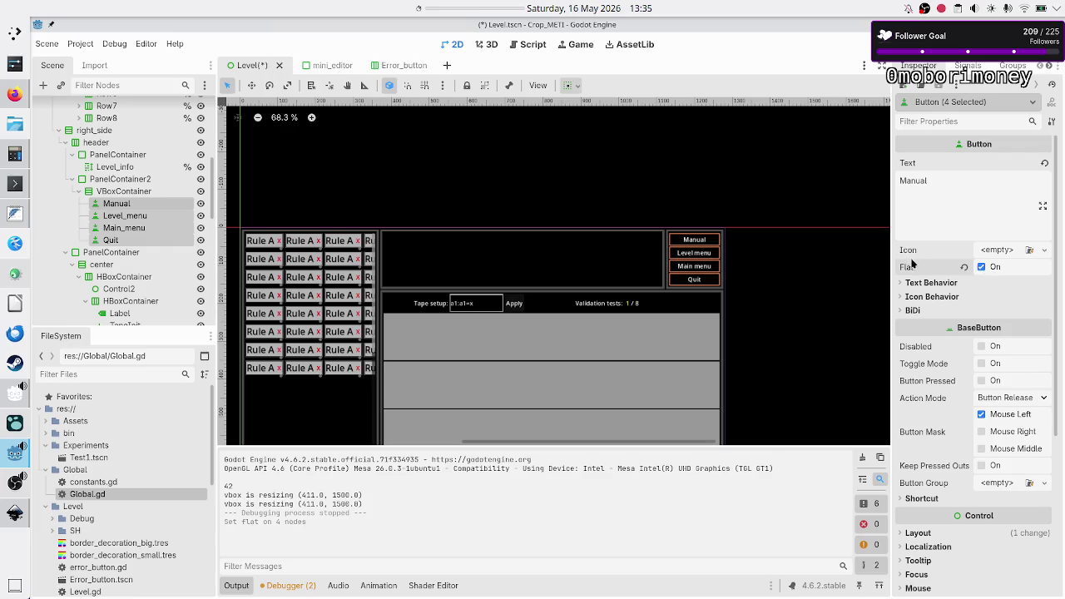
click(745, 275)
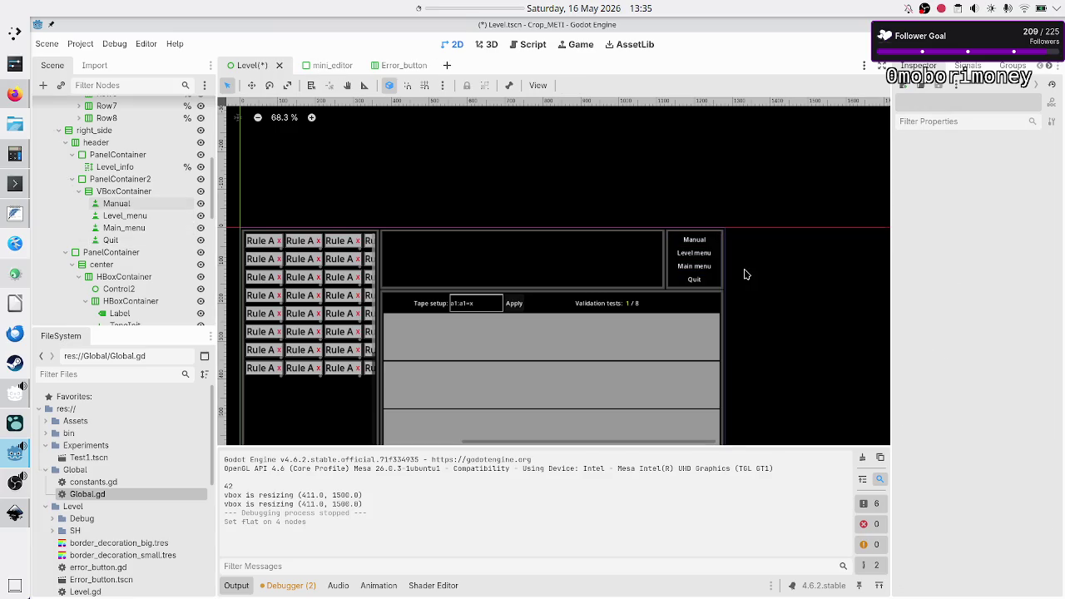
key(F6)
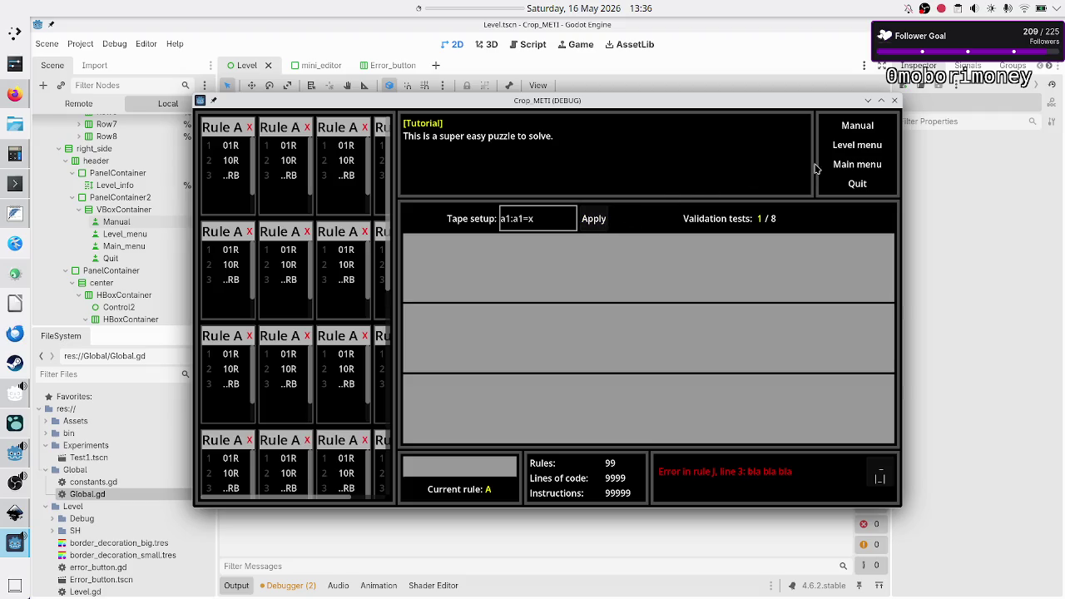
- Close the game and set the Apply button to Flat
click(894, 101)
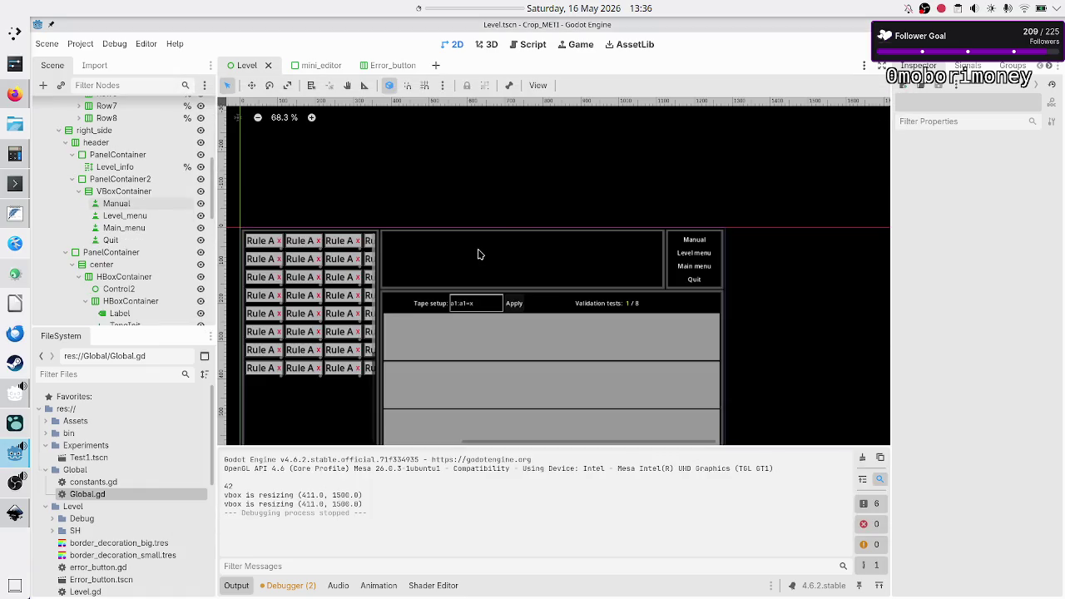
click(125, 277)
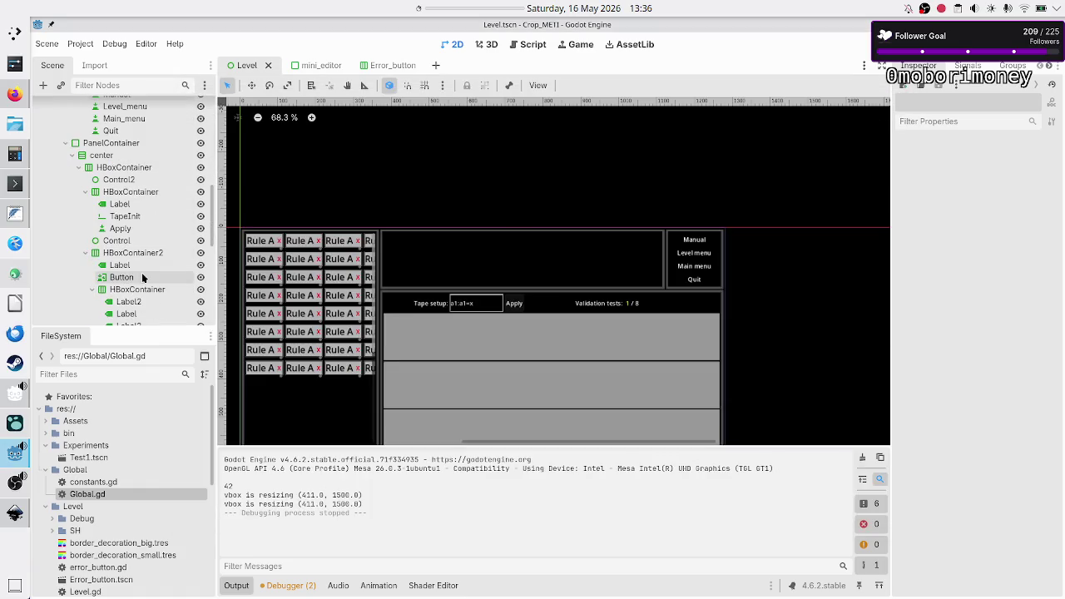
click(125, 229)
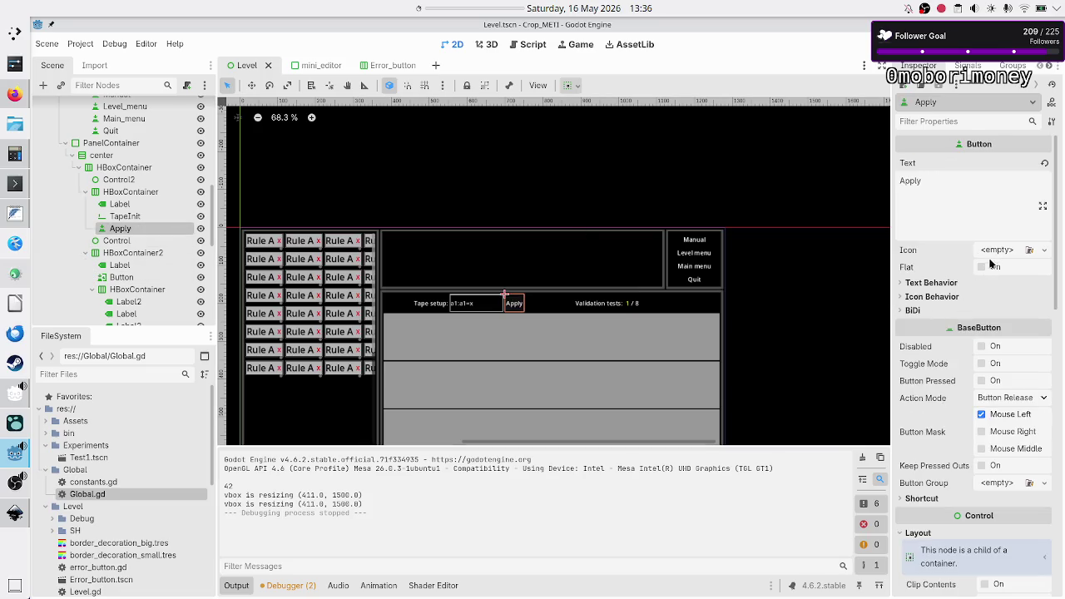
click(981, 267)
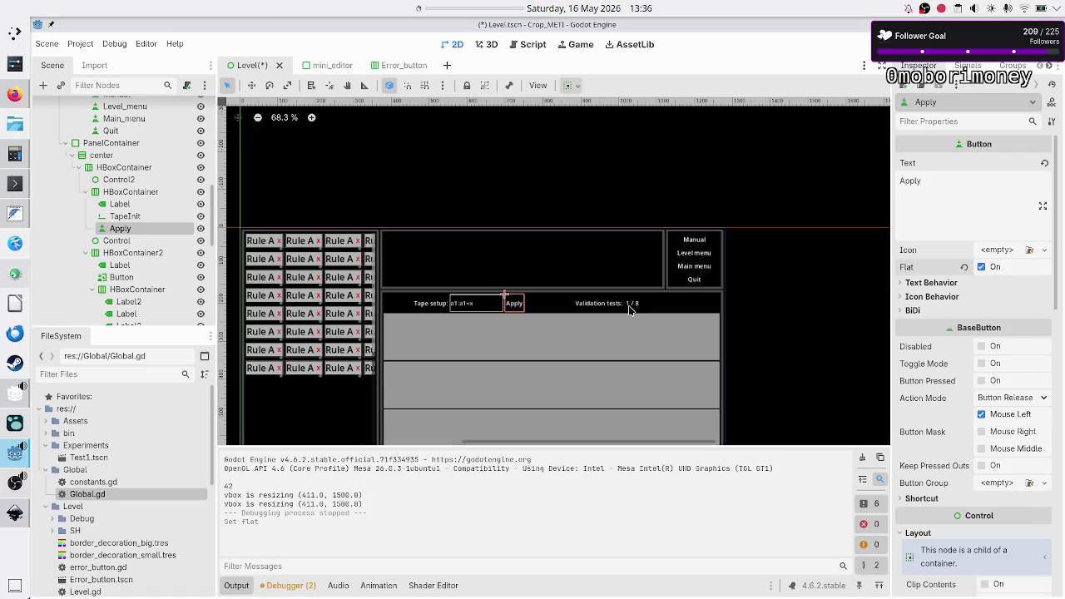
- Start a 30-minute desktop timer and run the game again
right_click(498, 8)
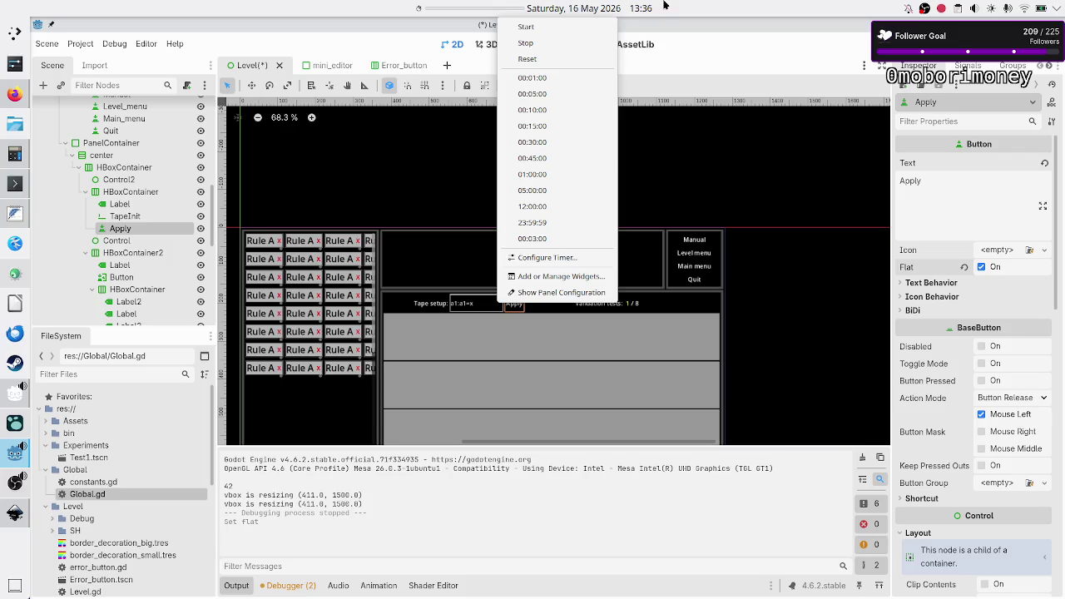
click(559, 139)
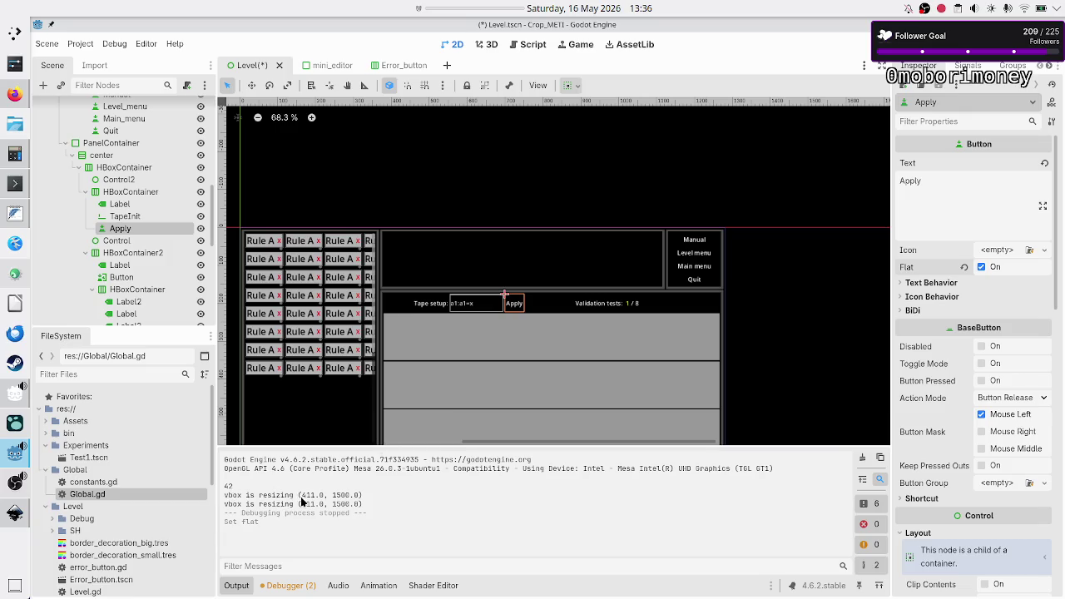
key(F6)
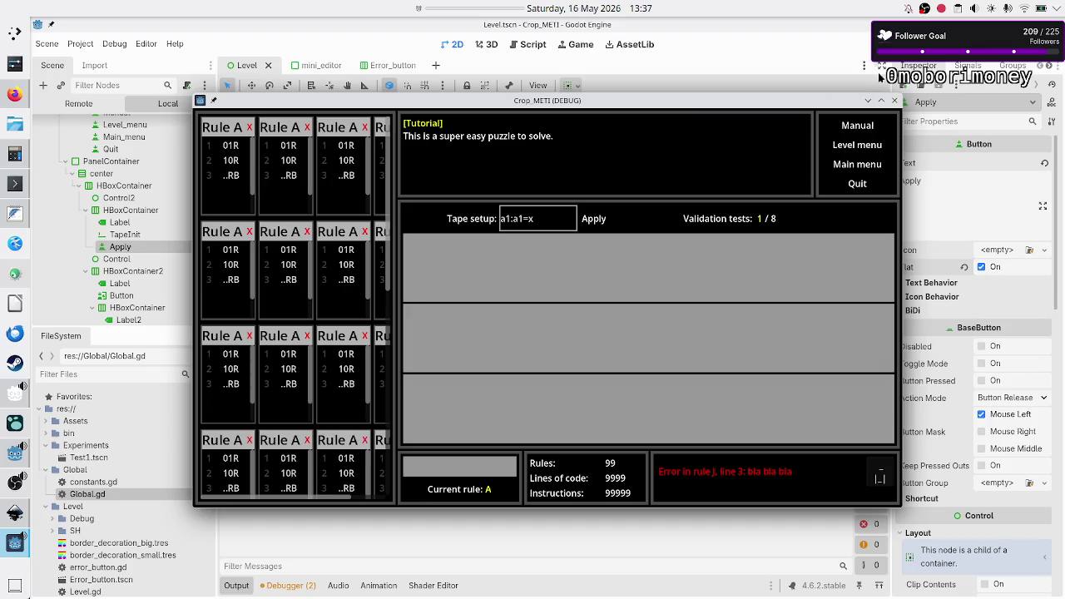
- Close the game, hide the Output log, and inspect left_side's scrollbar and Panel/Focus style overrides
click(895, 101)
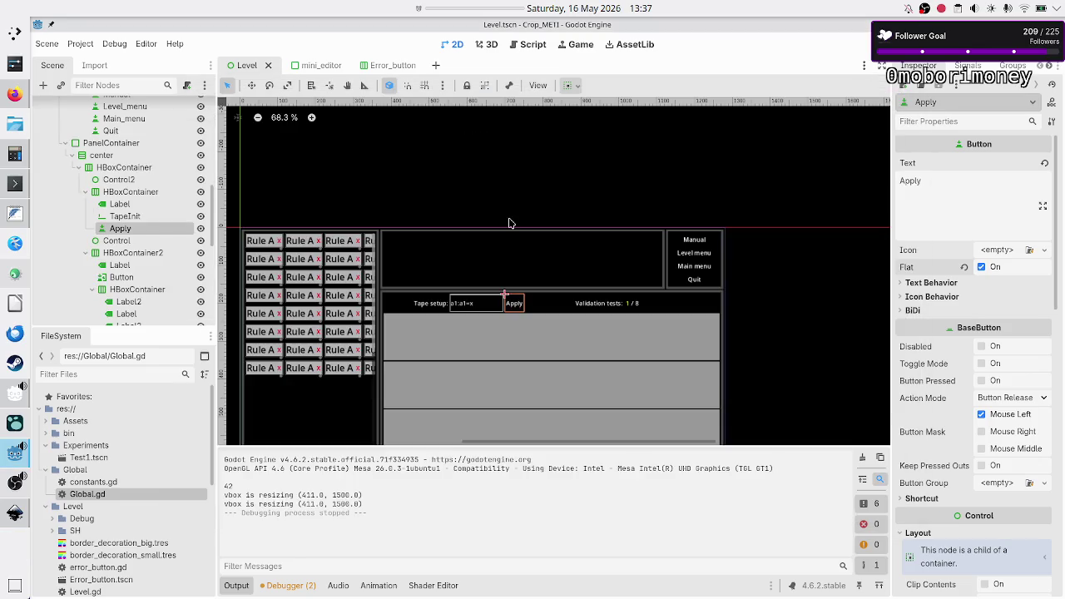
click(253, 588)
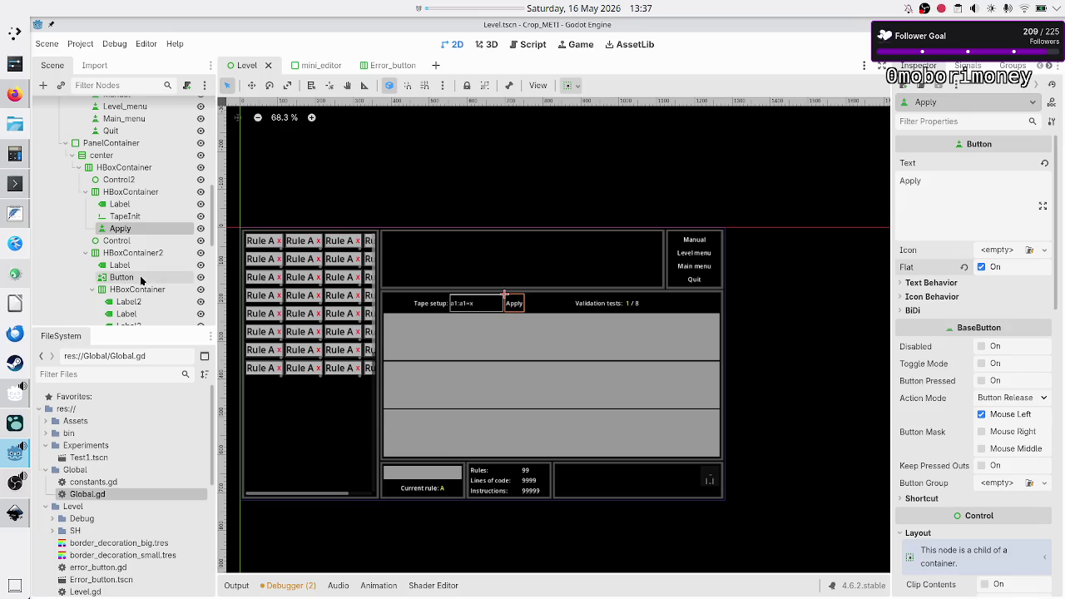
scroll(131, 217, up, 10)
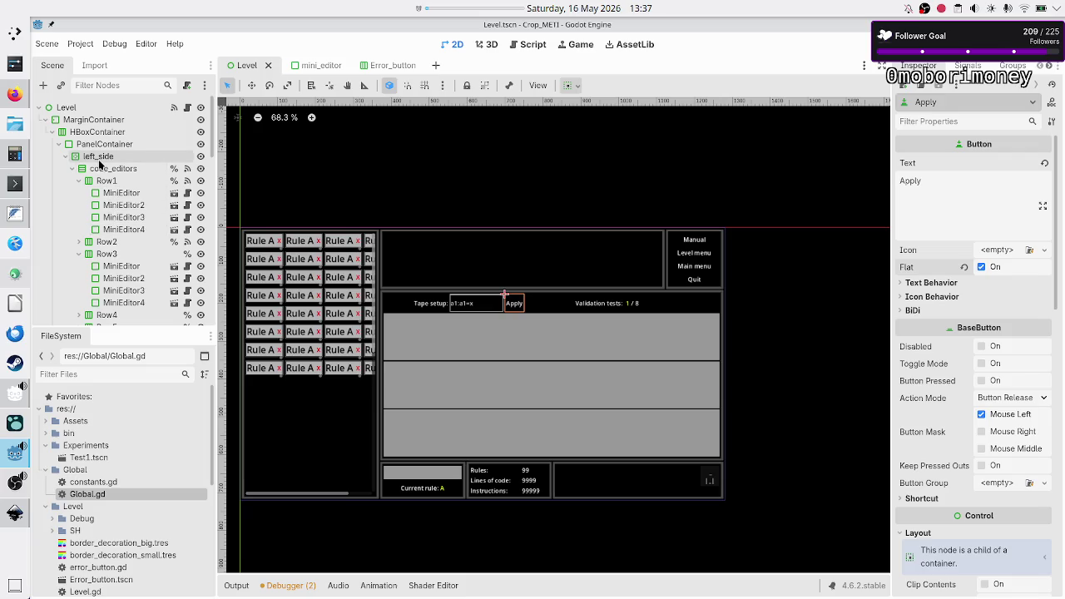
click(101, 158)
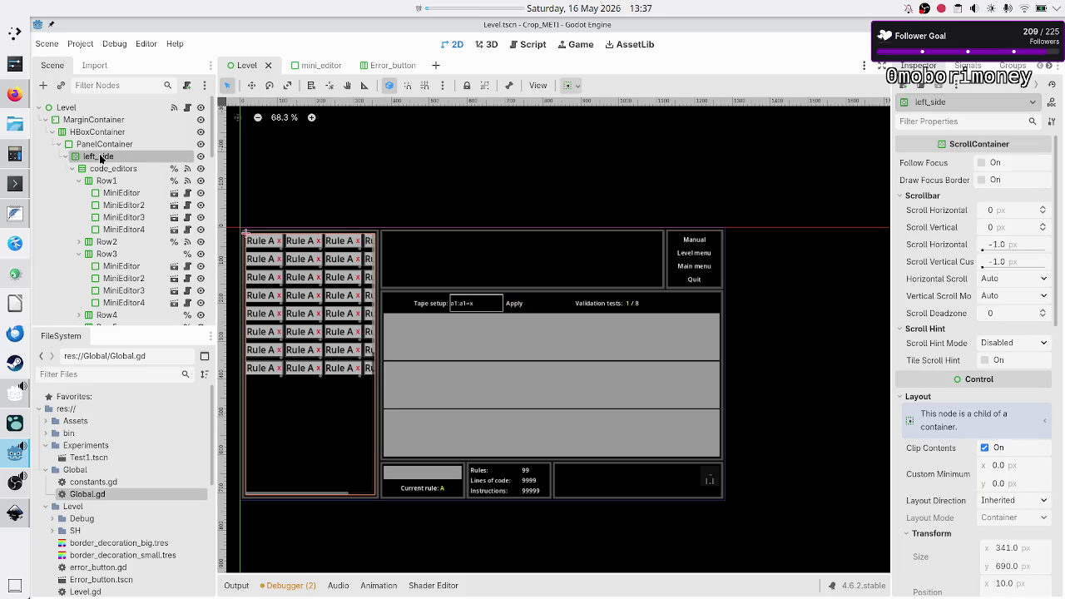
mouse_move(961, 223)
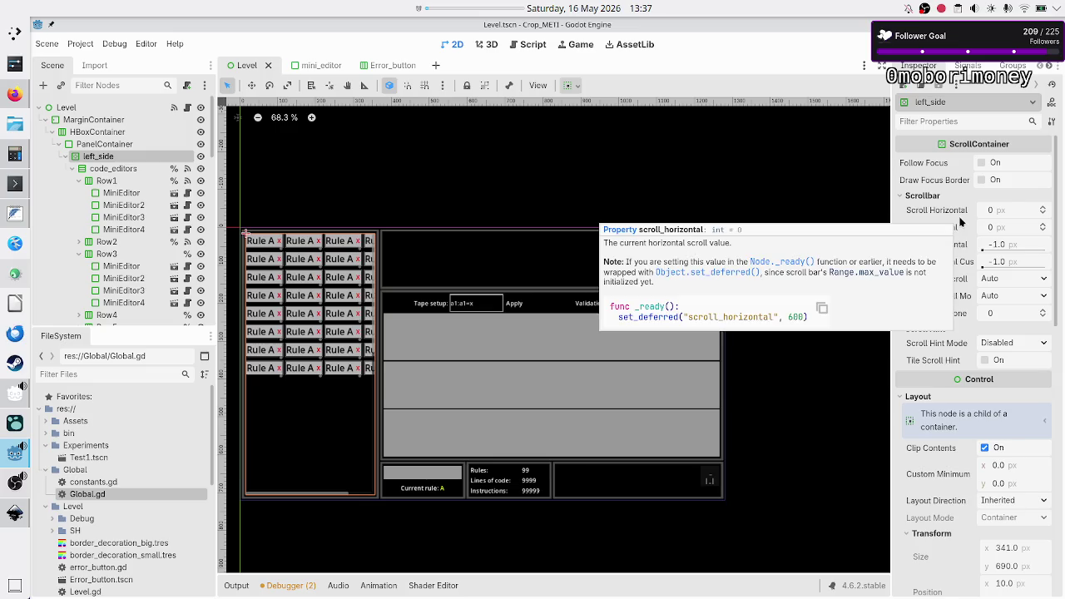
mouse_move(960, 343)
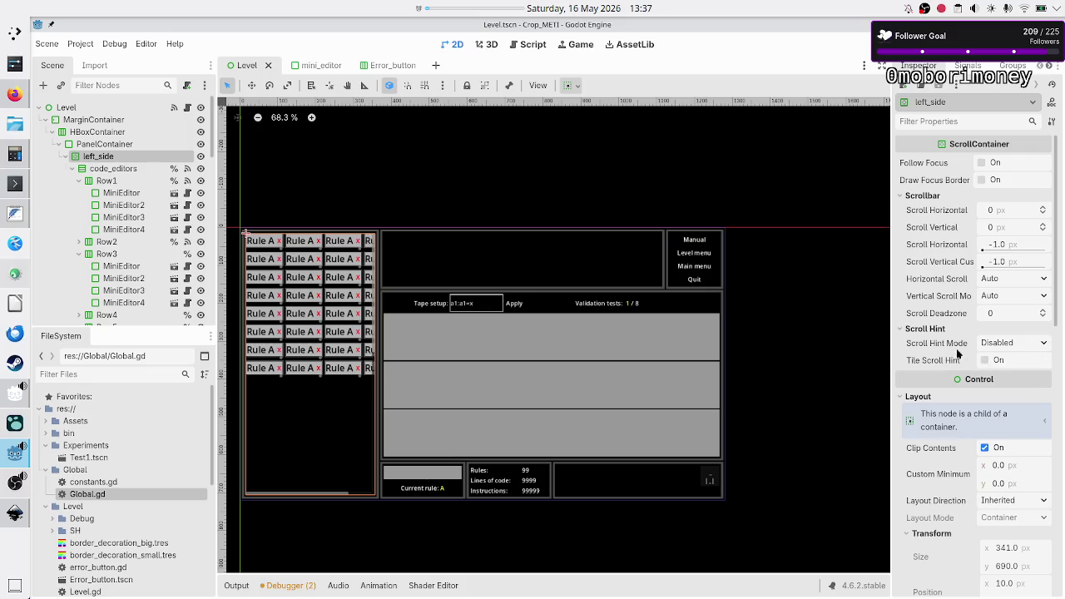
scroll(933, 411, down, 10)
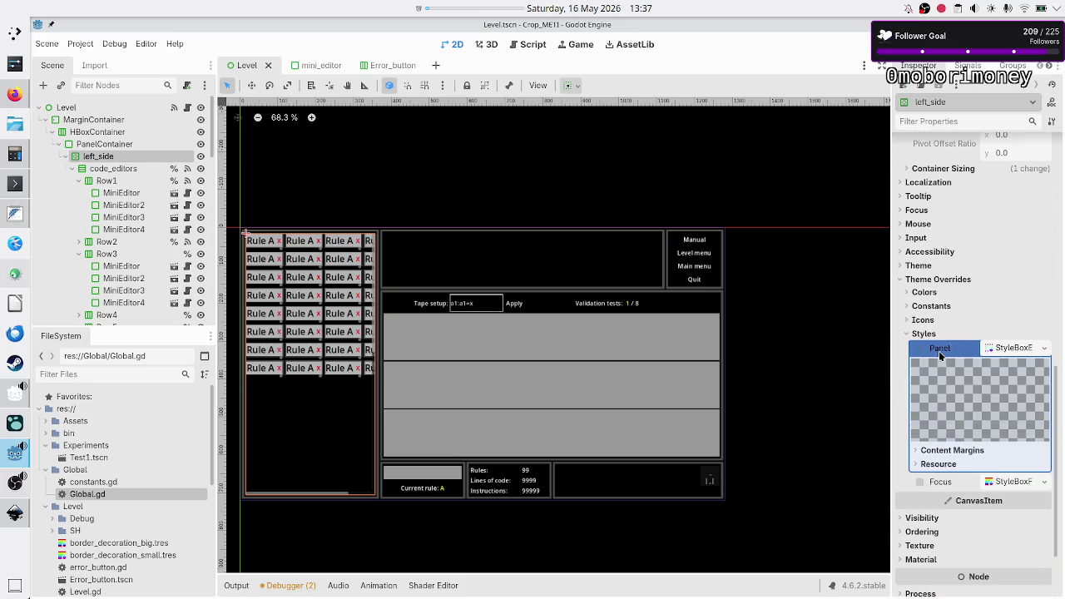
click(1011, 350)
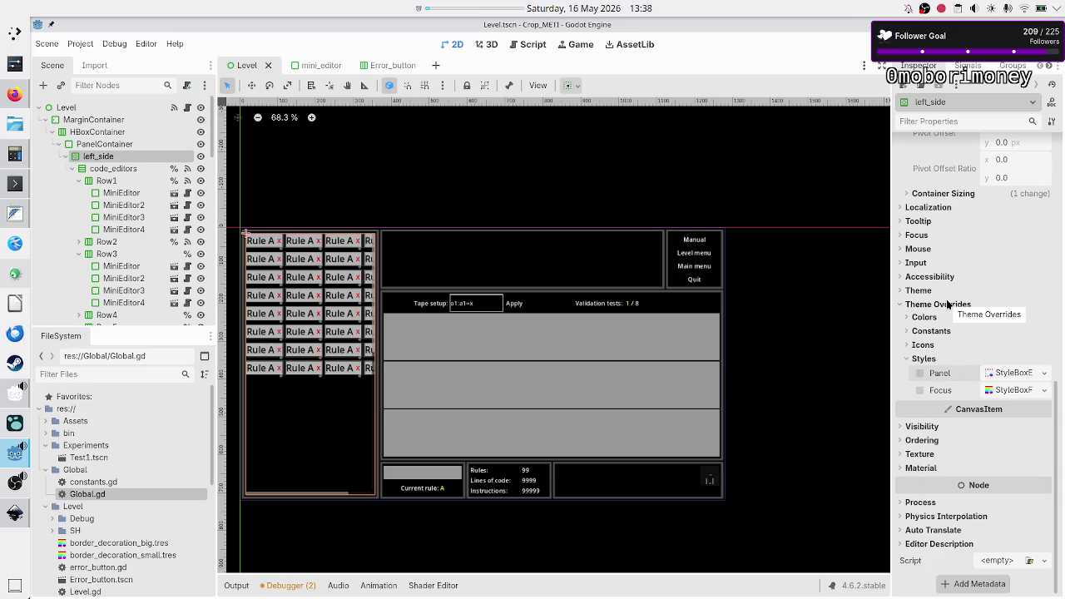
scroll(946, 304, up, 5)
scroll(947, 305, down, 5)
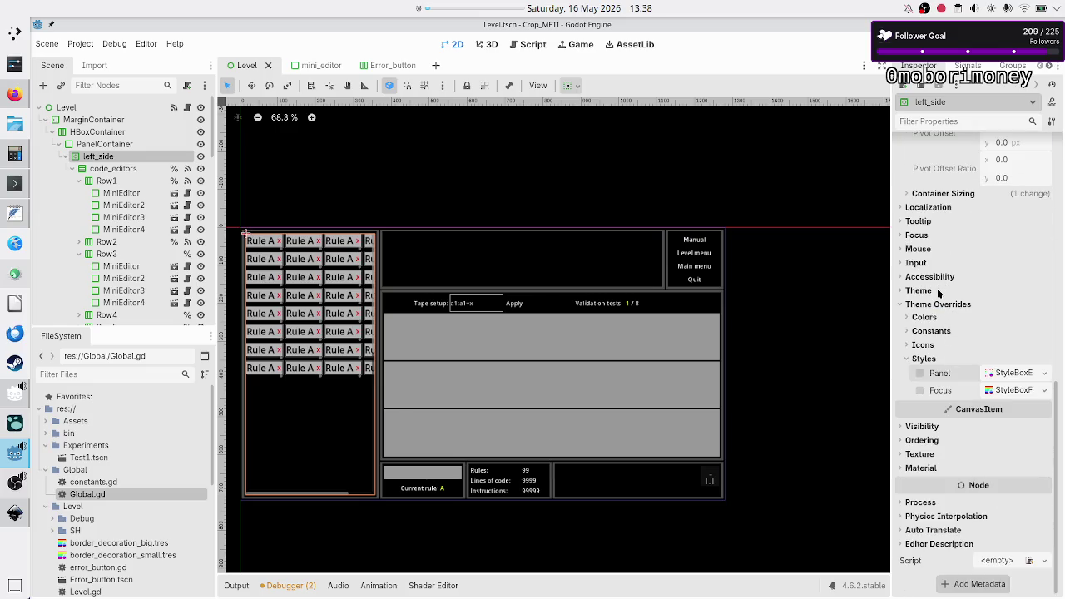
- Assign a New Theme to left_side, open it in the theme editor, and enlarge the preview
click(937, 291)
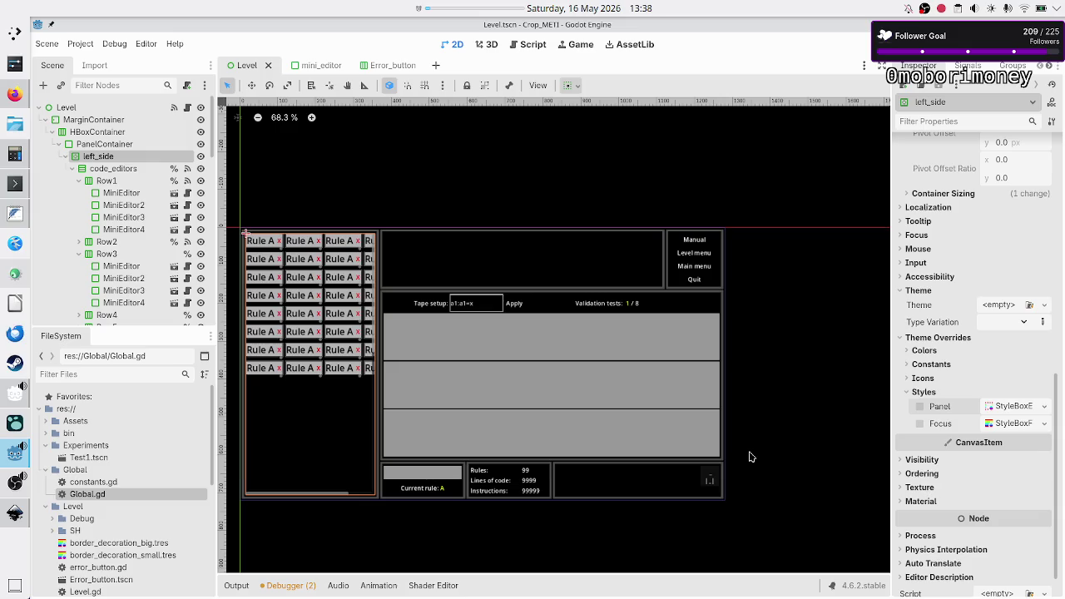
click(1041, 308)
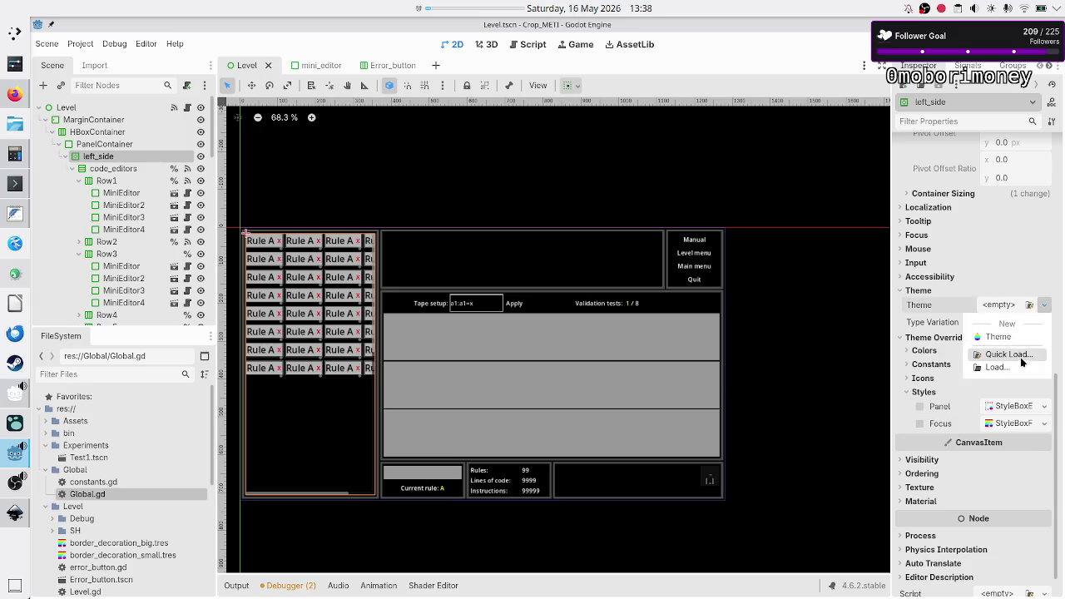
click(1026, 343)
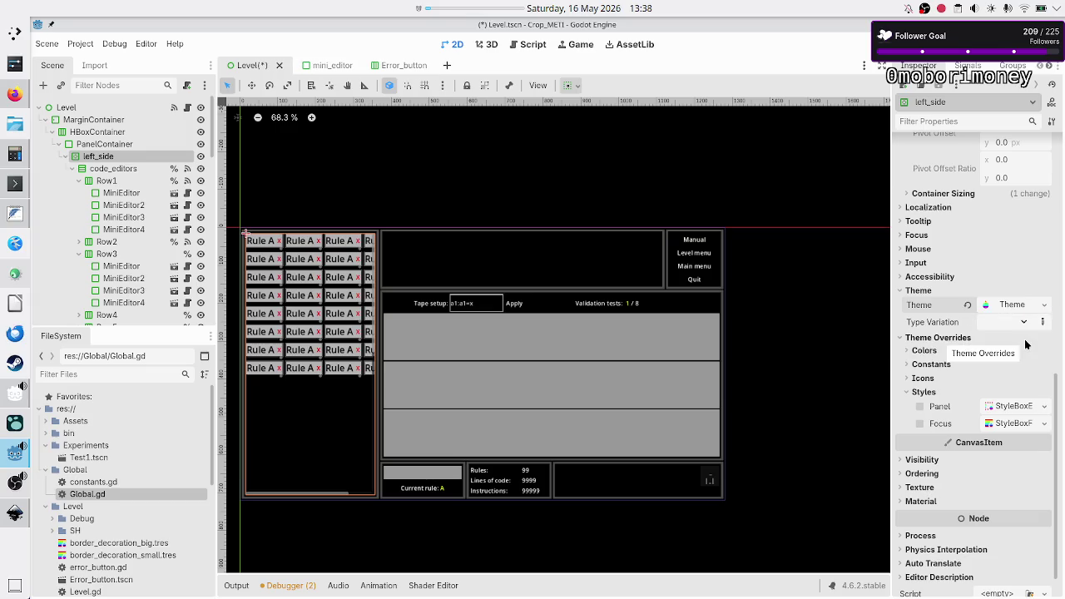
click(1015, 304)
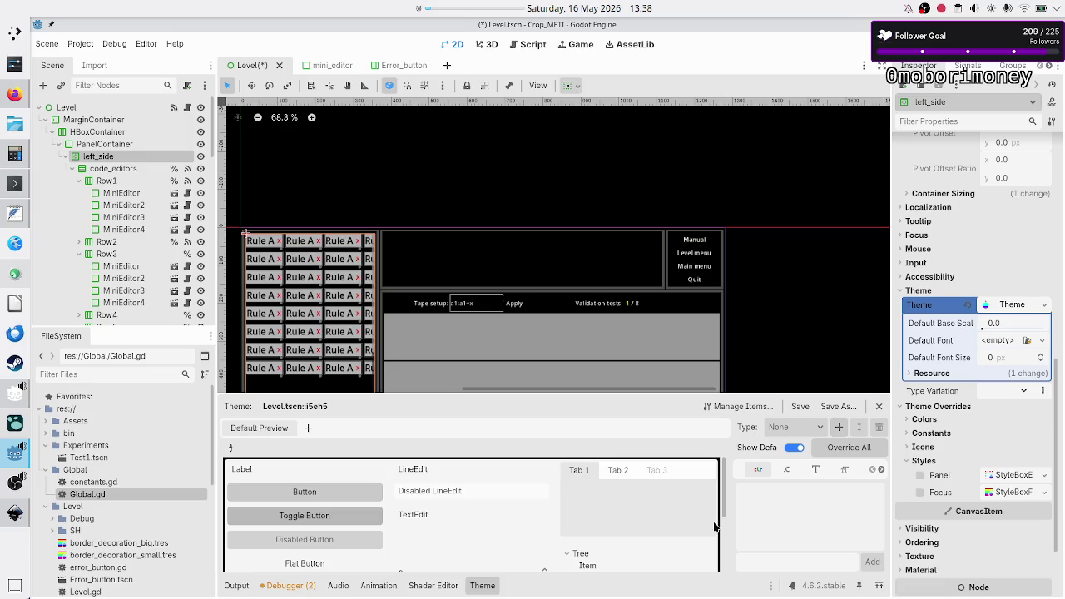
scroll(644, 520, down, 2)
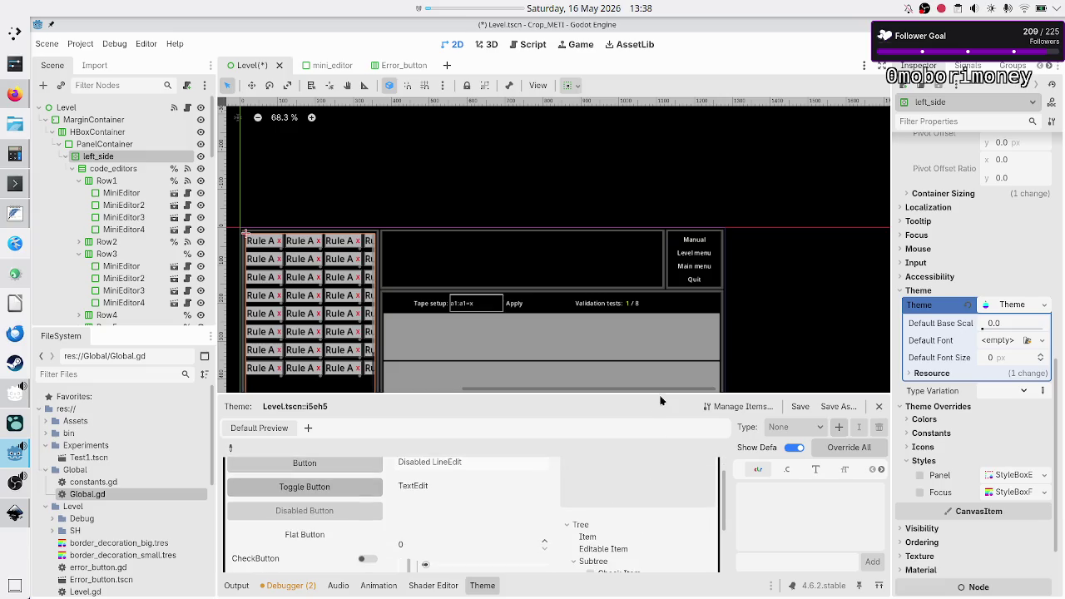
drag(659, 401, 660, 211)
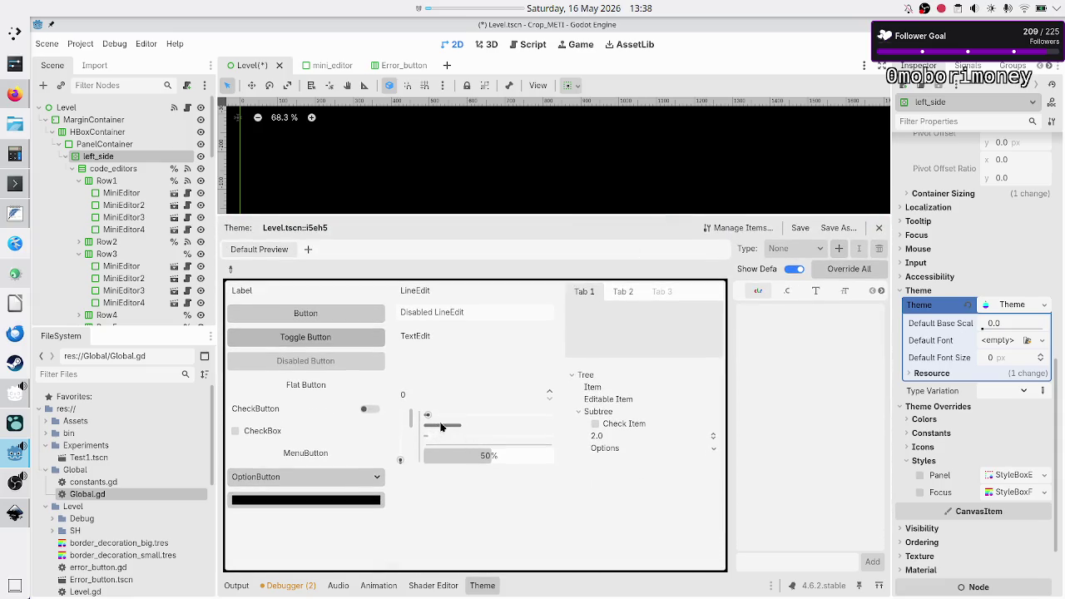
mouse_move(441, 426)
mouse_down()
mouse_move(509, 425)
mouse_move(459, 425)
mouse_move(413, 443)
mouse_move(418, 470)
mouse_move(413, 418)
mouse_up()
- Add HScrollBar as a new type in left_side's theme, filtering the type list by 'scr'
click(849, 264)
click(839, 248)
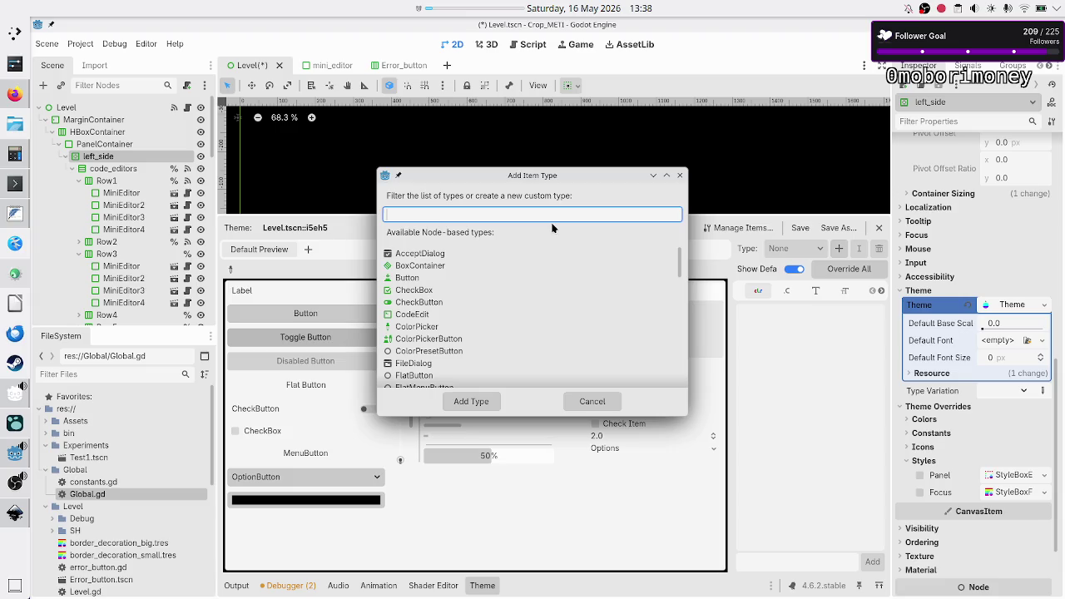
scroll(460, 306, down, 3)
scroll(459, 306, up, 3)
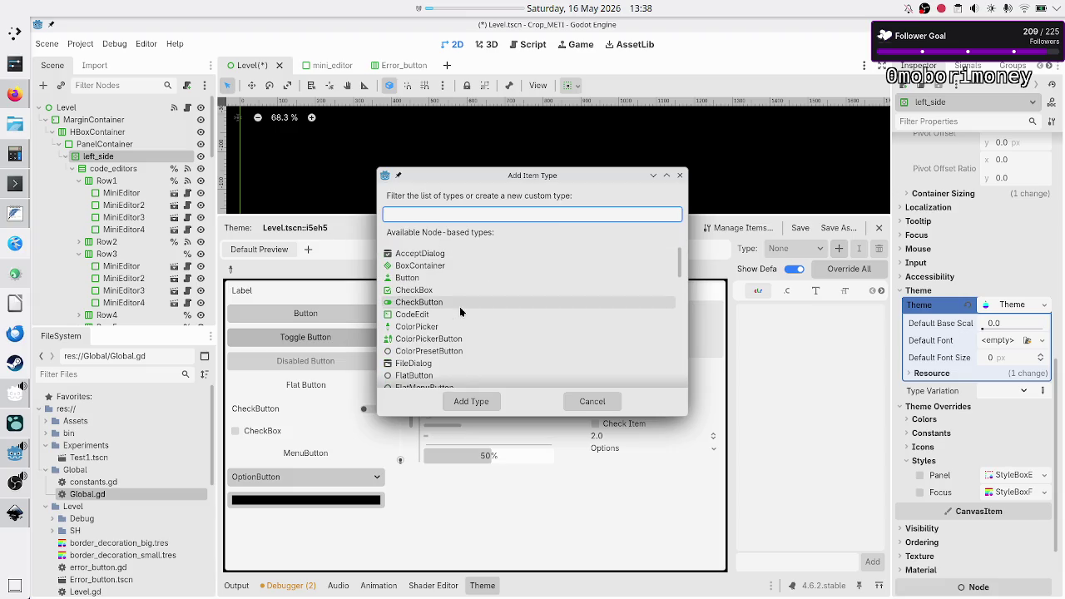
text(scr)
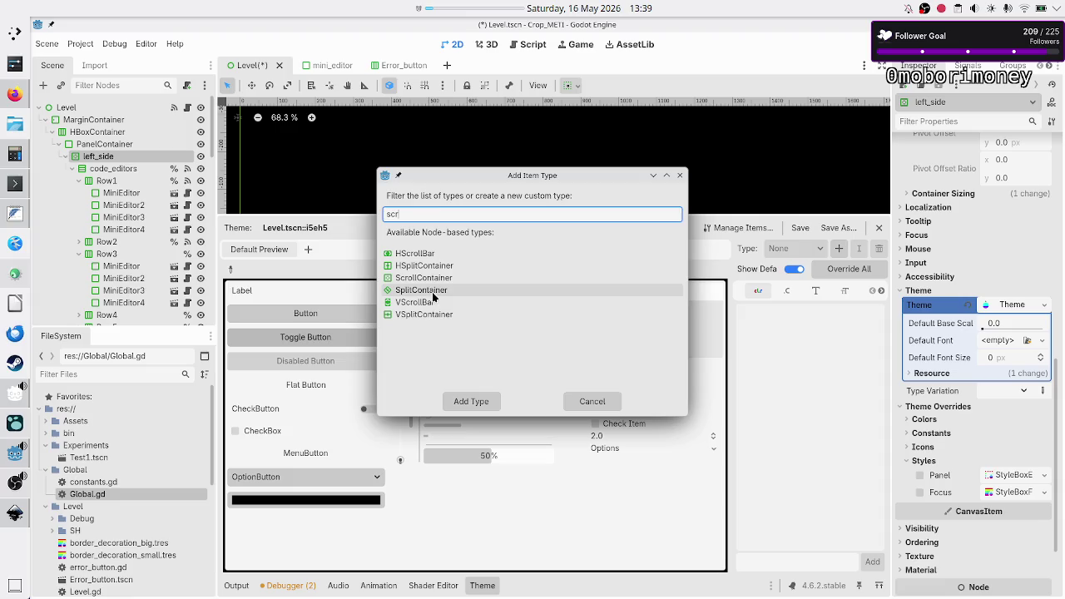
click(443, 254)
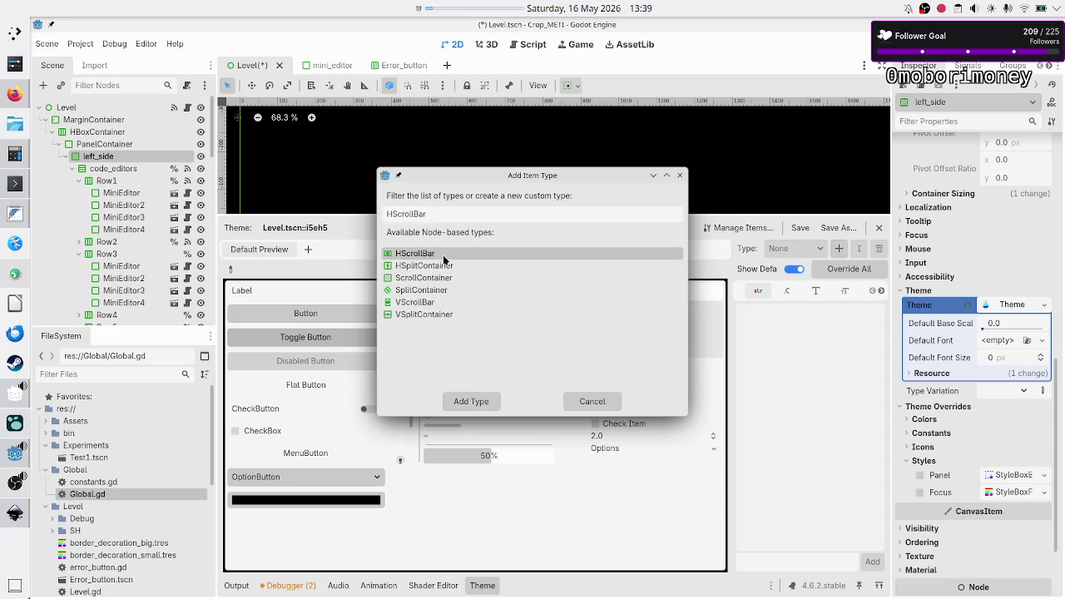
click(479, 397)
click(840, 248)
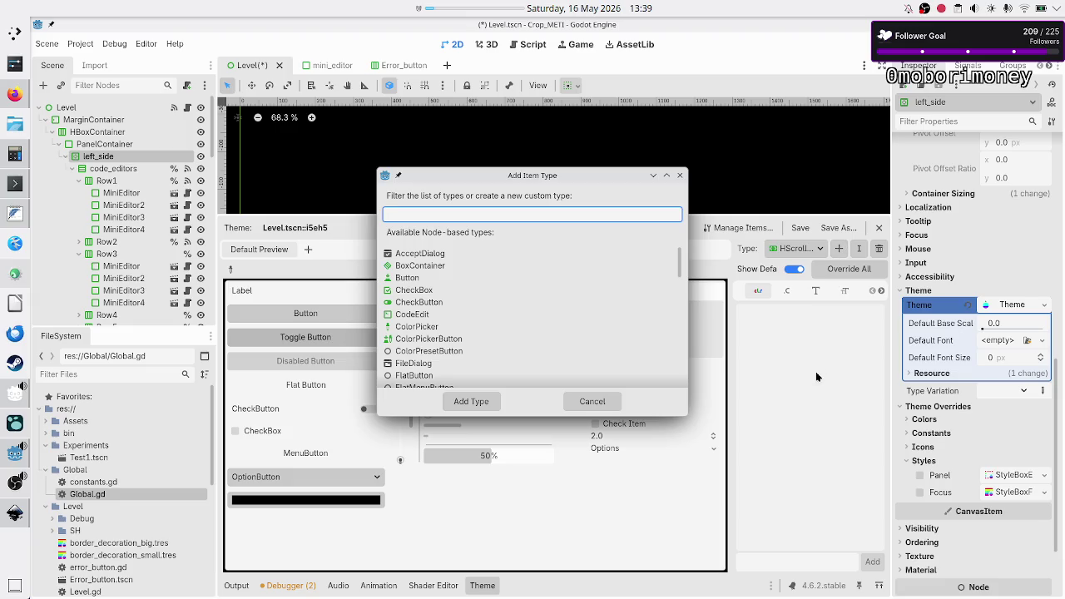
click(601, 402)
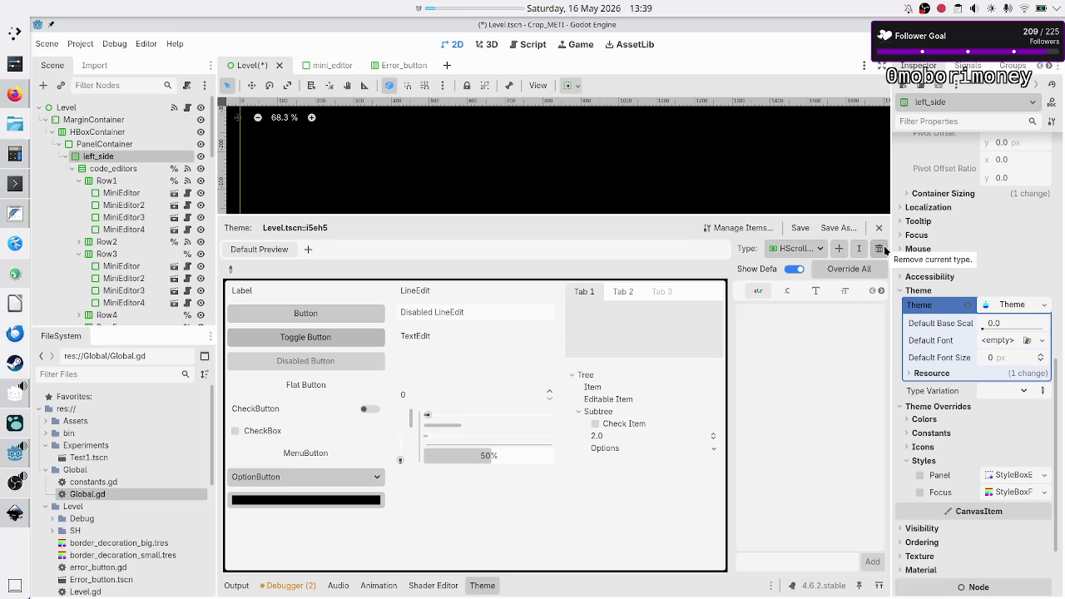
click(837, 249)
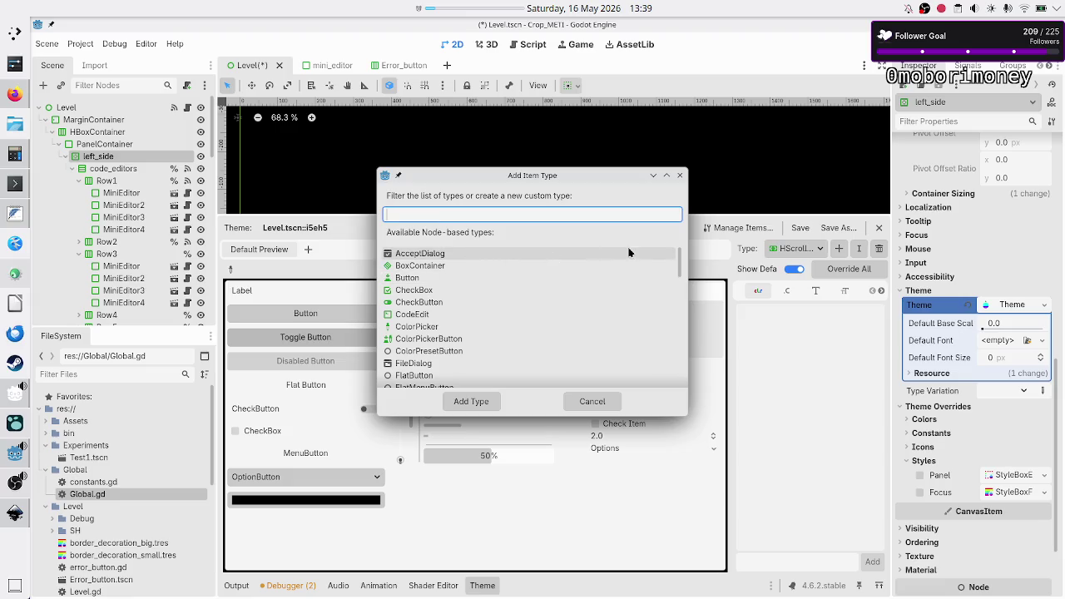
click(598, 401)
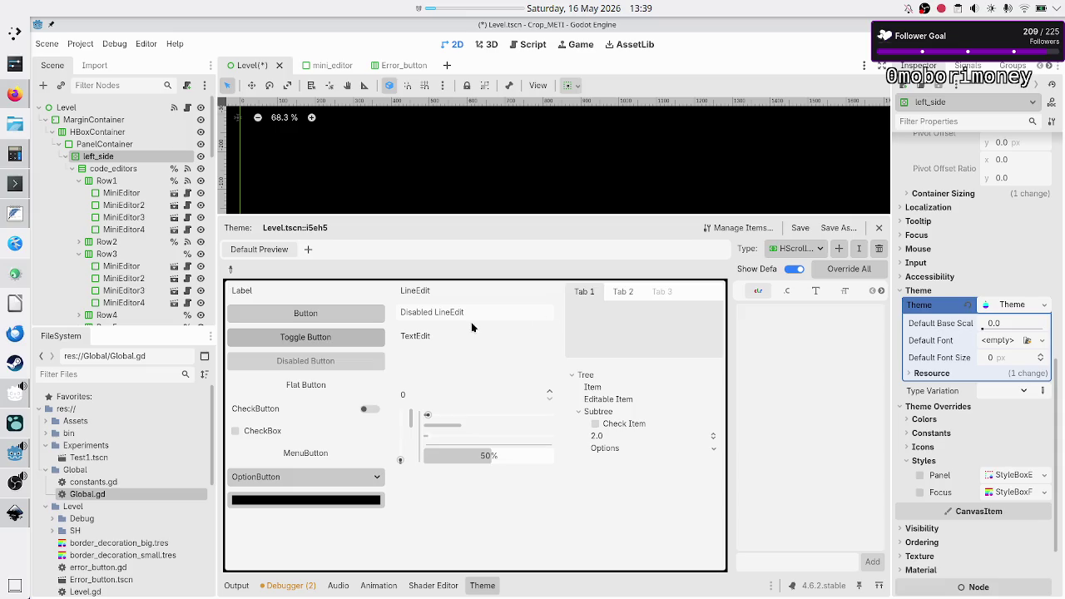
click(306, 250)
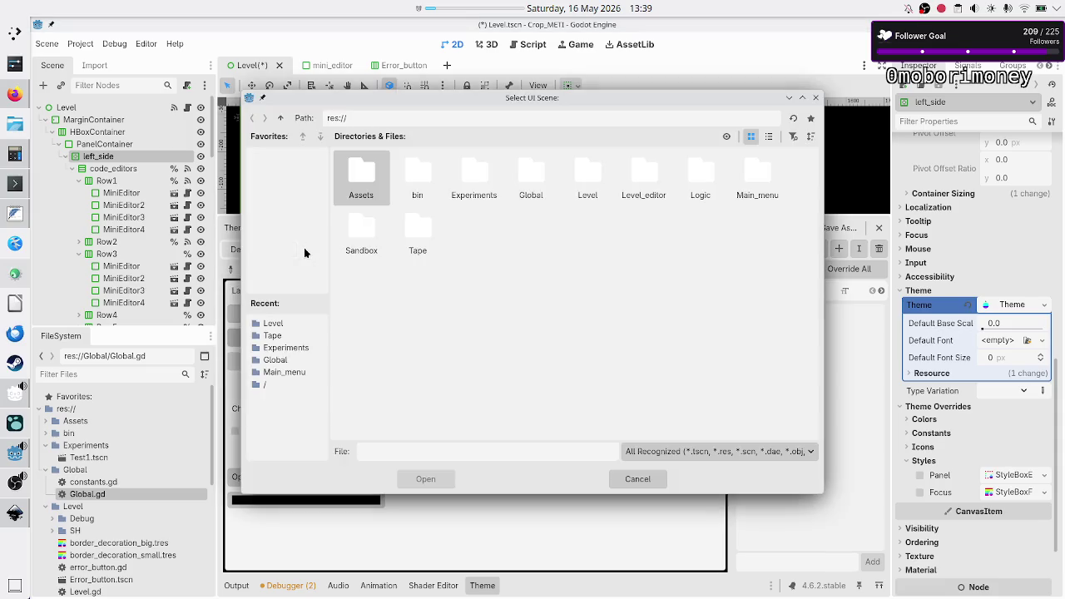
click(633, 482)
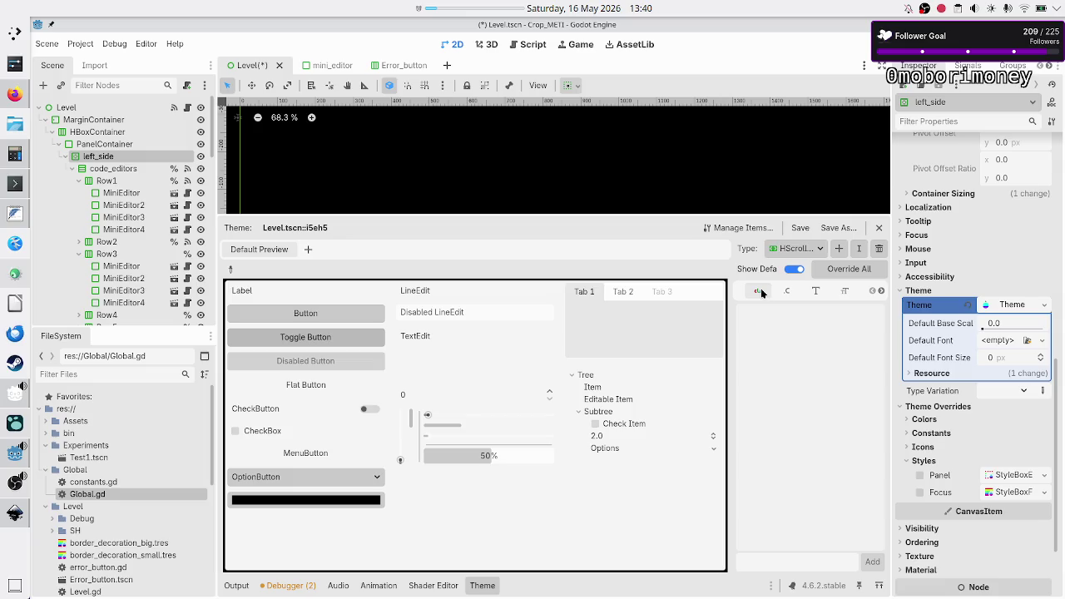
- Open the Manage Theme Items window and select the HScrollBar type
click(741, 229)
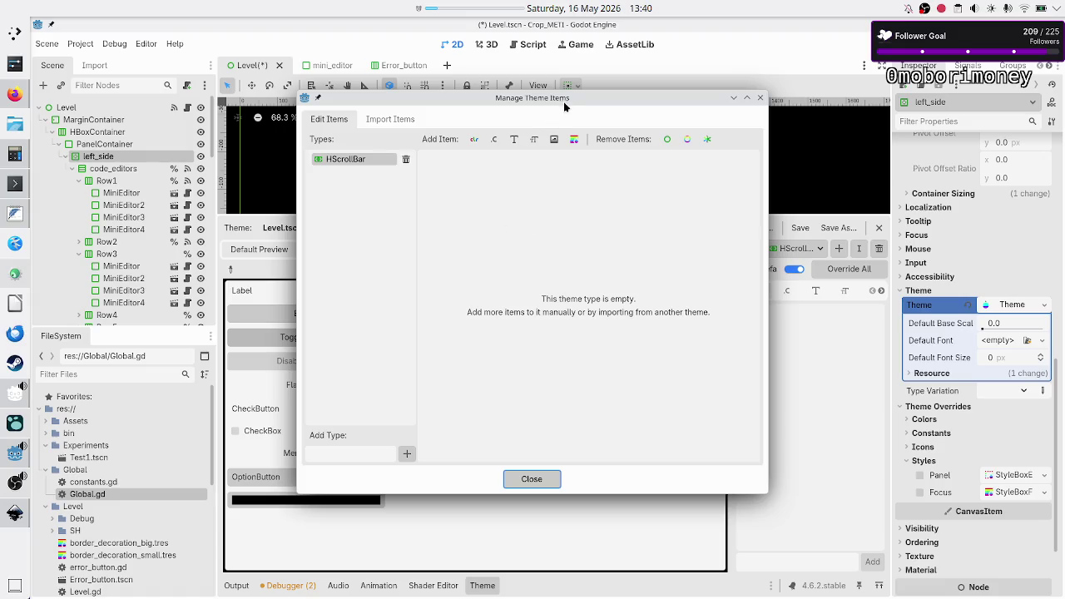
mouse_move(564, 98)
mouse_down()
mouse_move(422, 169)
mouse_move(435, 166)
mouse_move(454, 233)
mouse_move(490, 184)
mouse_move(633, 99)
mouse_move(459, 186)
mouse_move(444, 166)
mouse_move(478, 156)
mouse_up()
click(260, 216)
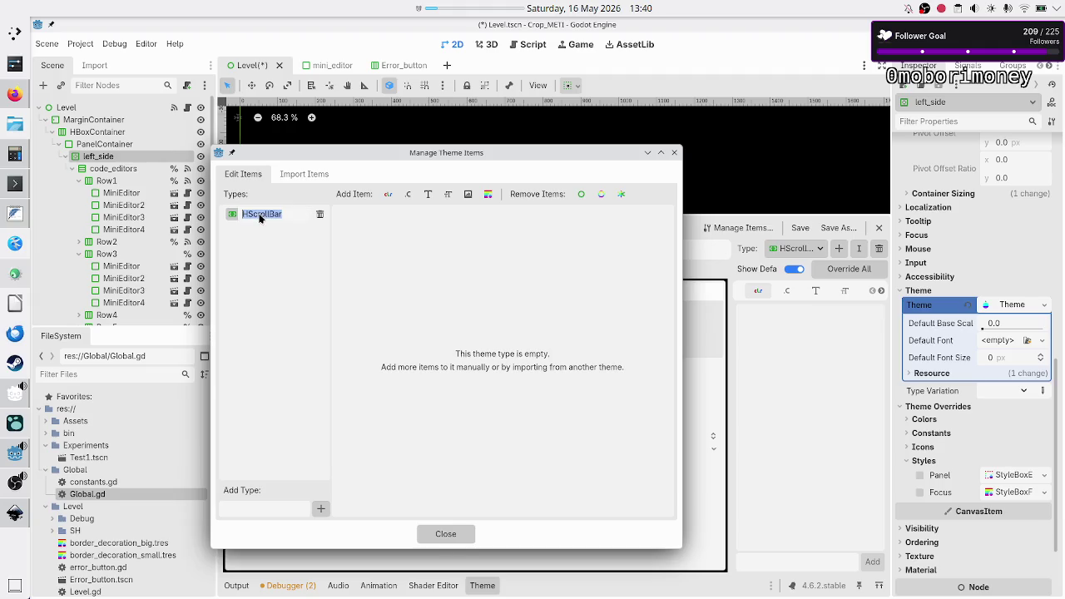
click(276, 259)
- Add a stylebox item named flat_hscroll to HScrollBar
click(388, 195)
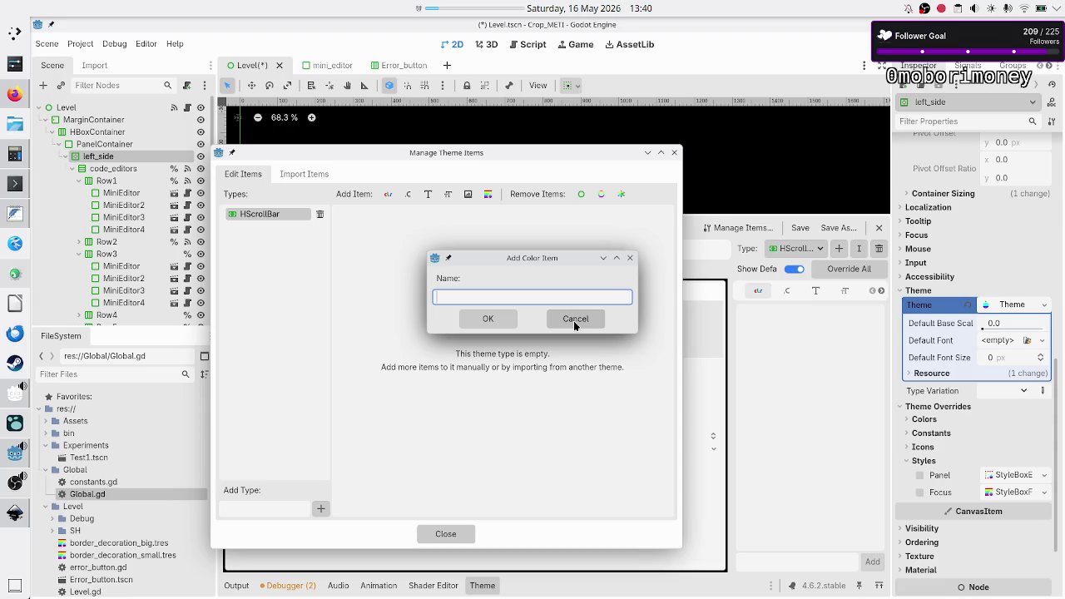
click(574, 319)
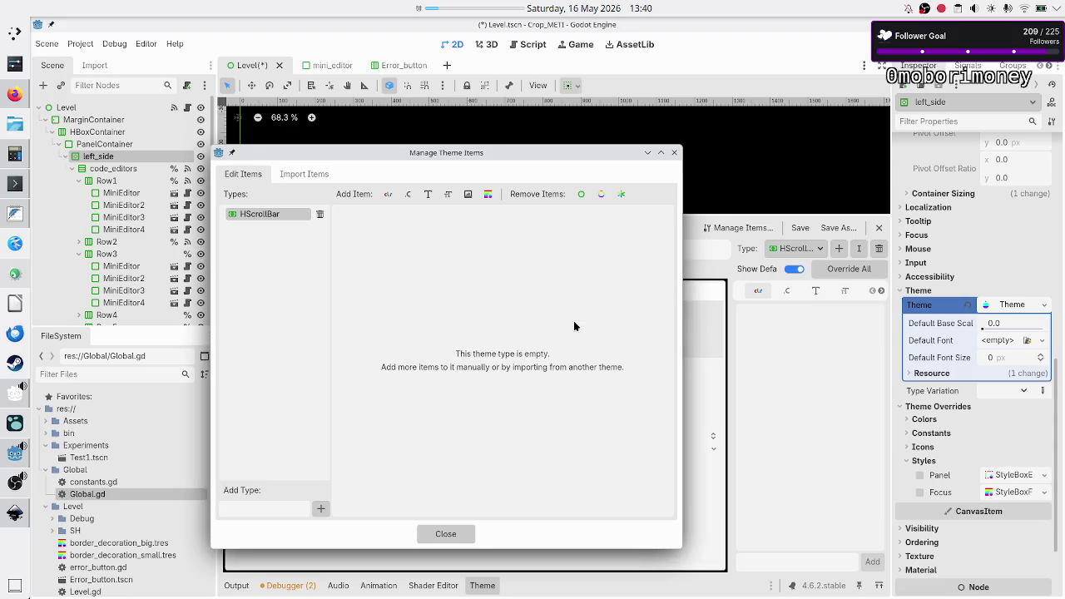
click(488, 193)
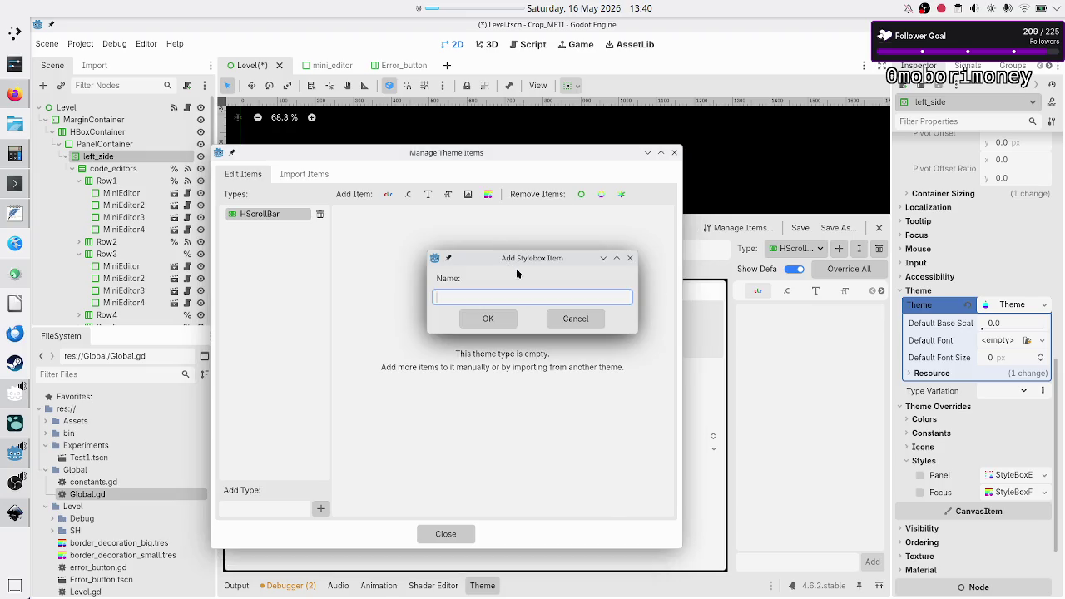
text(flat_)
text(h)
text(scroll)
key(ctrl+a)
click(501, 298)
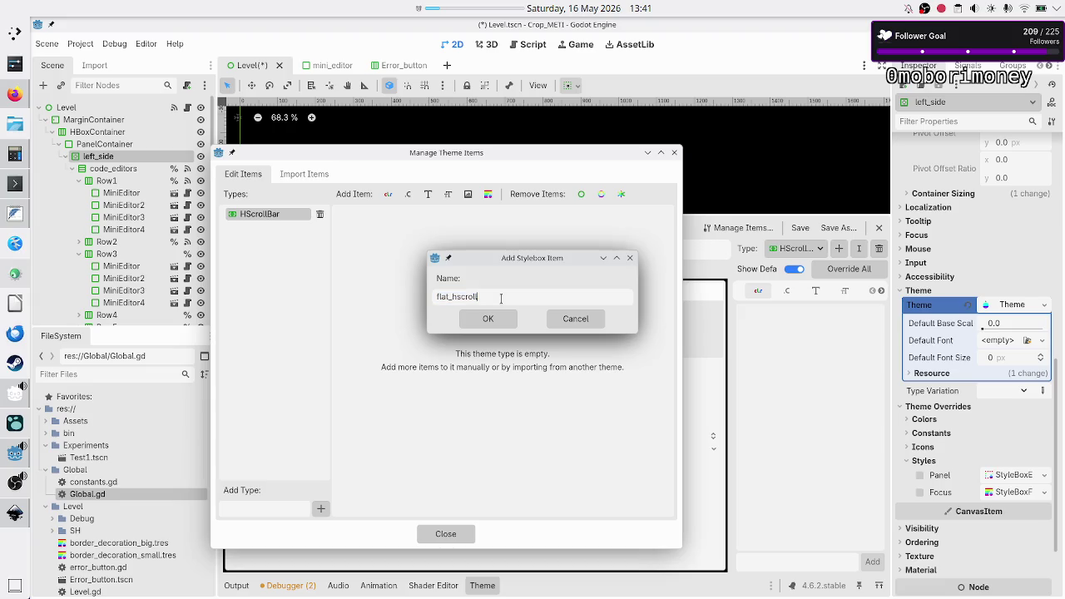
click(488, 321)
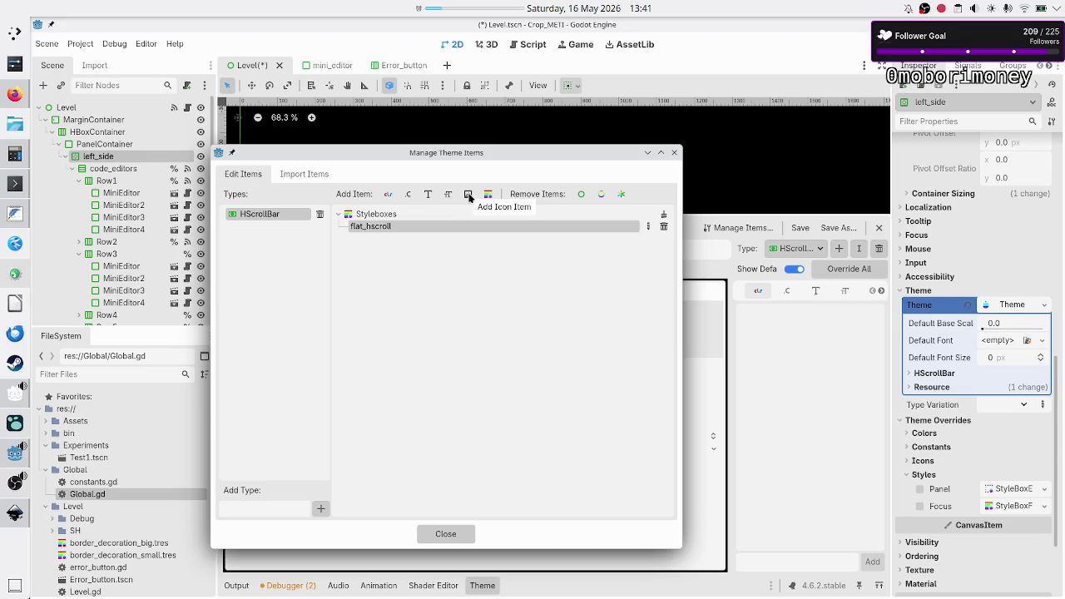
click(389, 195)
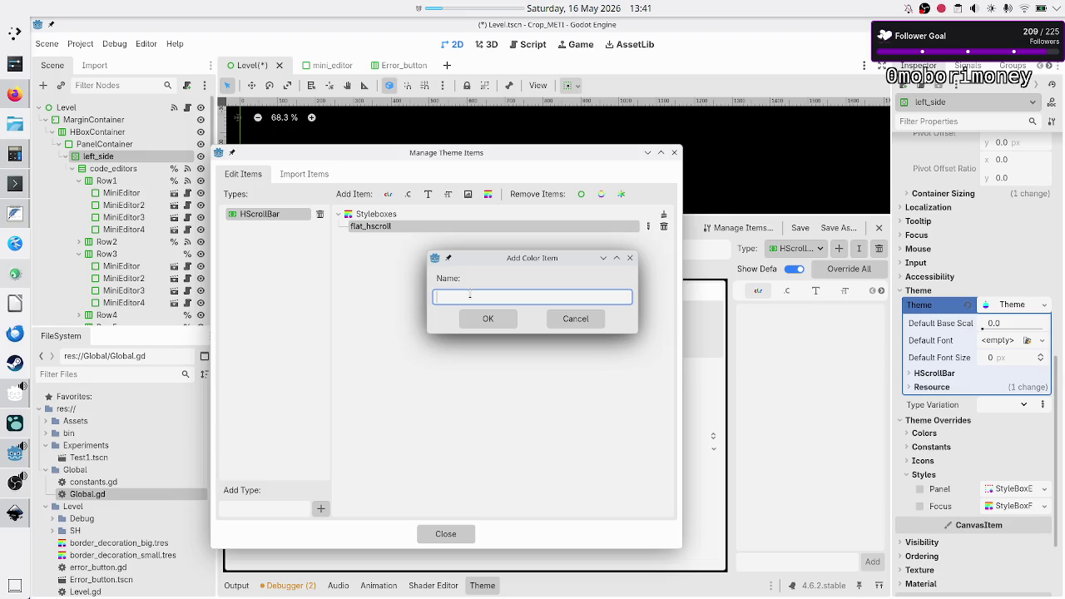
- Add the col_hscroll colour item to HScrollBar and close the theme items window
text(col_)
text(hscroll)
key(Return)
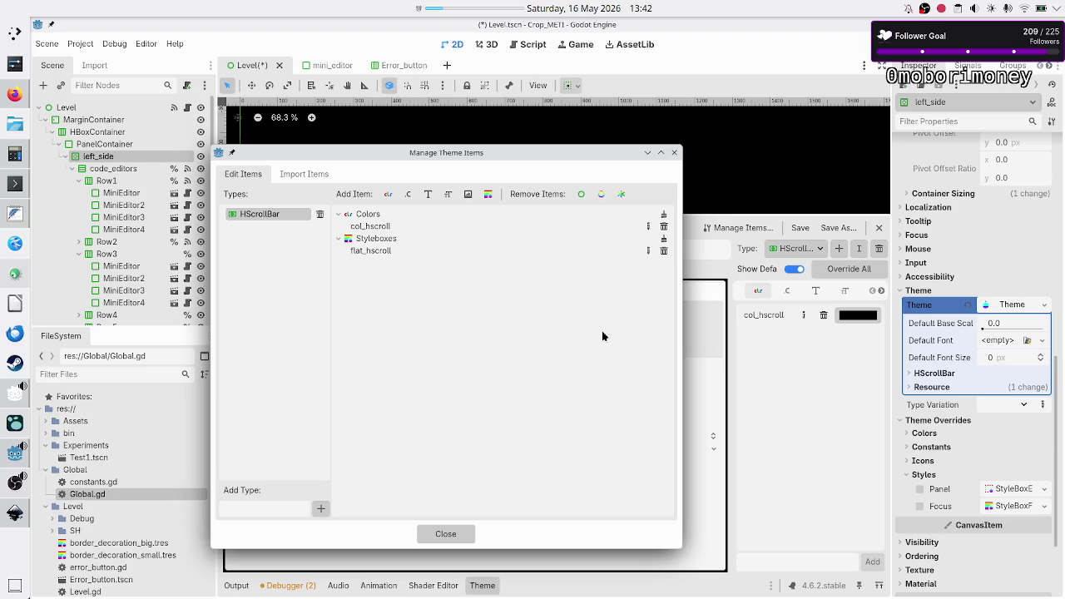
click(454, 227)
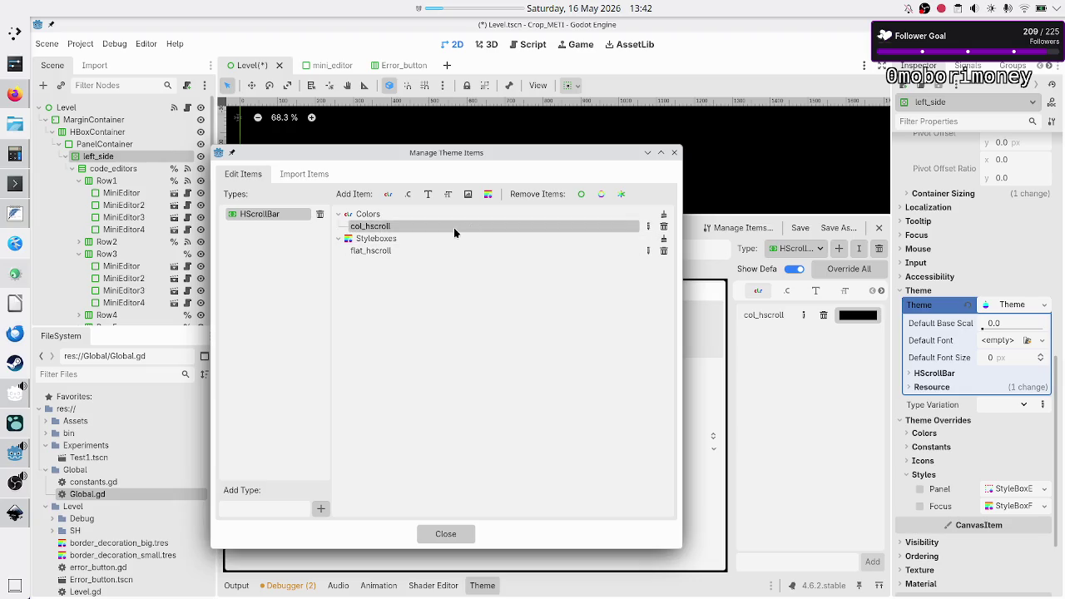
click(445, 533)
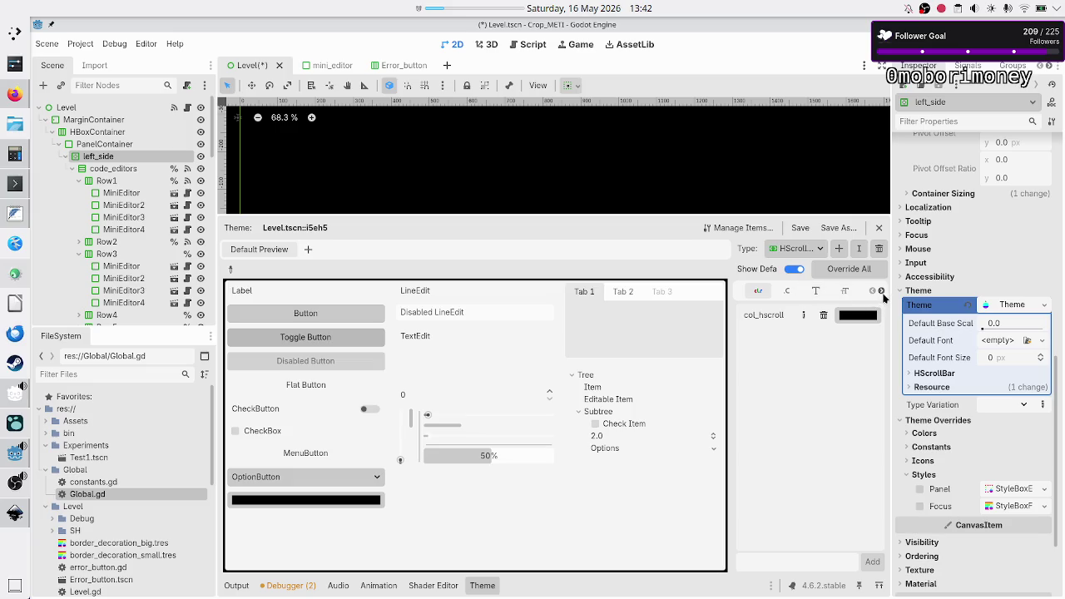
click(883, 294)
- Show HScrollBar's StyleBox items (grabber, scroll, scroll_focus), then switch to the Inkscape mockup
click(883, 295)
click(882, 295)
click(822, 291)
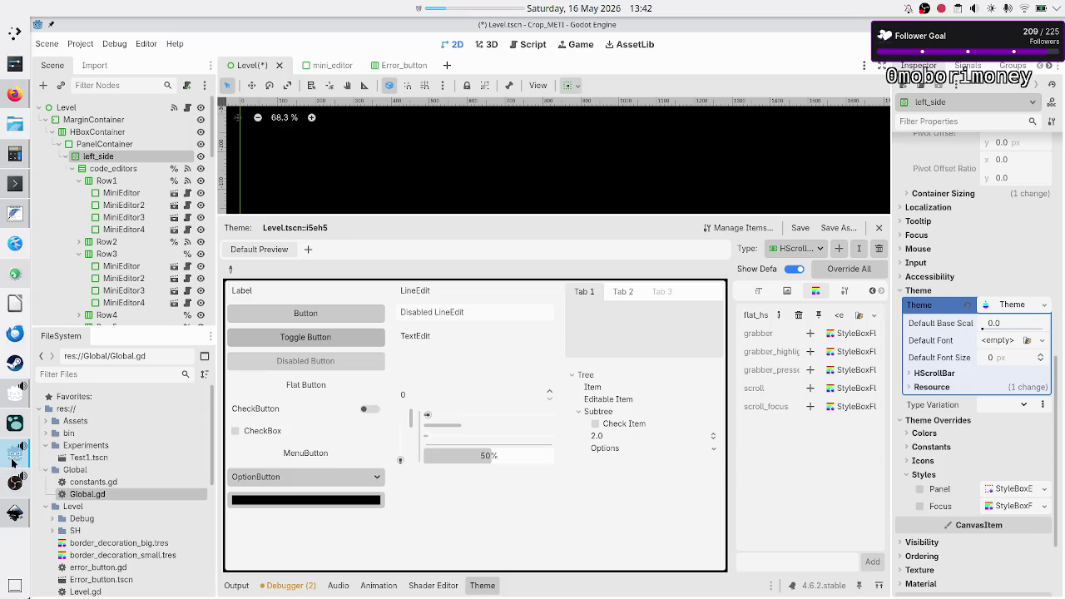
click(15, 511)
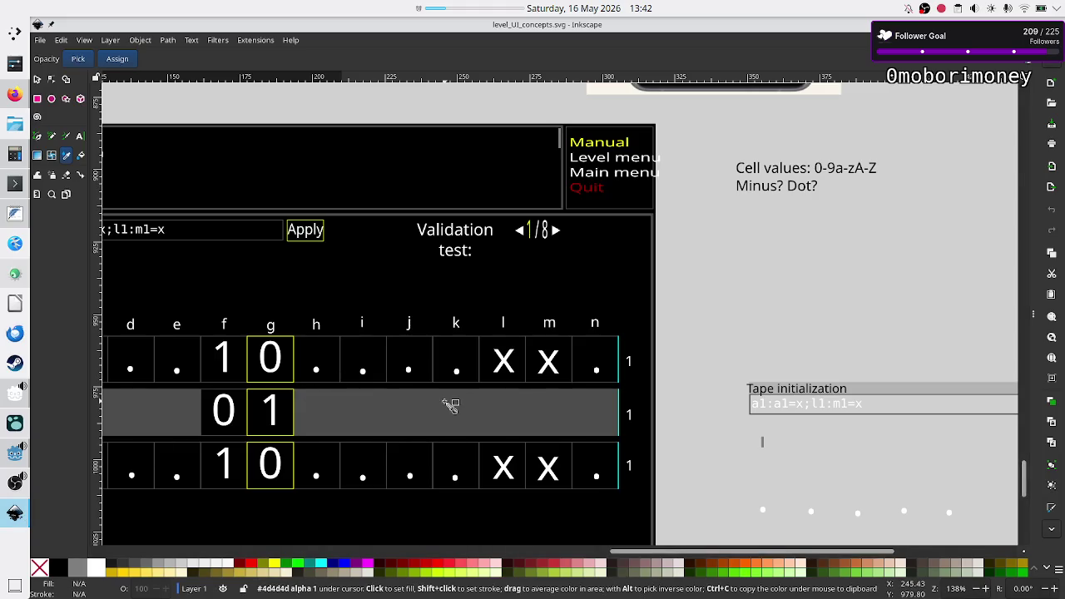
- Pan around level_UI_concepts.svg to inspect the Rule panels and their #808080 grey scrollbars
scroll(447, 407, left, 10)
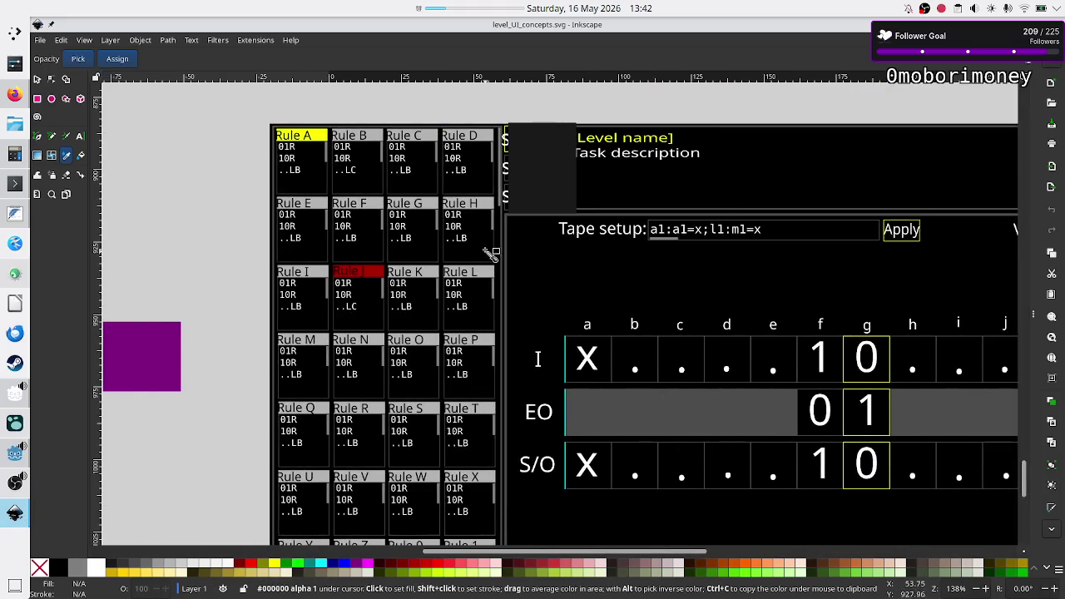
scroll(496, 389, up, 3)
scroll(496, 390, up, 3)
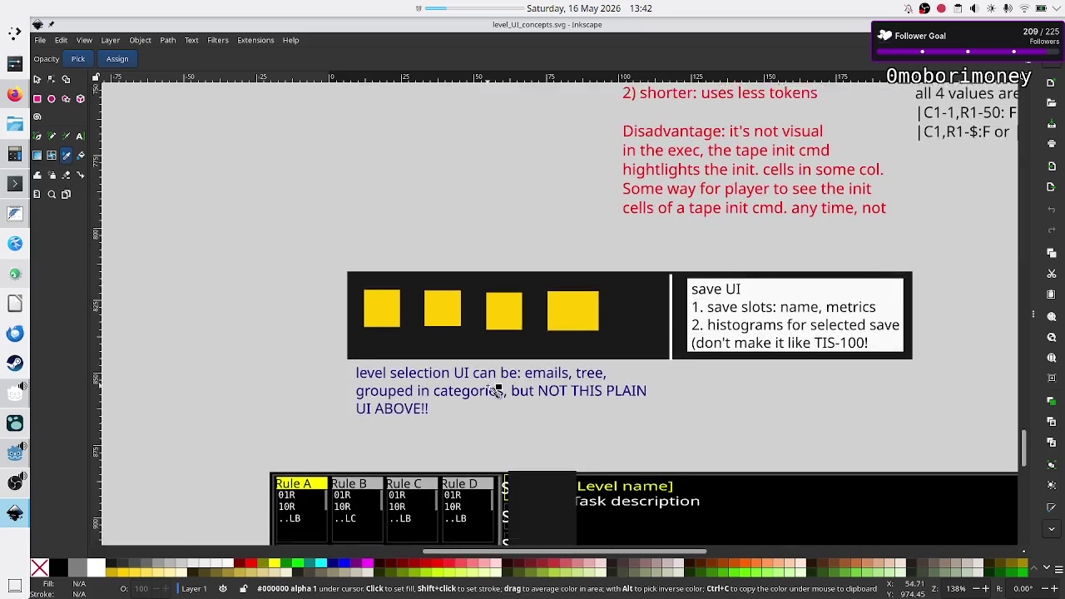
scroll(496, 390, down, 3)
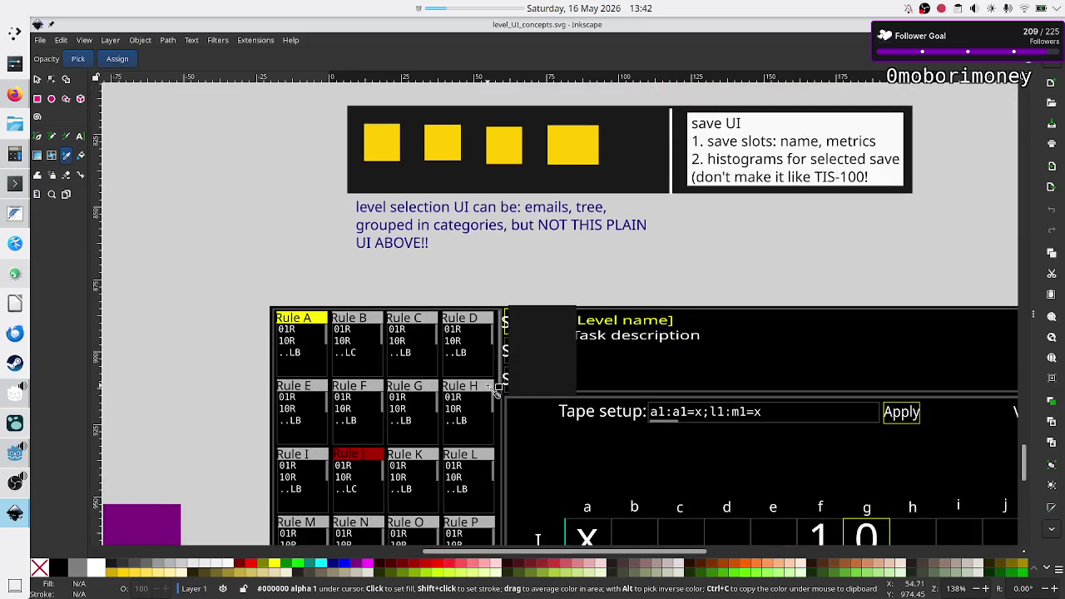
scroll(496, 389, up, 4)
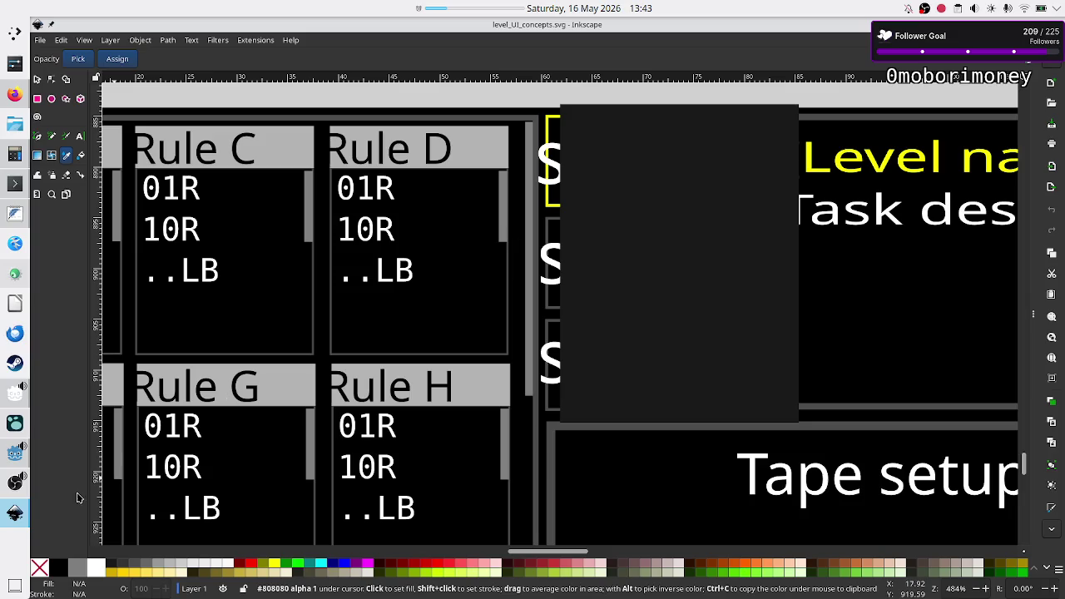
mouse_move(17, 512)
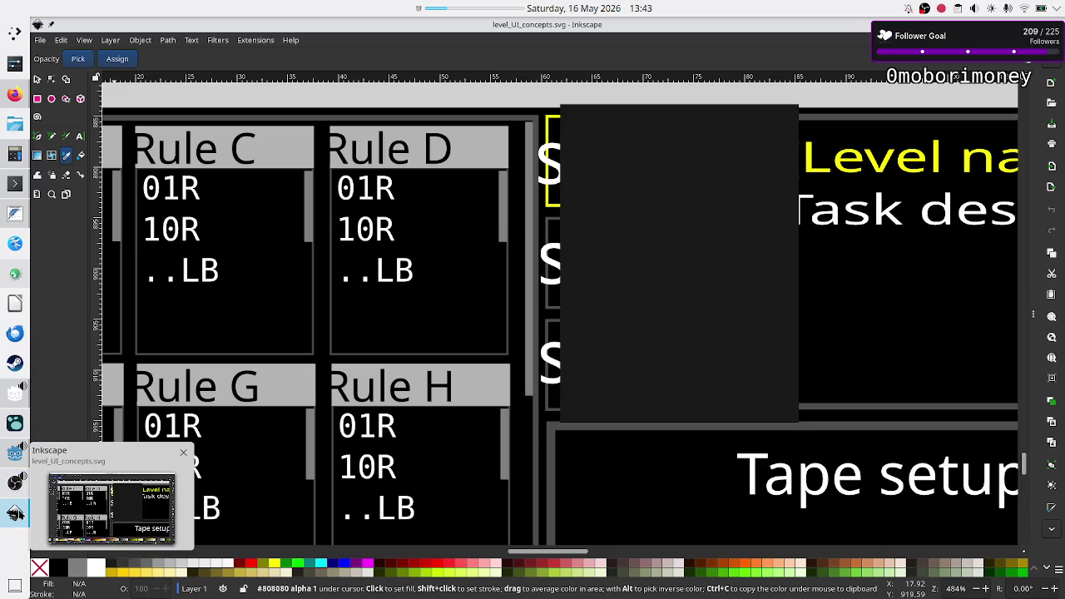
- Back in Godot, override HScrollBar's scroll_focus stylebox with a new StyleBoxFlat
click(10, 456)
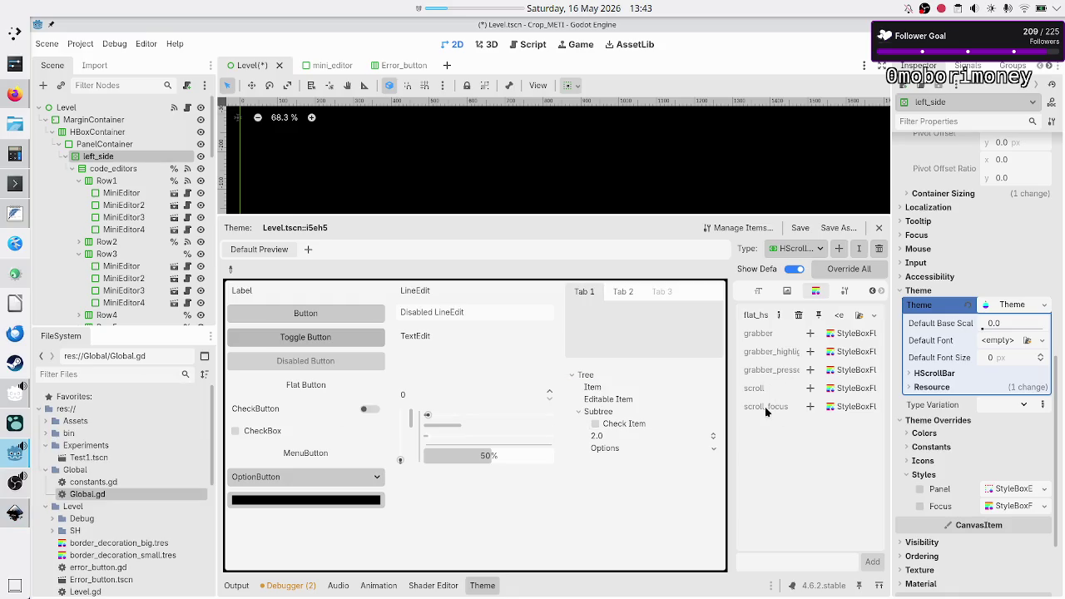
mouse_move(765, 406)
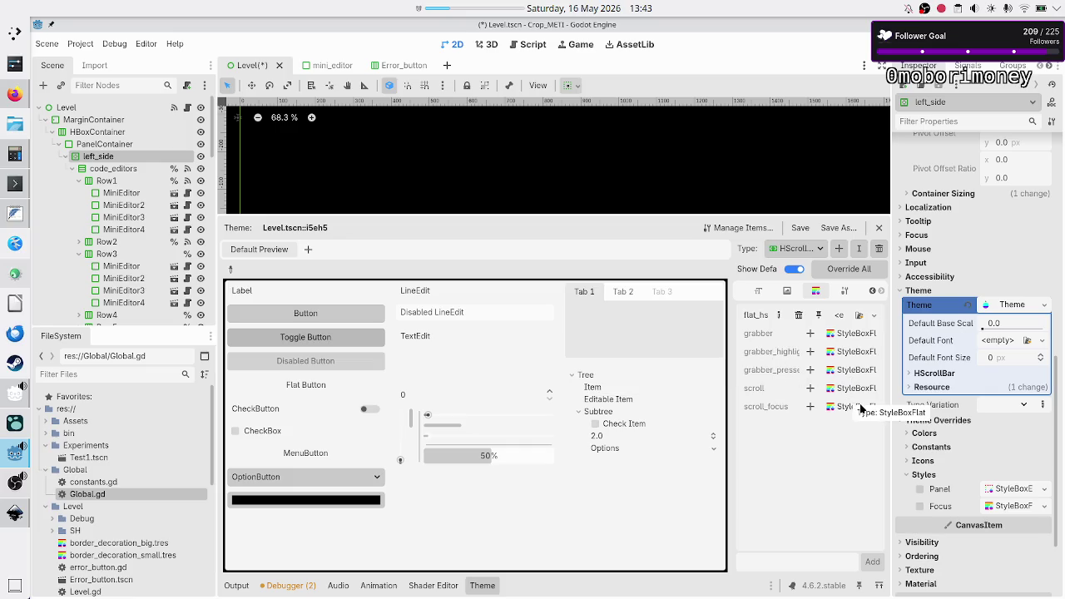
click(808, 409)
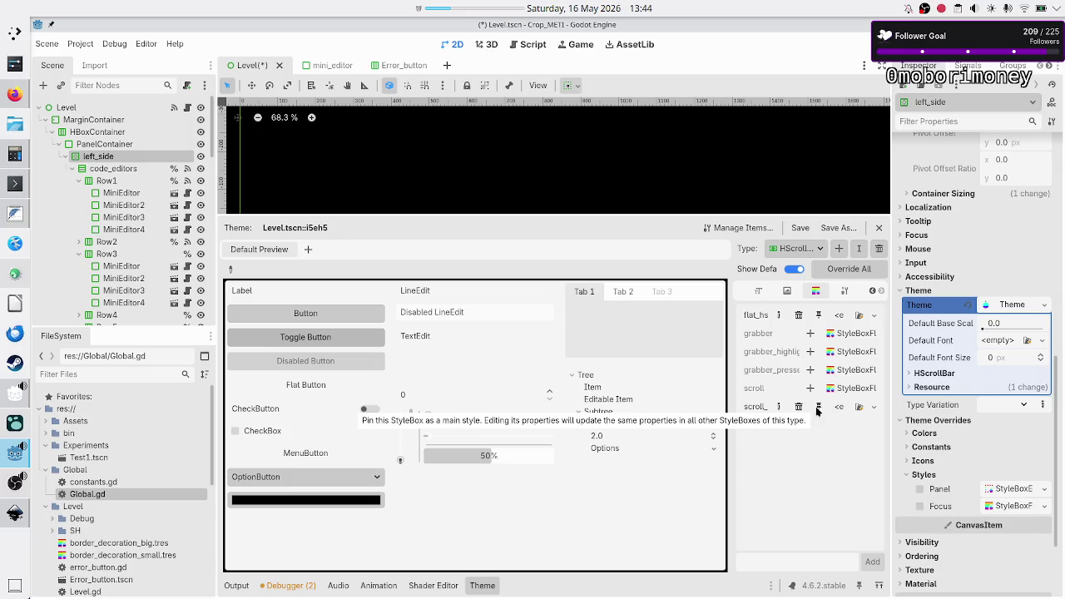
click(874, 408)
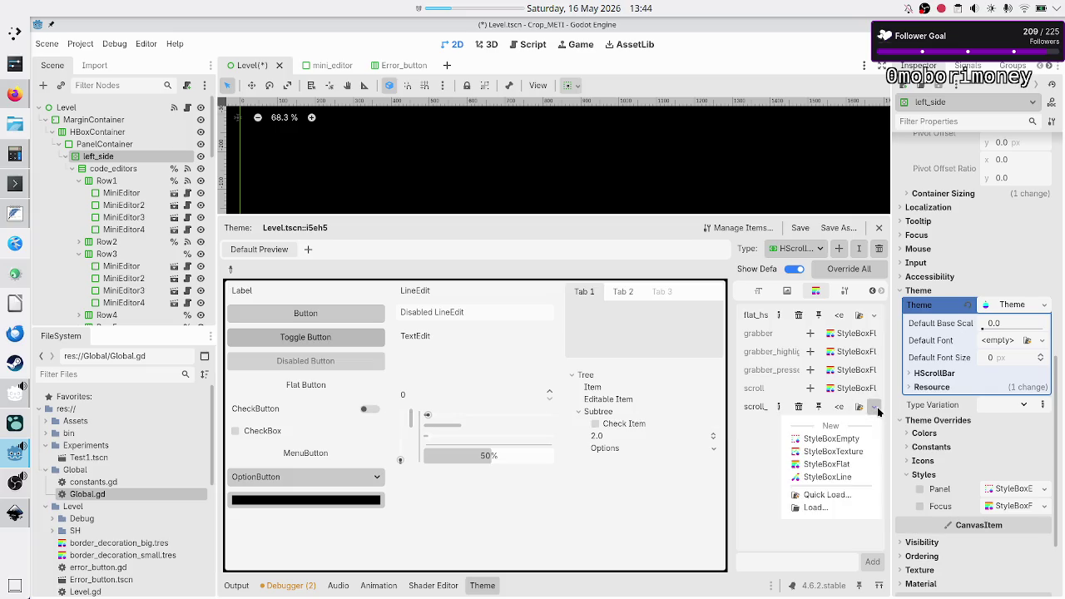
click(852, 463)
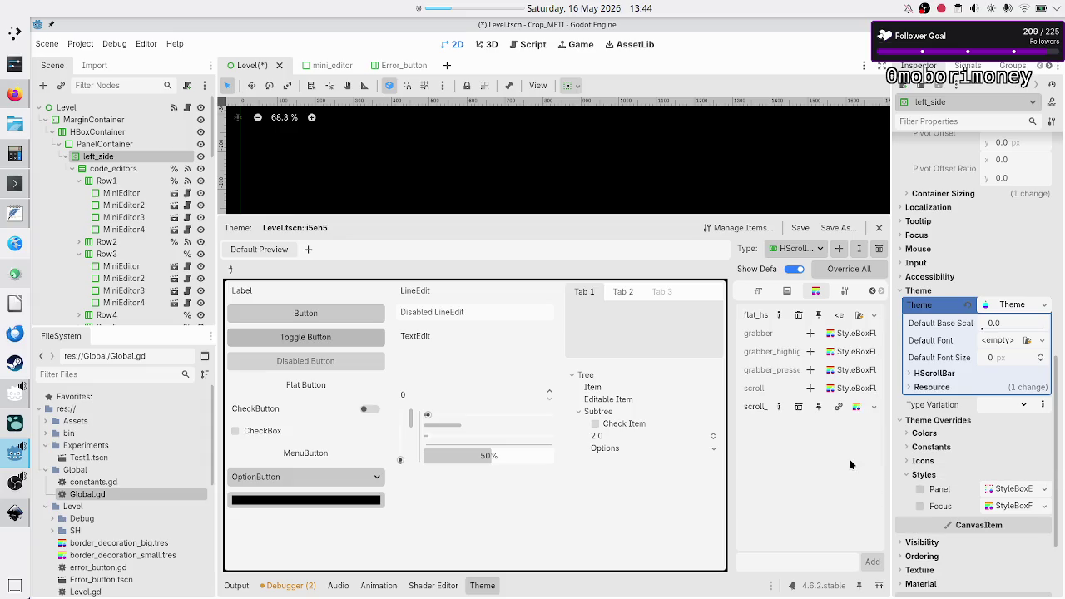
- Open the new StyleBoxFlat and set its Corner Detail to 0
click(857, 407)
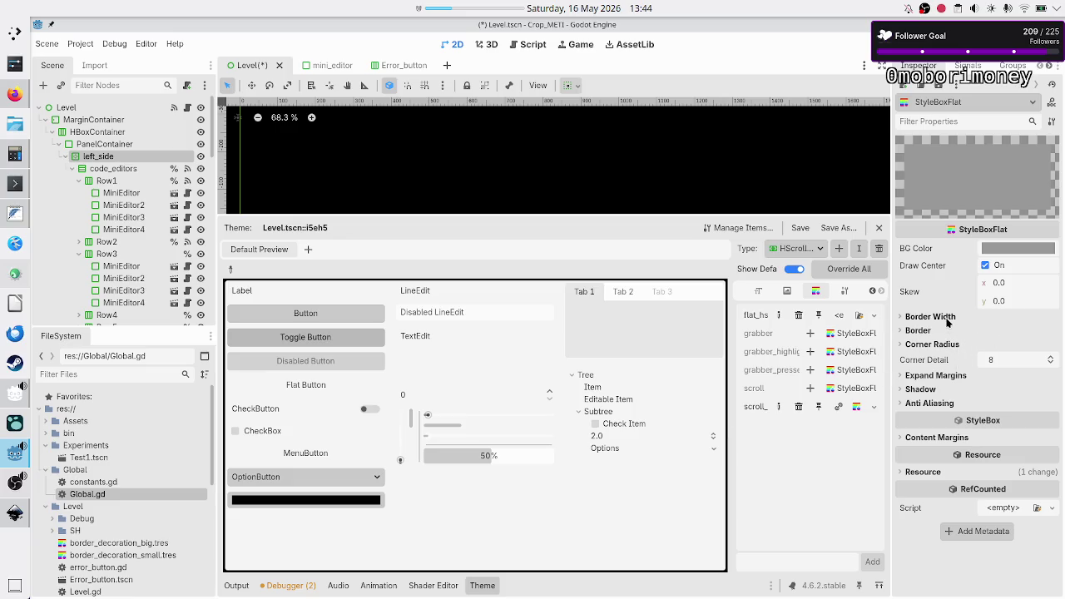
click(940, 346)
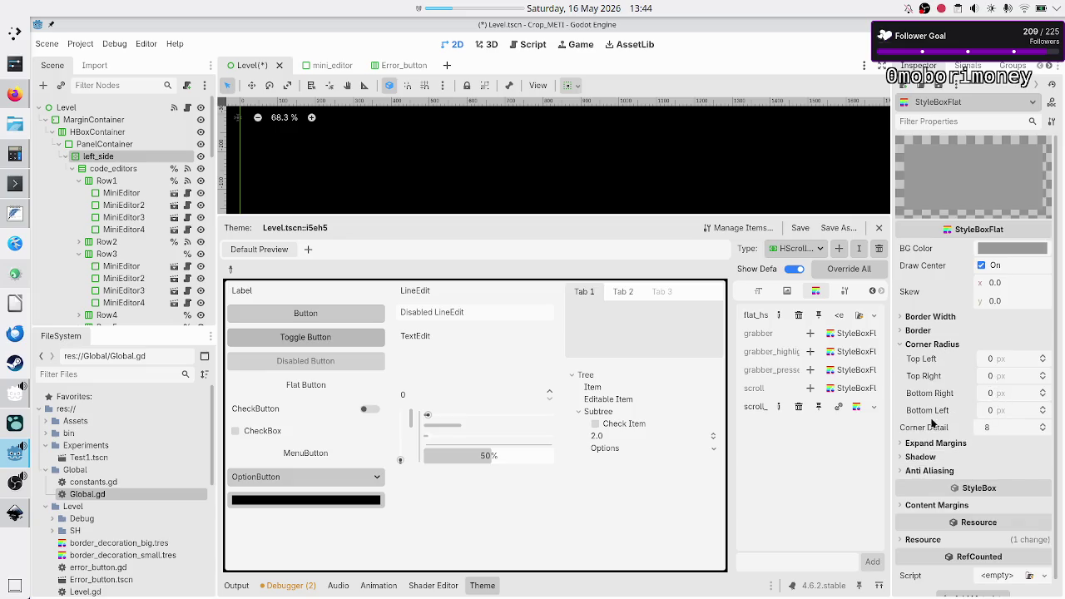
mouse_move(925, 426)
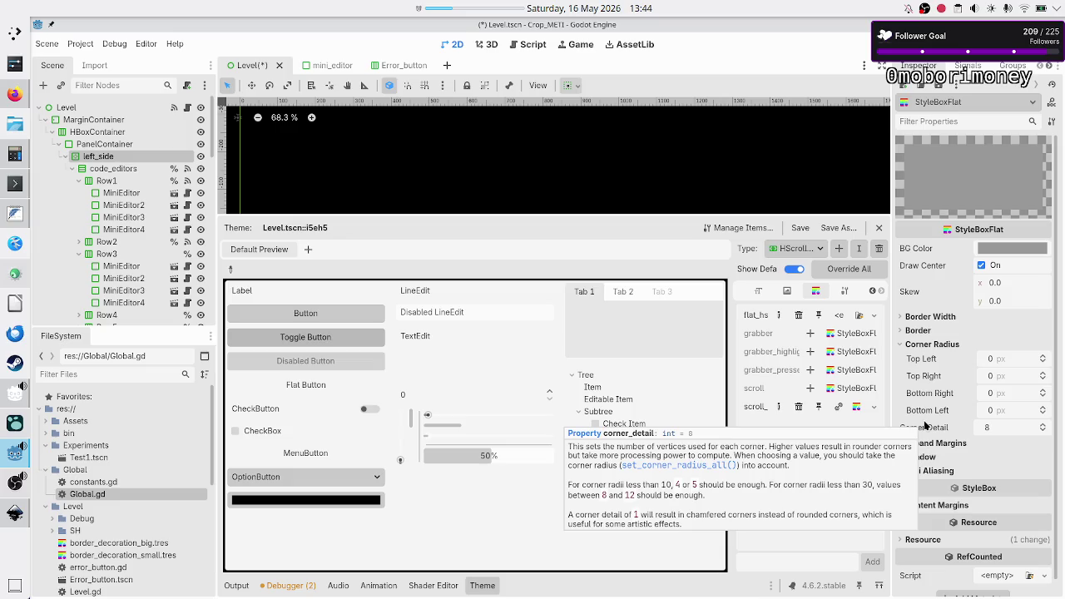
click(1014, 428)
text(0)
key(Return)
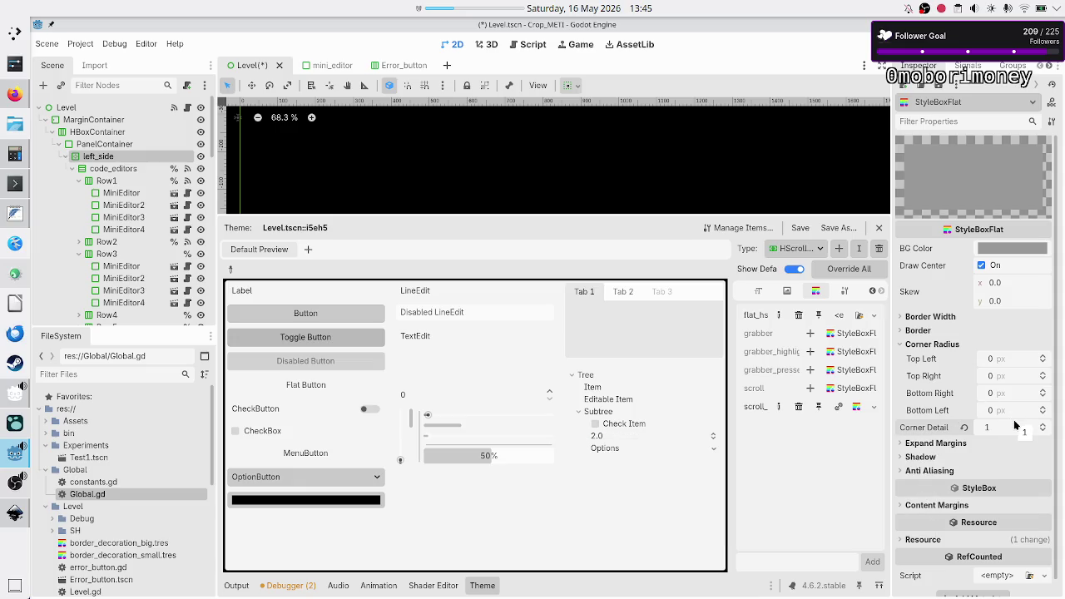
- Set the StyleBoxFlat background colour to 808080ff and expand its border and margin settings
click(955, 331)
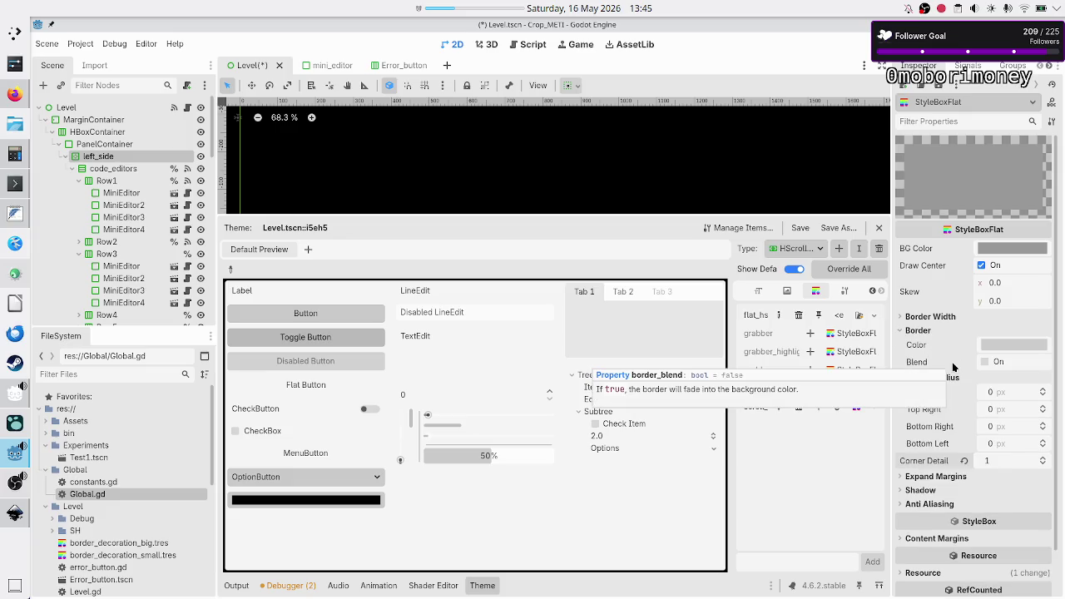
click(957, 317)
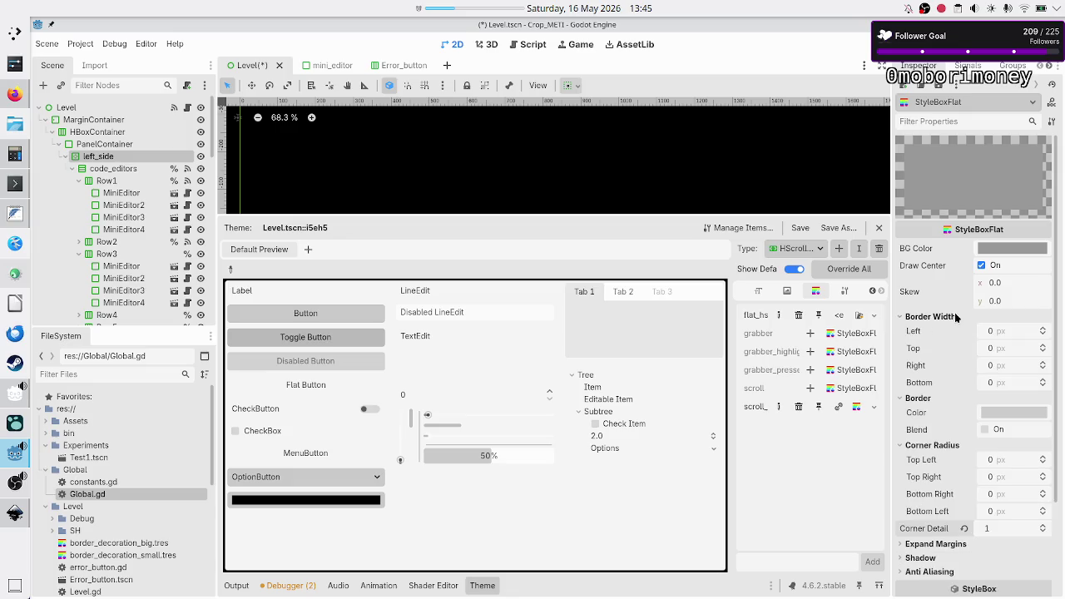
click(1010, 245)
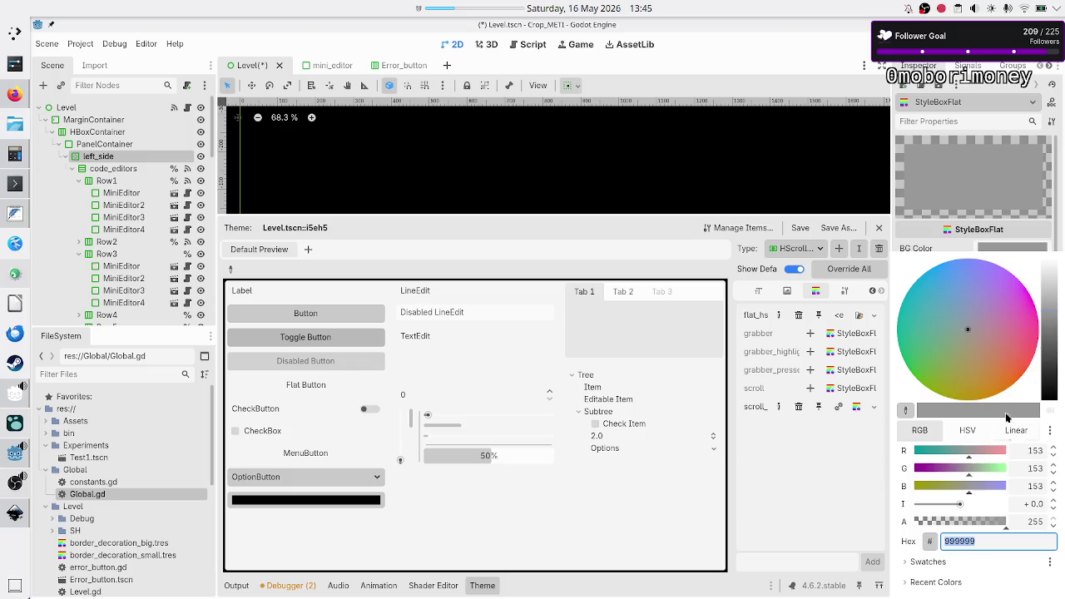
text(808080ff)
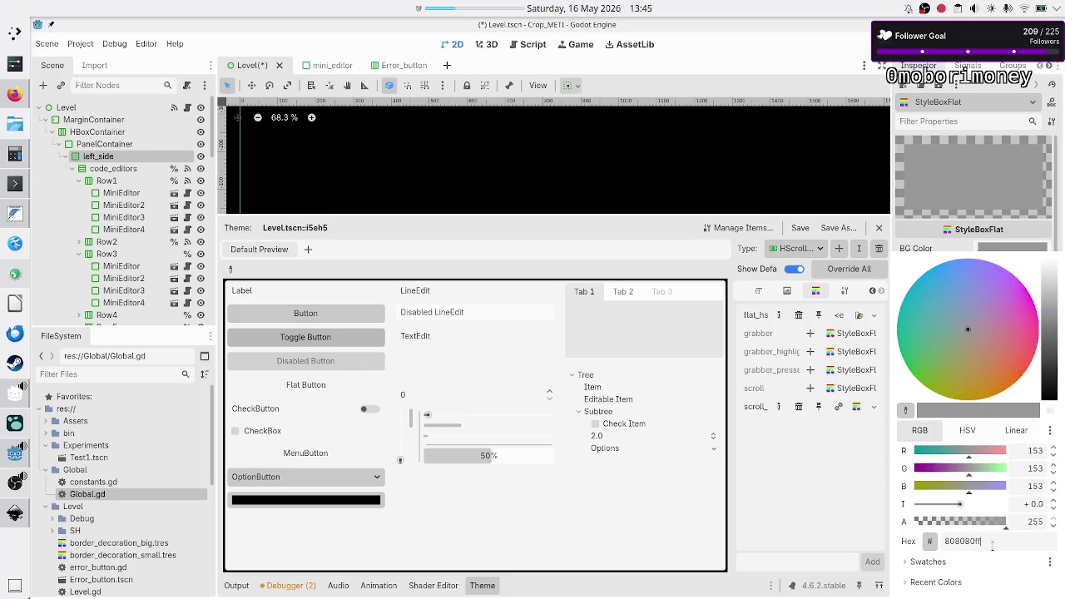
key(Return)
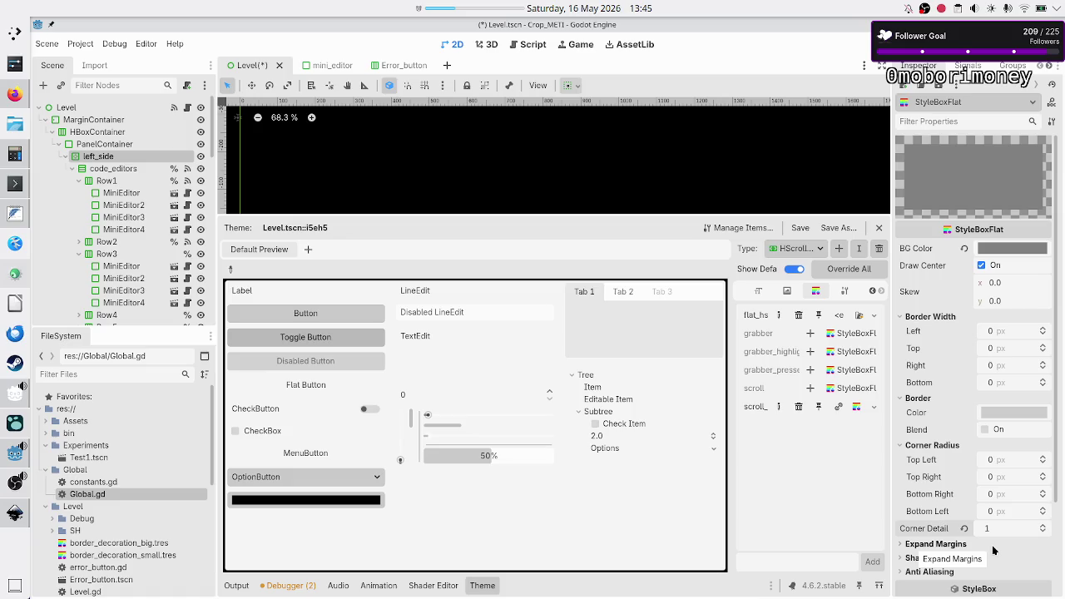
click(963, 545)
scroll(943, 499, down, 4)
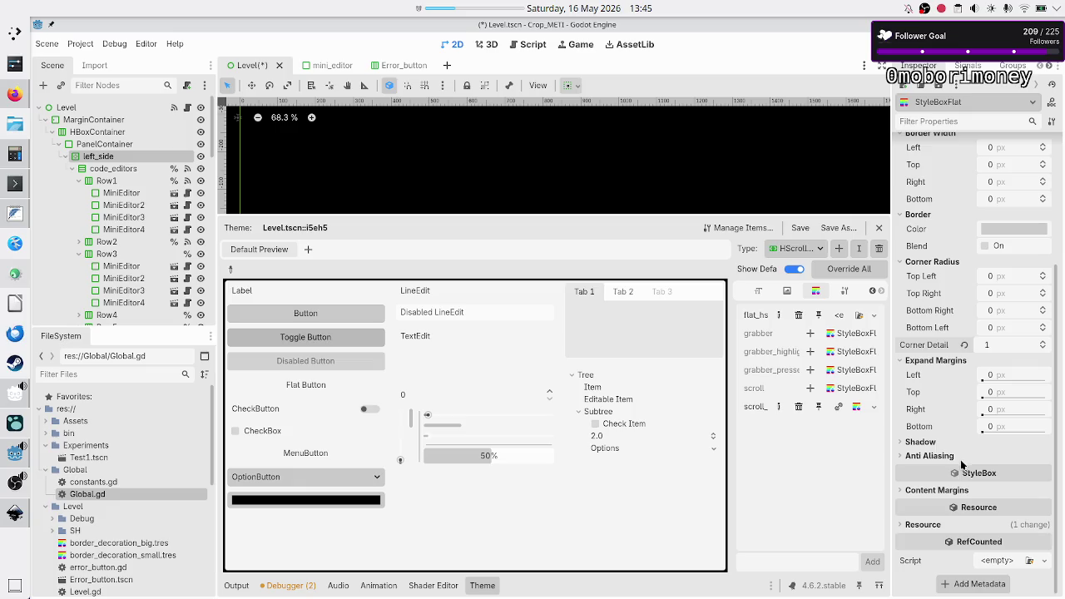
click(953, 492)
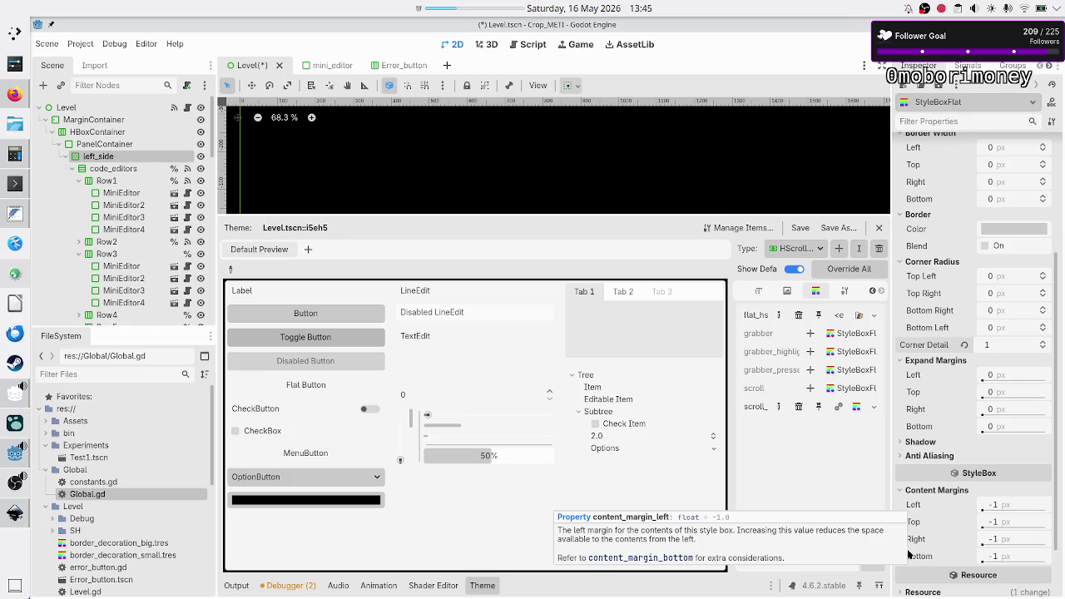
mouse_move(917, 558)
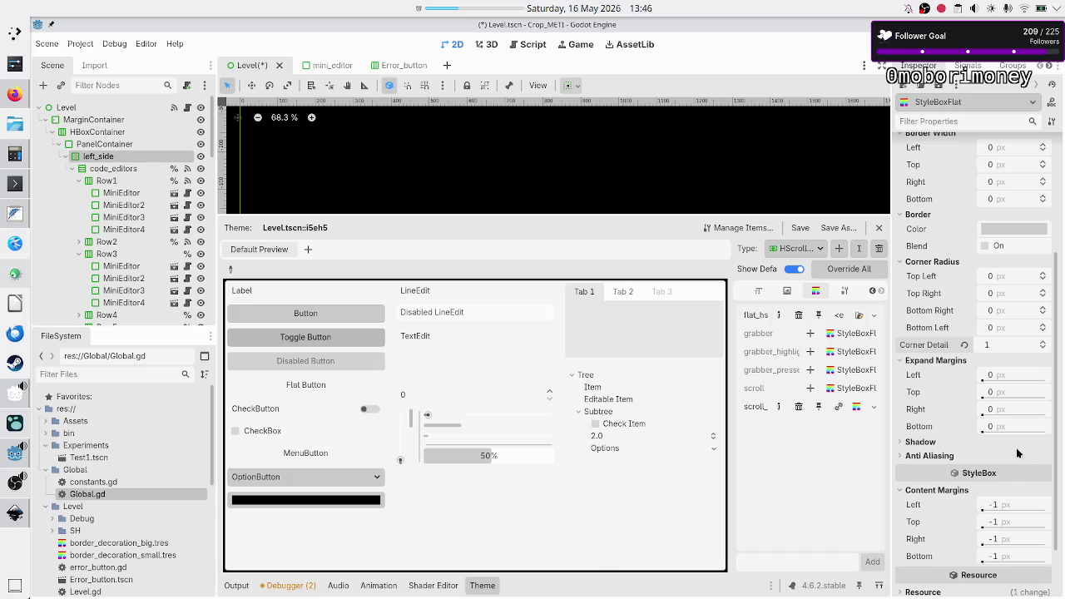
scroll(988, 315, up, 5)
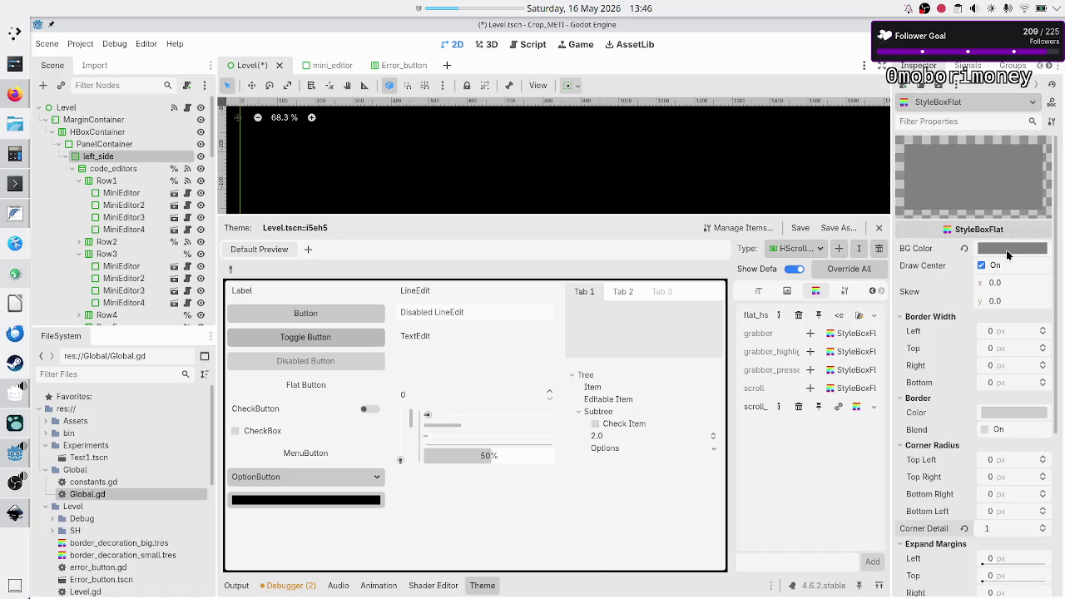
scroll(995, 341, down, 4)
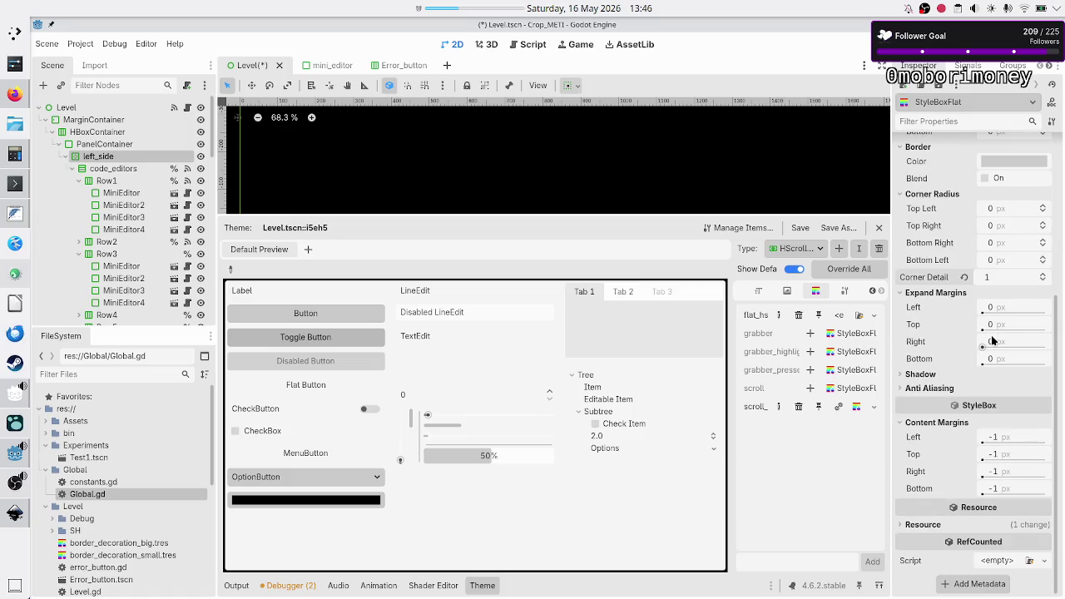
scroll(992, 341, up, 4)
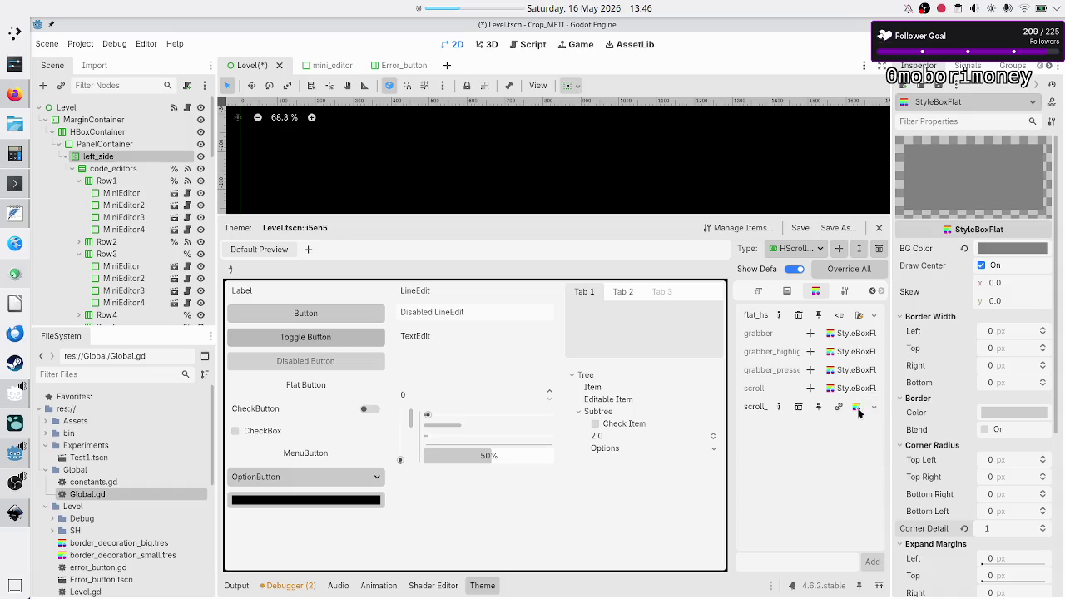
- Copy the grey scroll_focus StyleBoxFlat
click(1030, 103)
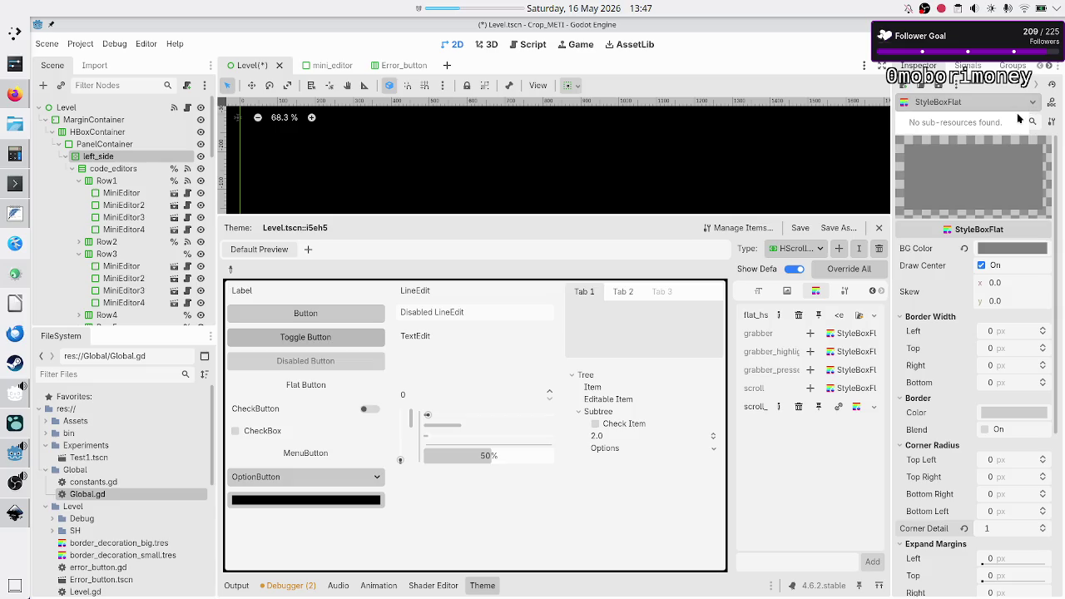
click(1033, 101)
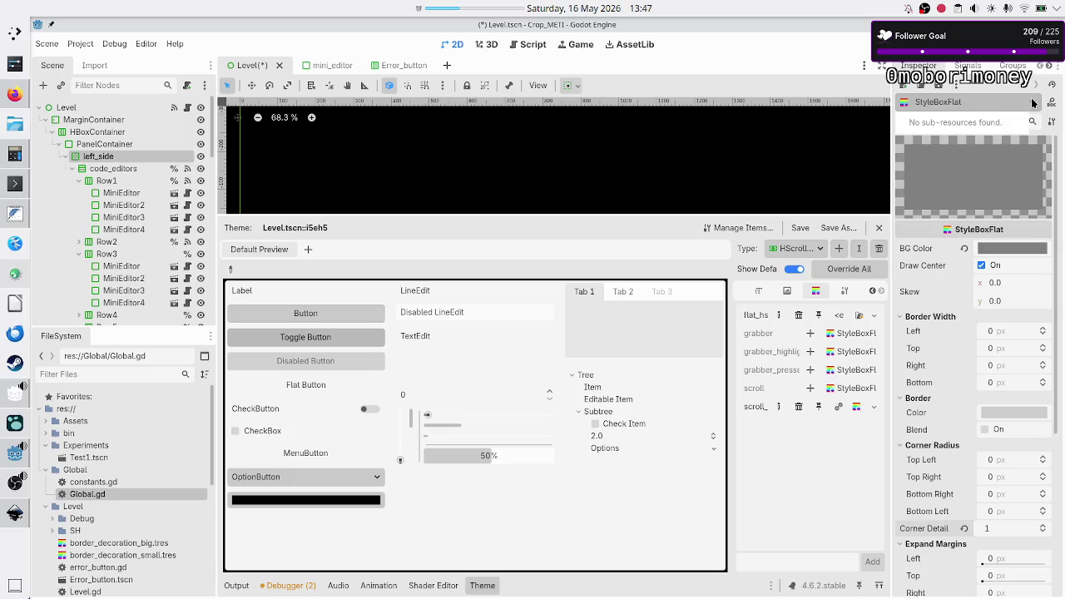
click(874, 408)
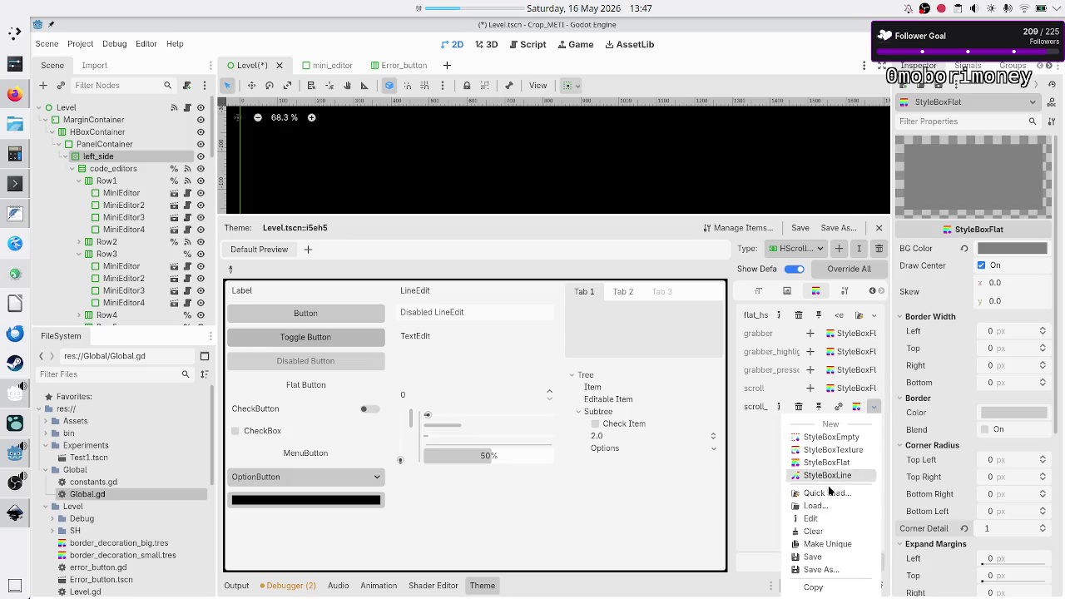
click(819, 589)
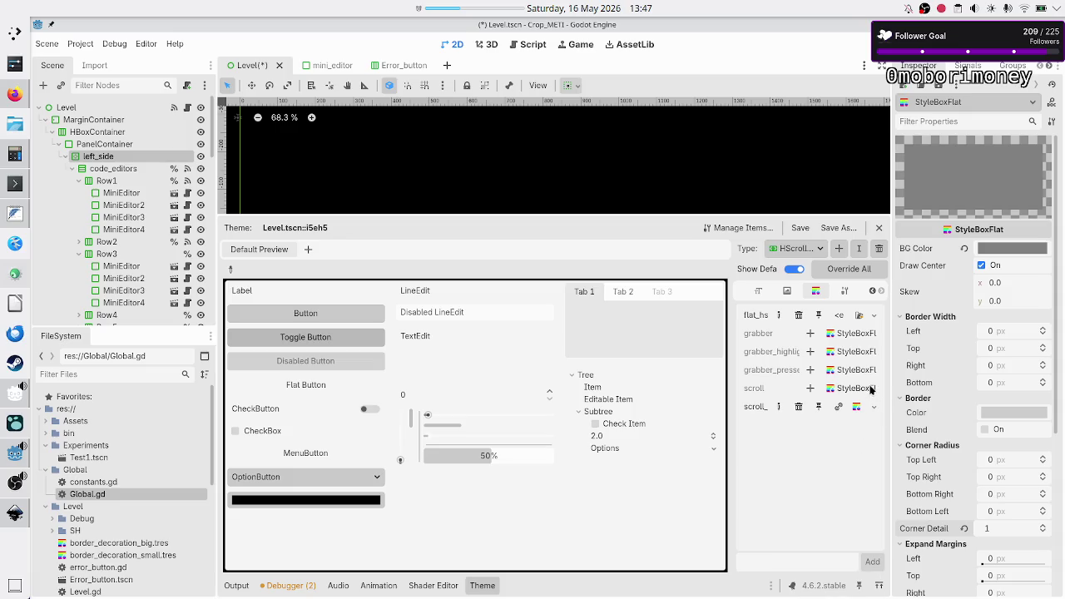
- Paste the copied StyleBox into scroll and grabber_pressed, then remove the grabber_pressed override
click(811, 388)
click(874, 388)
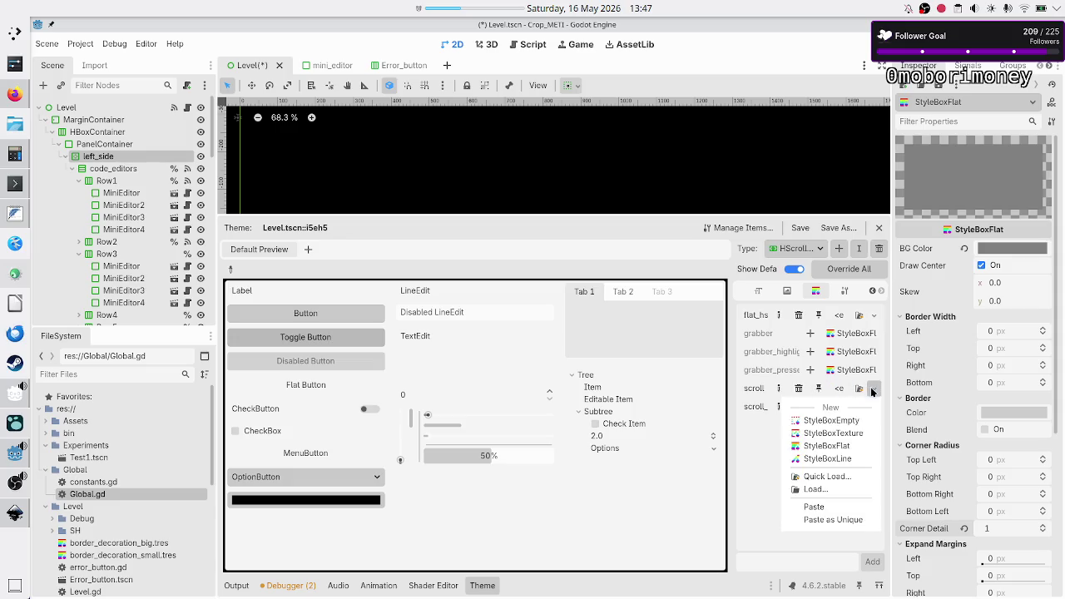
click(839, 507)
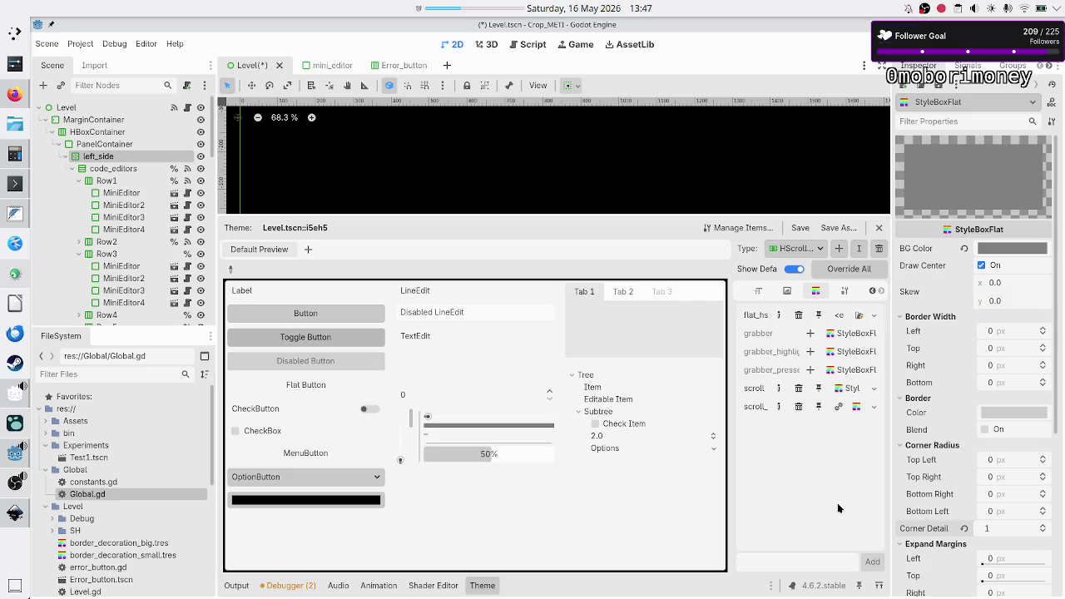
click(809, 372)
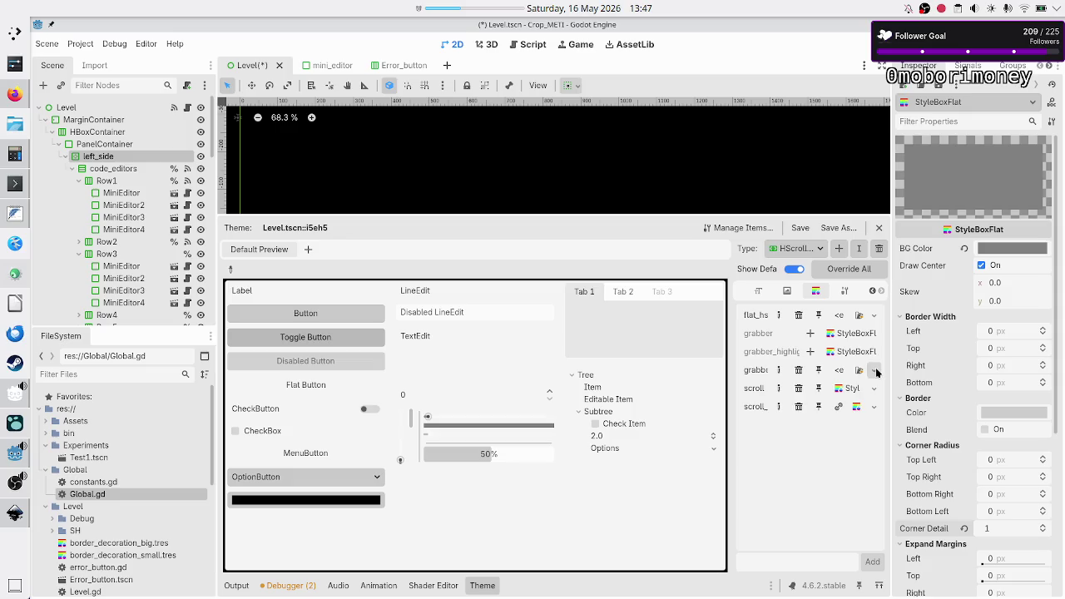
click(875, 370)
click(819, 489)
click(798, 370)
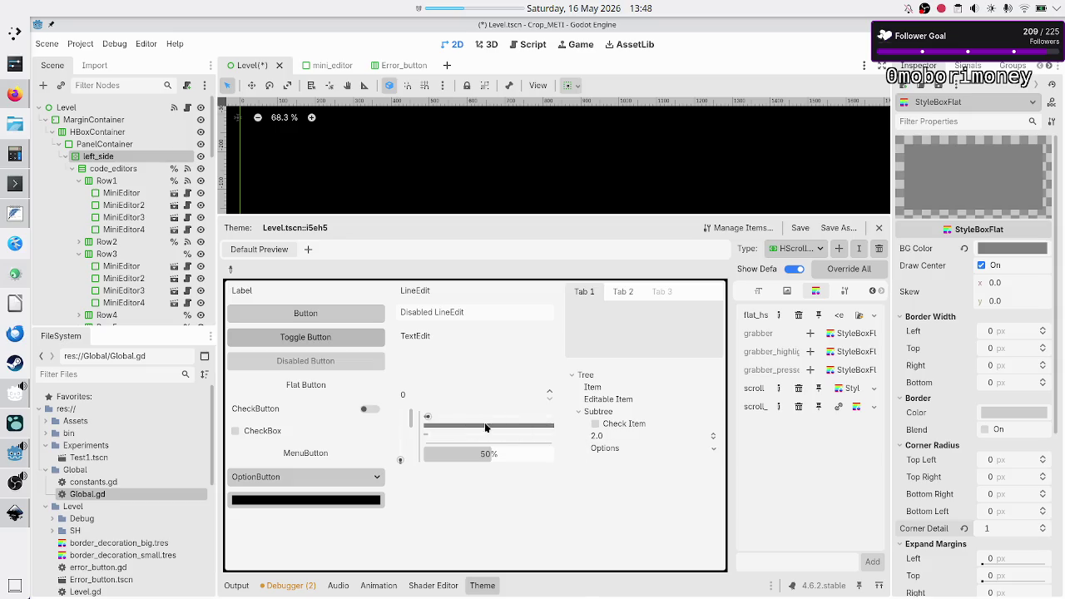
- Remove the scroll override, test the preview scrollbar, and re-add a grabber_pressed override
click(798, 388)
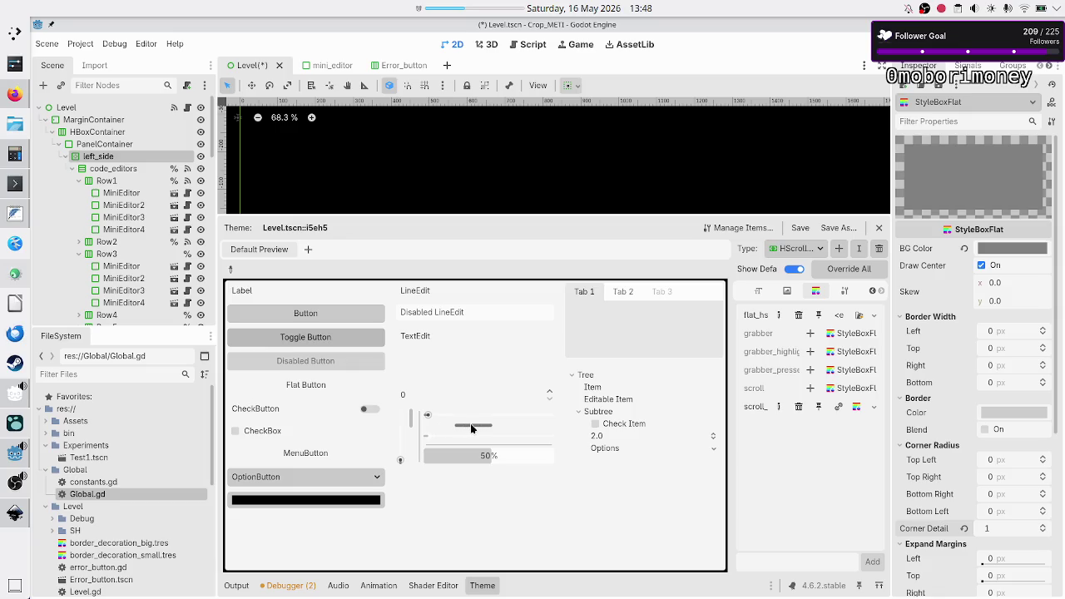
mouse_move(463, 429)
mouse_down()
mouse_move(439, 430)
mouse_move(541, 432)
mouse_move(428, 430)
mouse_move(472, 429)
mouse_up()
click(810, 369)
- Paste the grey StyleBox into grabber_pressed and remove the scroll_focus override
click(873, 370)
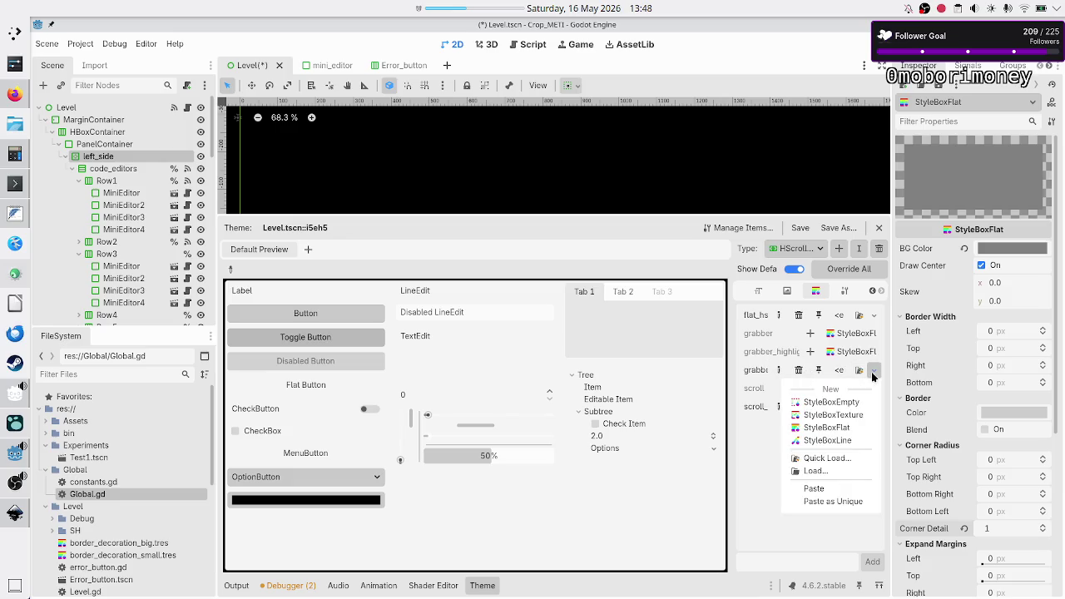
click(829, 486)
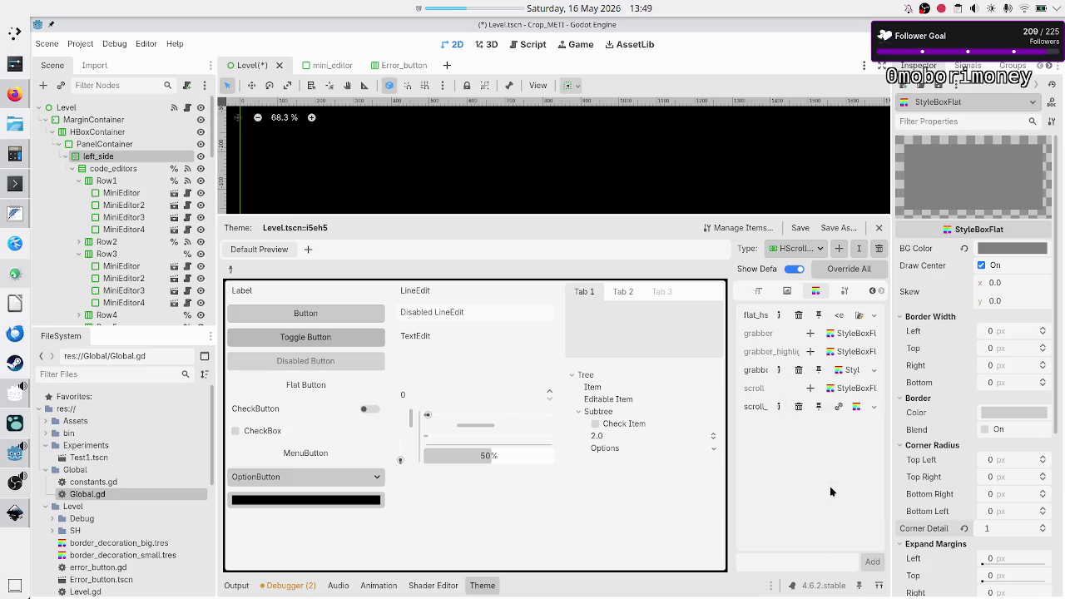
click(797, 406)
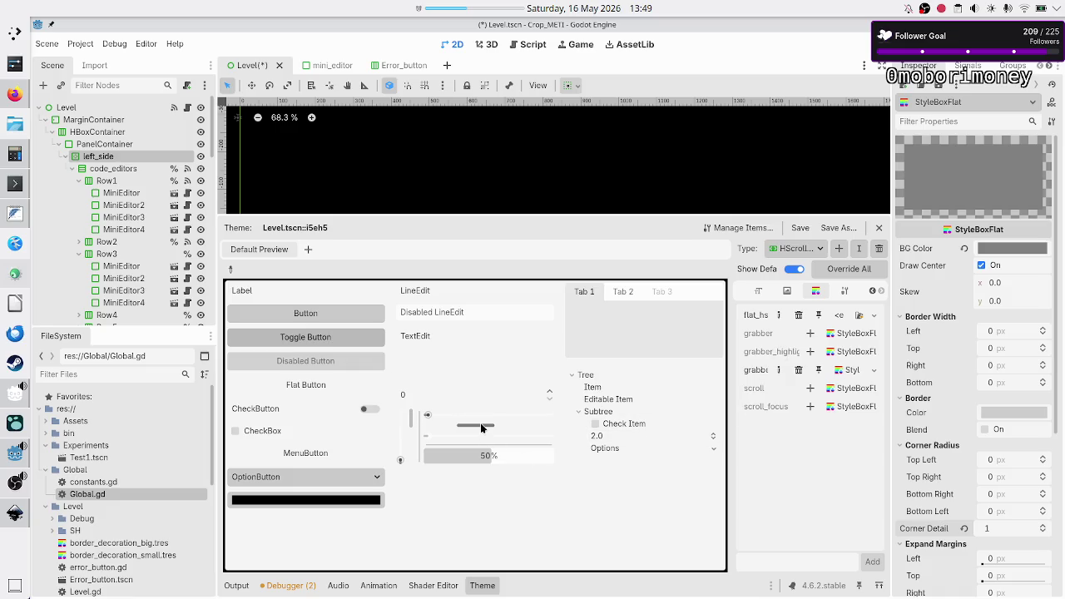
drag(478, 429, 472, 428)
- Paste the grey StyleBox into grabber_highlight and grabber, then test the preview scrollbar
click(816, 351)
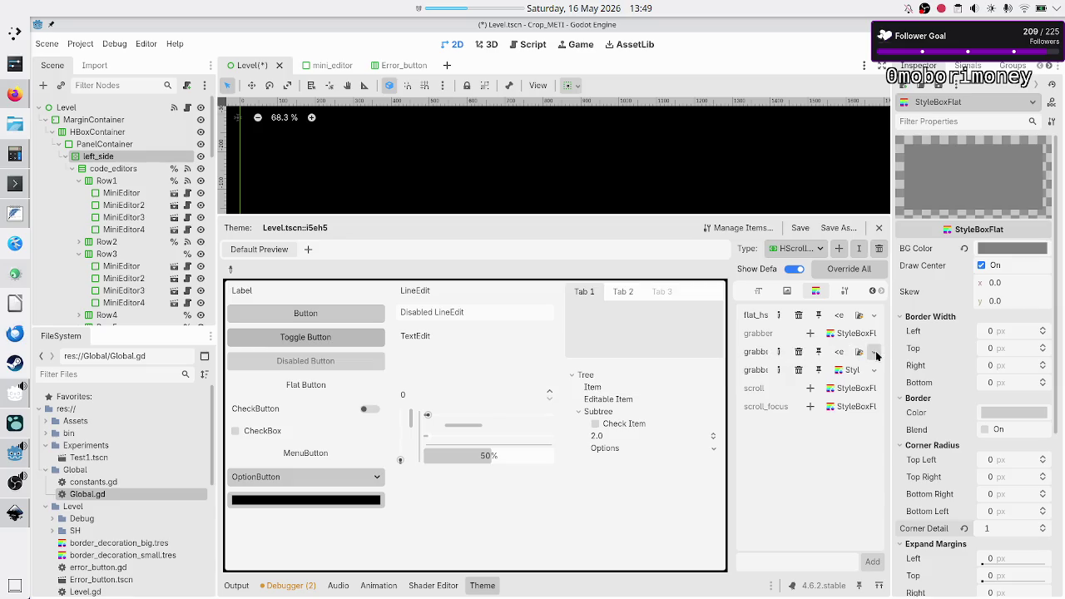
click(873, 351)
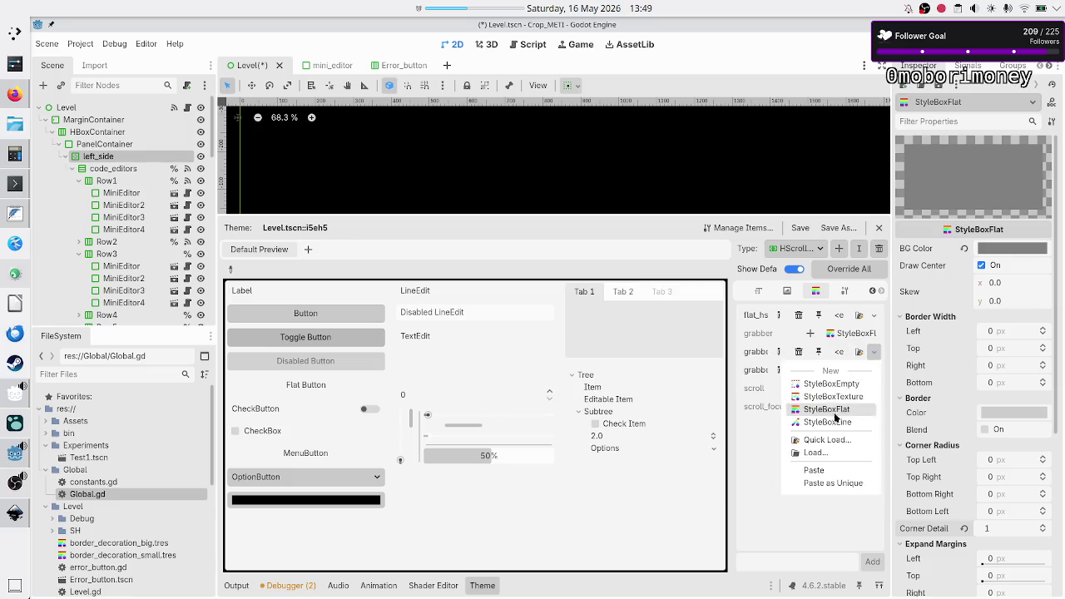
click(823, 471)
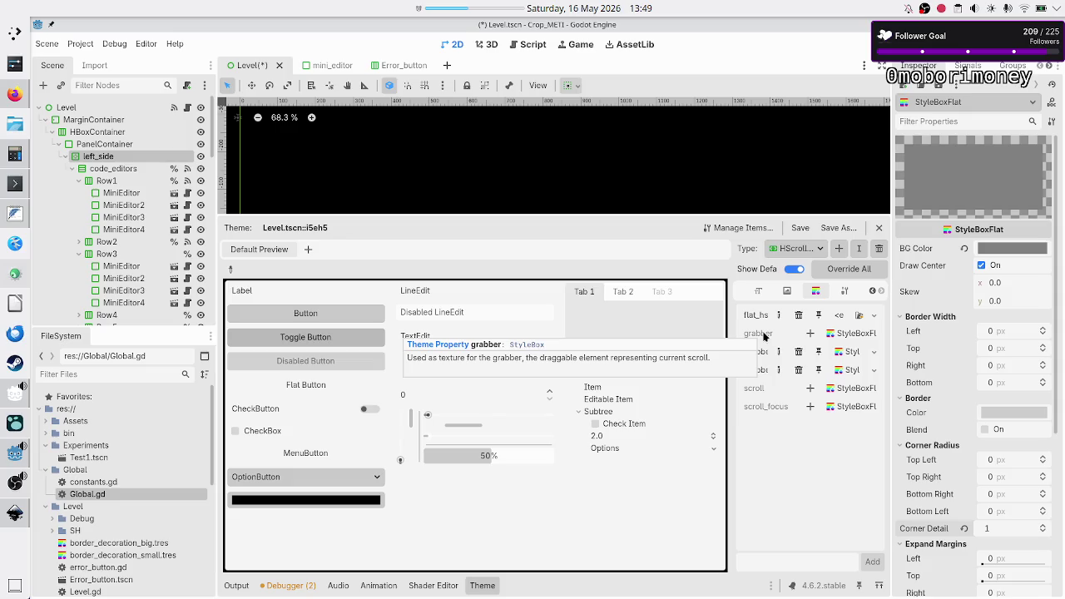
click(811, 334)
click(873, 334)
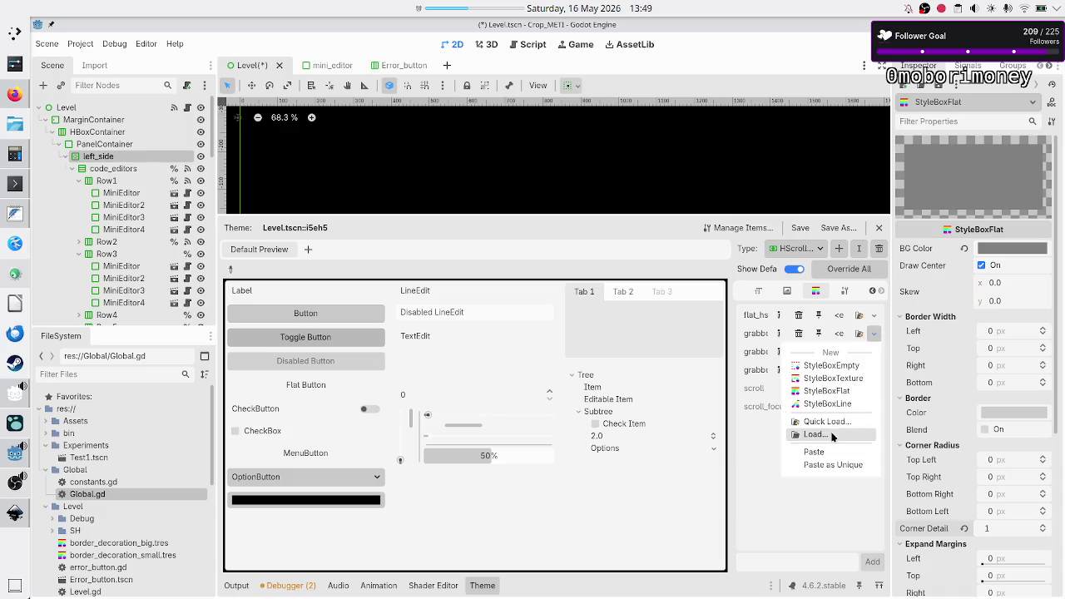
click(814, 452)
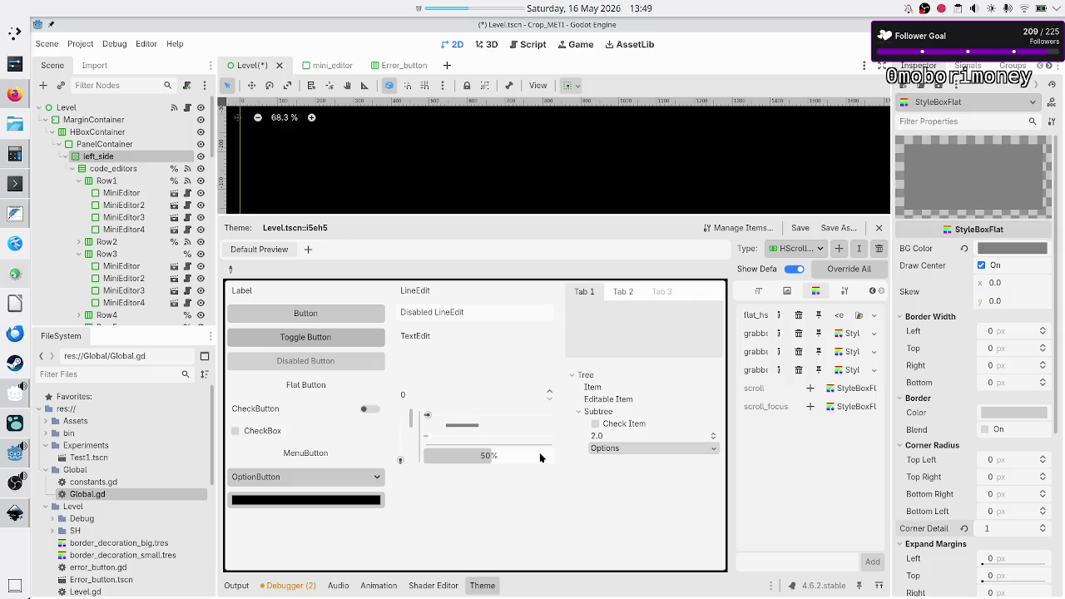
mouse_move(467, 430)
mouse_down()
mouse_move(448, 430)
mouse_move(539, 430)
mouse_move(469, 430)
mouse_up()
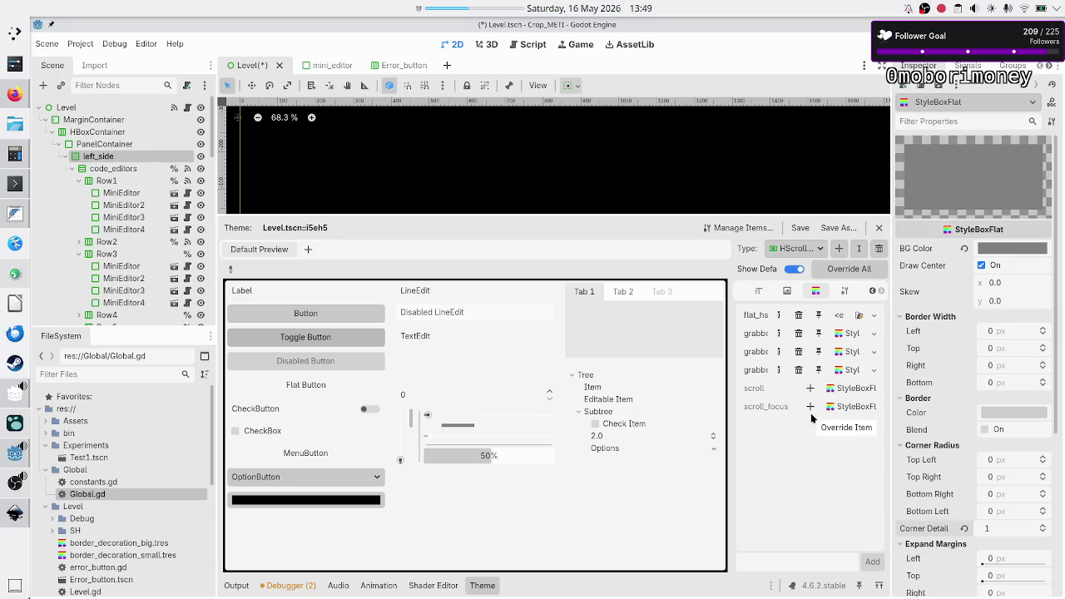
click(872, 293)
- Recolour HScrollBar's col_hscroll to orange-red d94a00 (red 217, green 74) in the colour picker
click(872, 293)
click(871, 293)
click(748, 292)
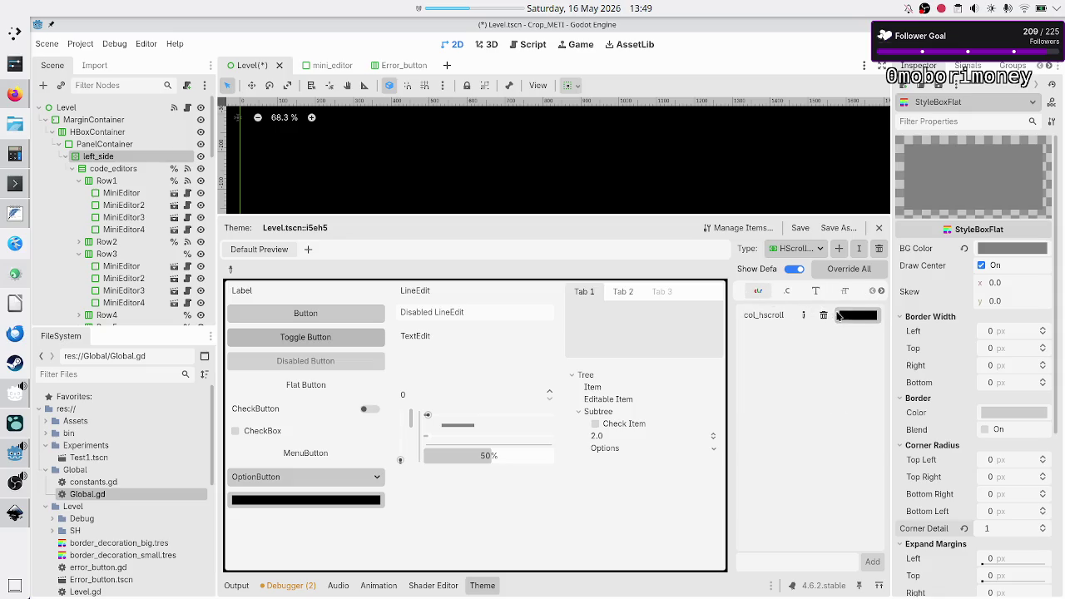
click(854, 317)
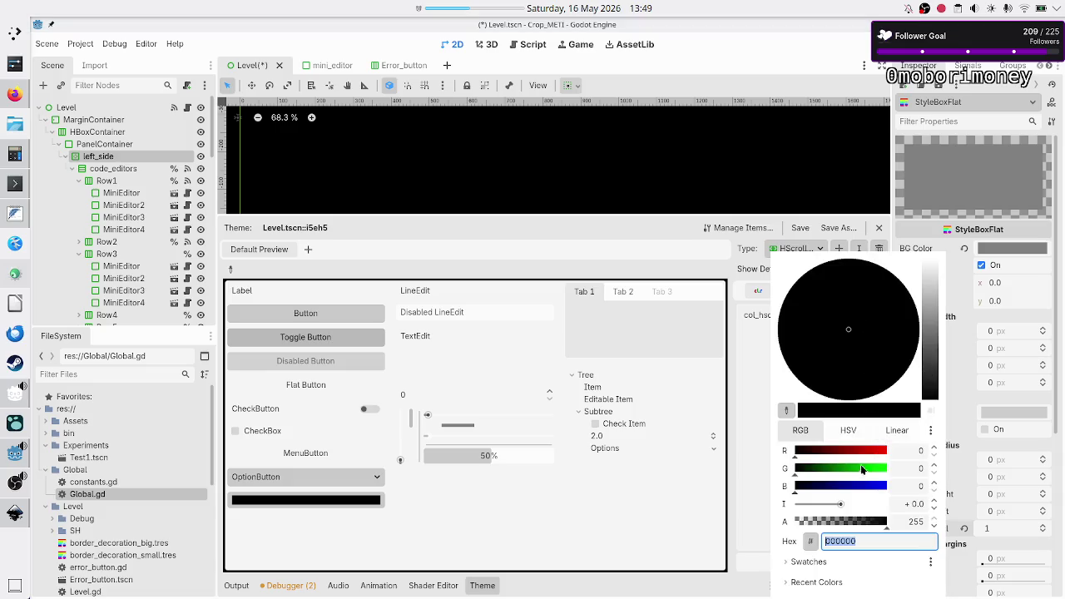
mouse_move(871, 450)
mouse_down()
mouse_move(823, 456)
mouse_move(886, 468)
mouse_up()
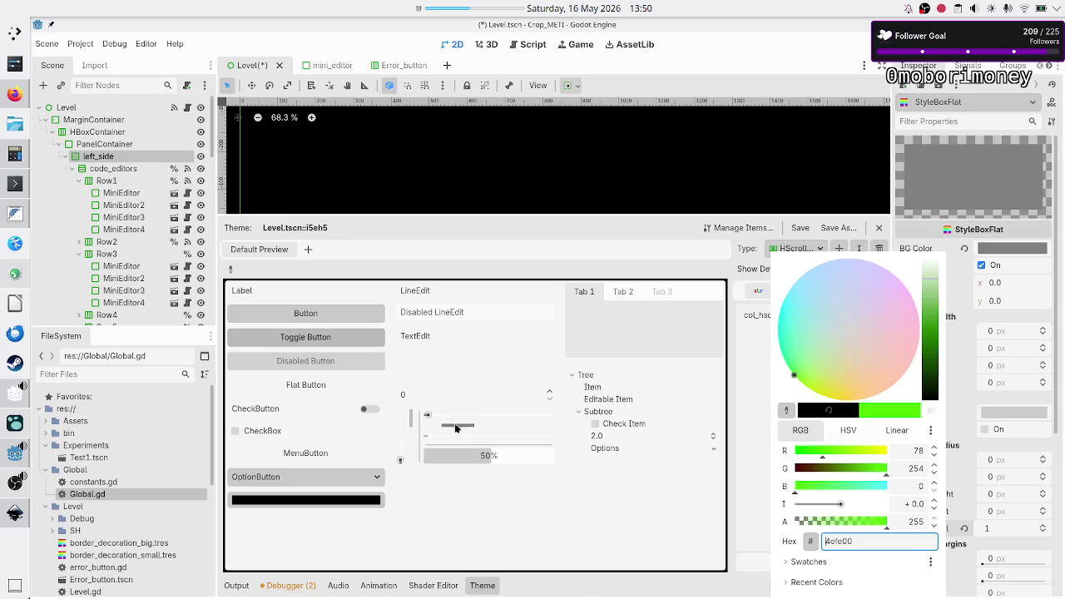
click(850, 541)
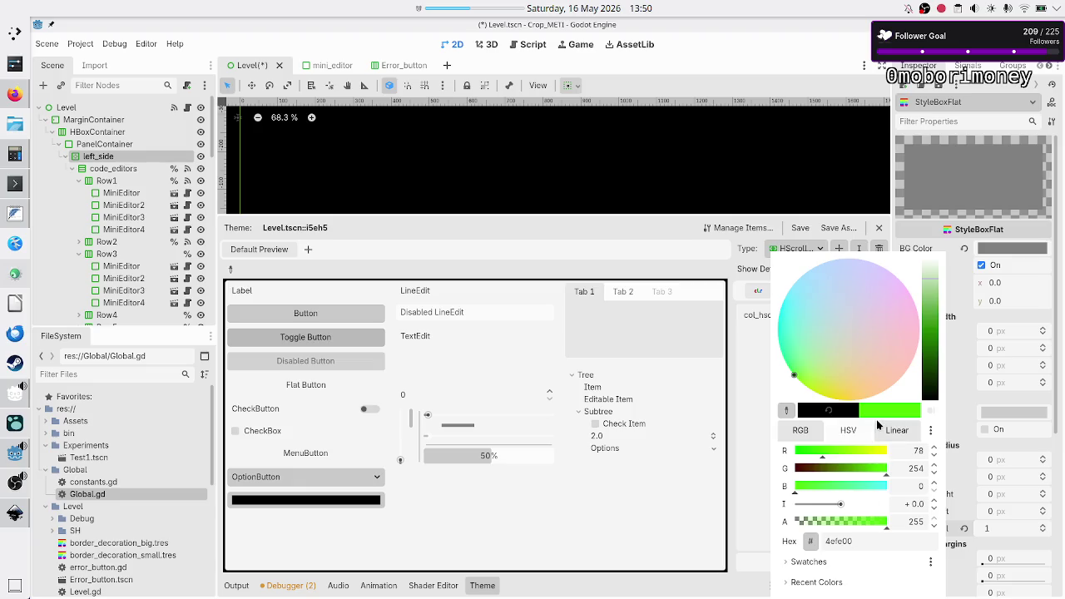
click(873, 450)
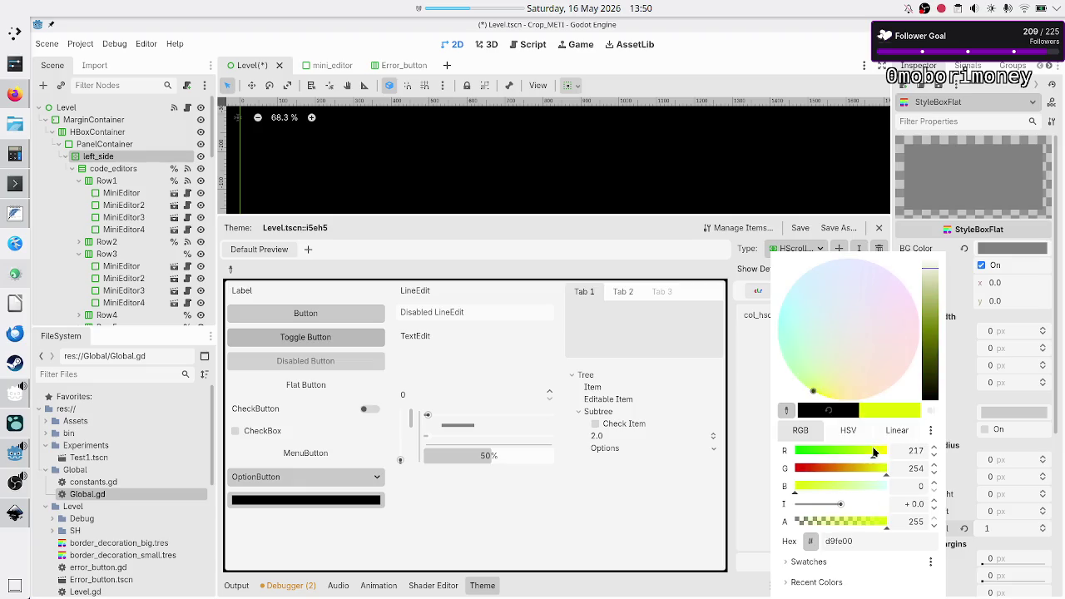
drag(860, 469, 822, 472)
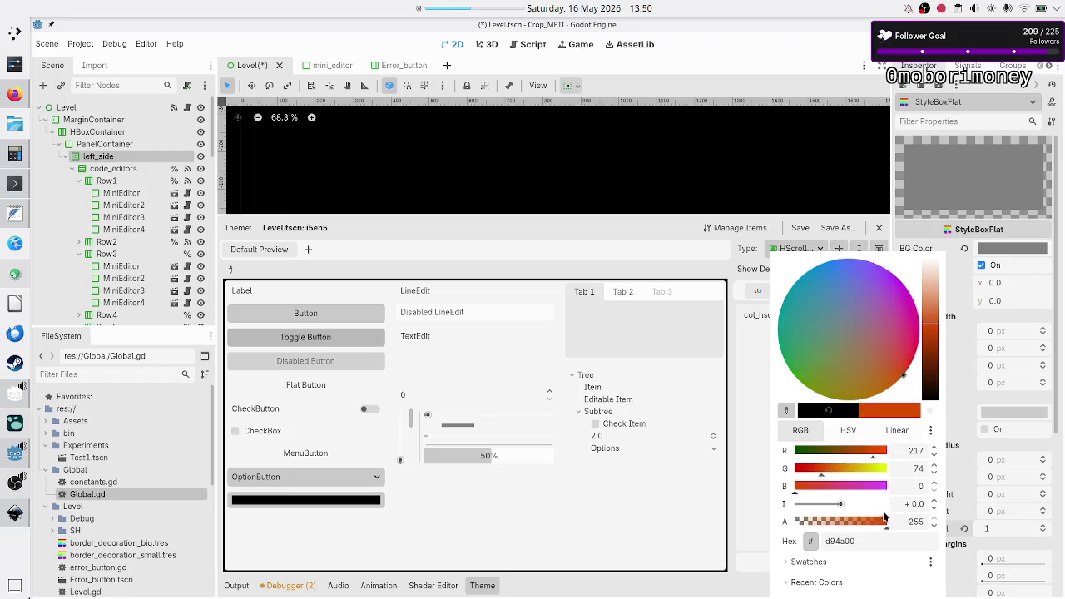
key(Escape)
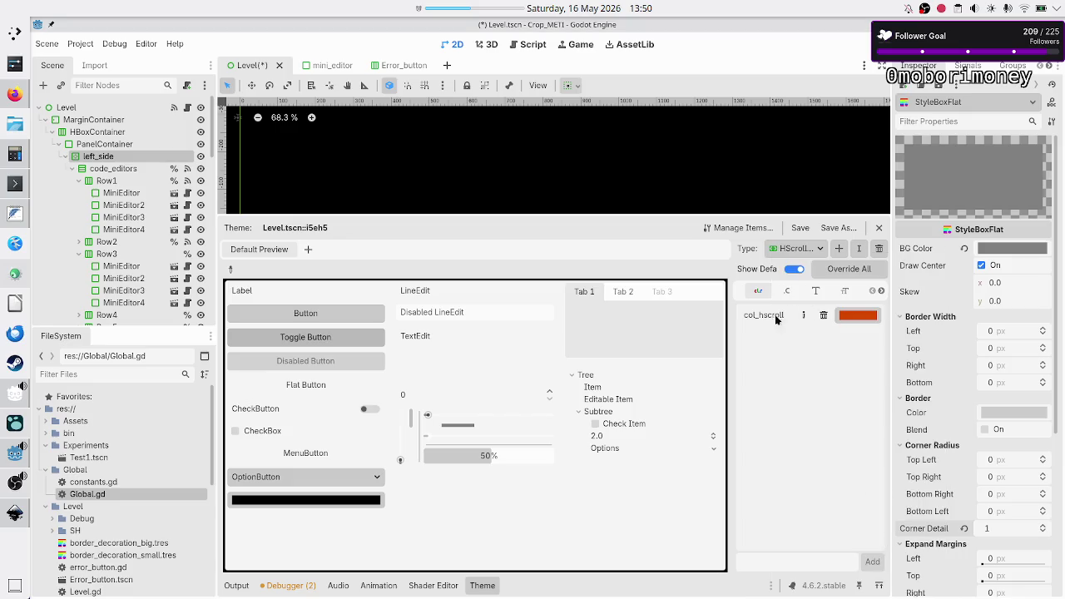
- Delete the col_hscroll colour item from HScrollBar in the theme items manager
click(743, 228)
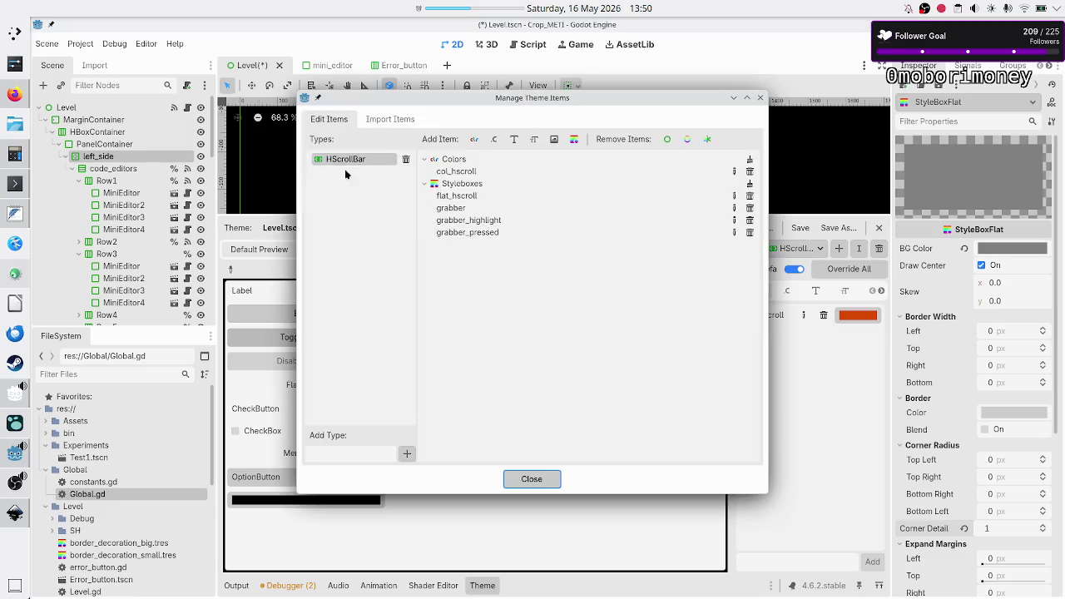
click(471, 171)
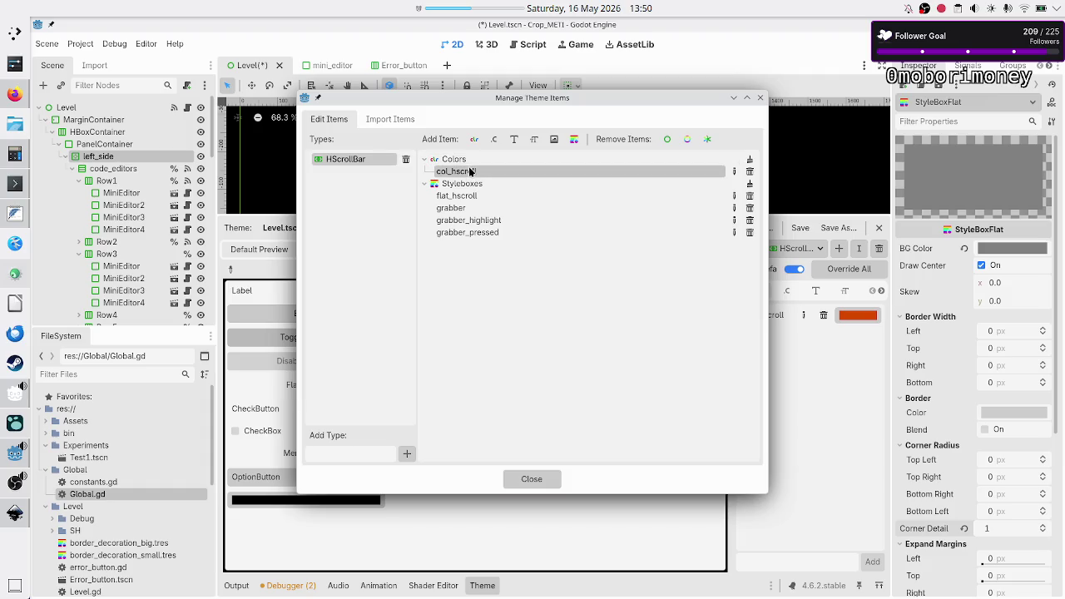
click(750, 172)
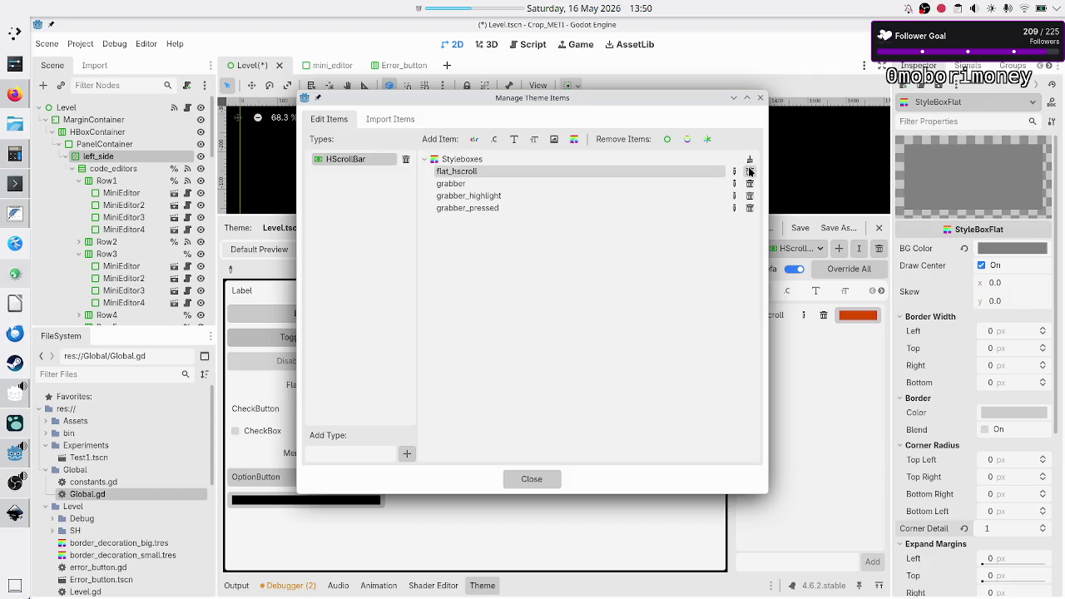
click(549, 479)
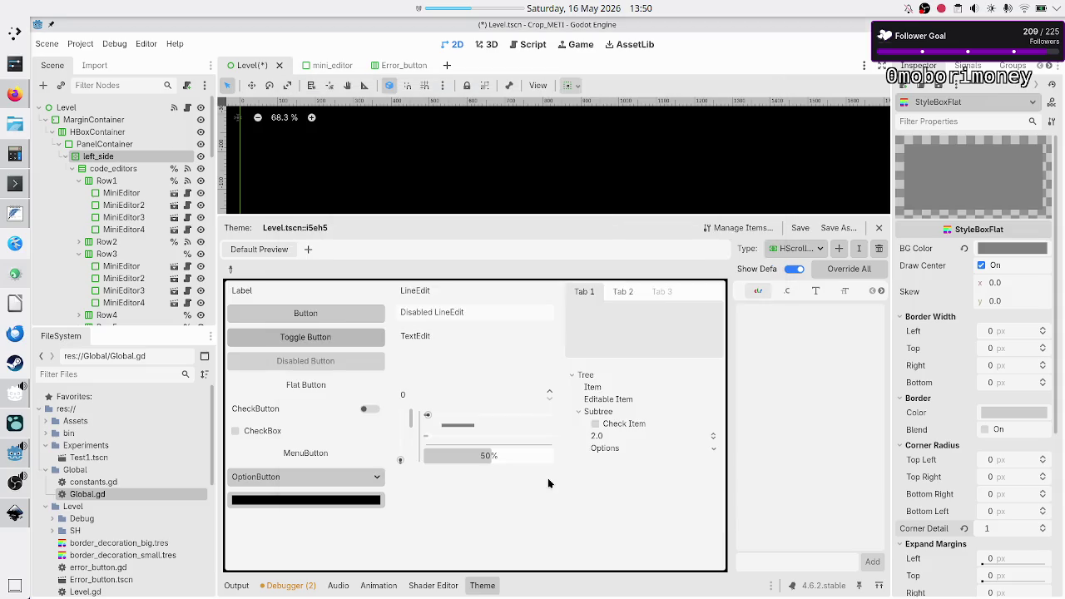
- List the HScrollBar's stylebox items such as grabber, scroll and scroll_focus
click(881, 292)
click(816, 291)
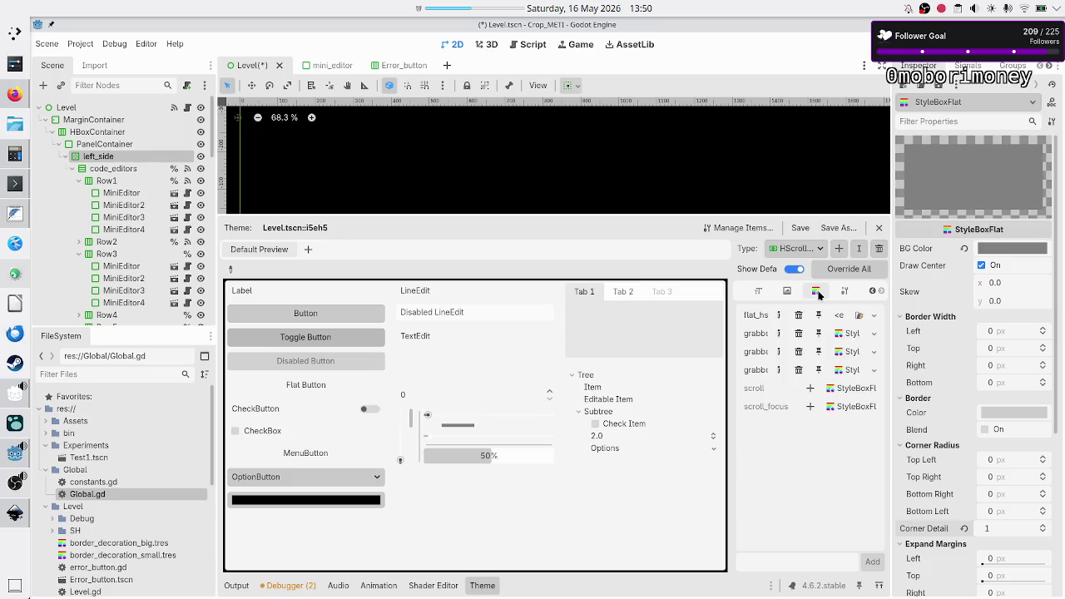
mouse_move(456, 426)
mouse_down()
mouse_move(558, 427)
mouse_move(420, 439)
mouse_up()
- Start saving the theme as a file, clear the new_theme name, then cancel the dialog
click(837, 228)
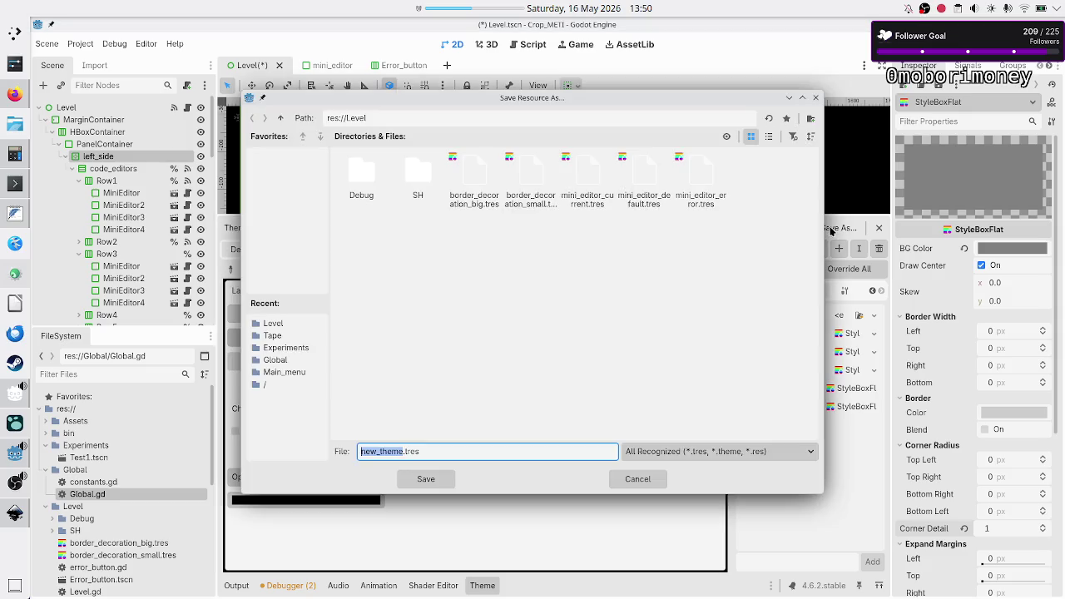
click(465, 451)
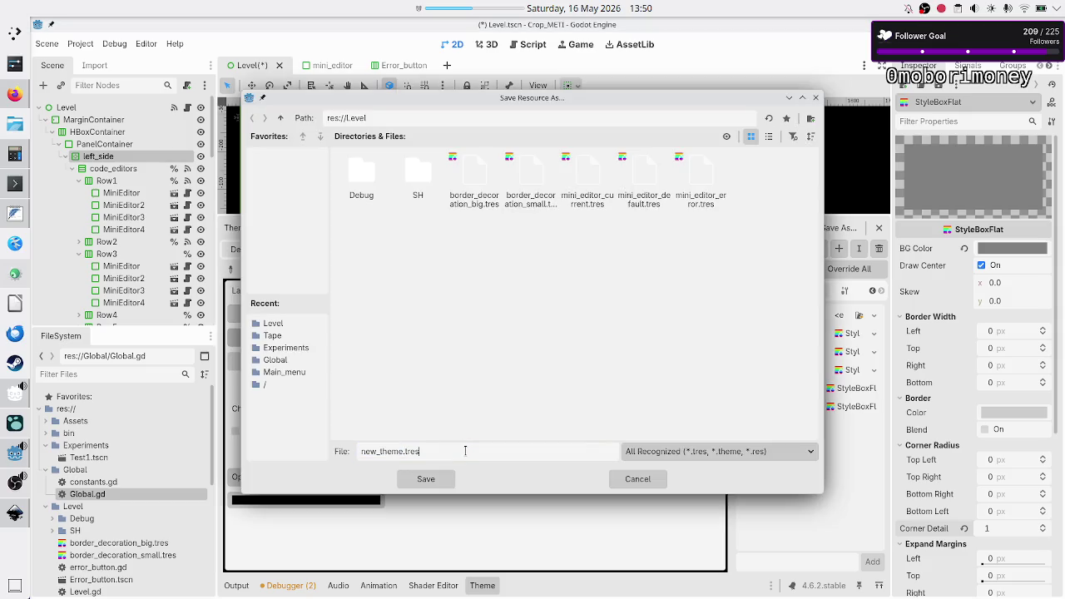
key(BackSpace)
key(BackSpace)
key(BackSpace)
key(Escape)
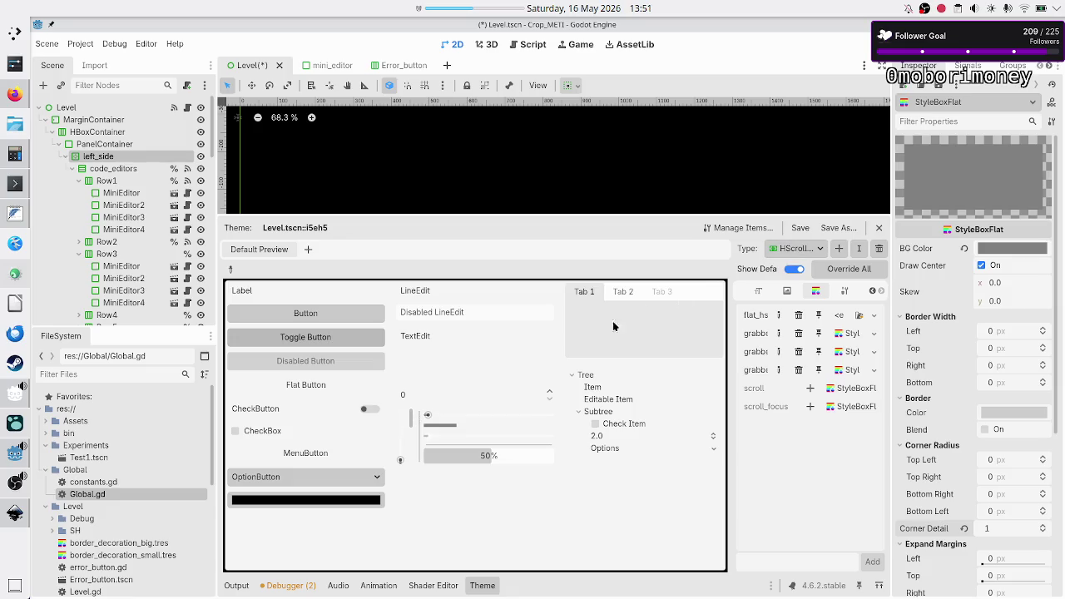
click(822, 251)
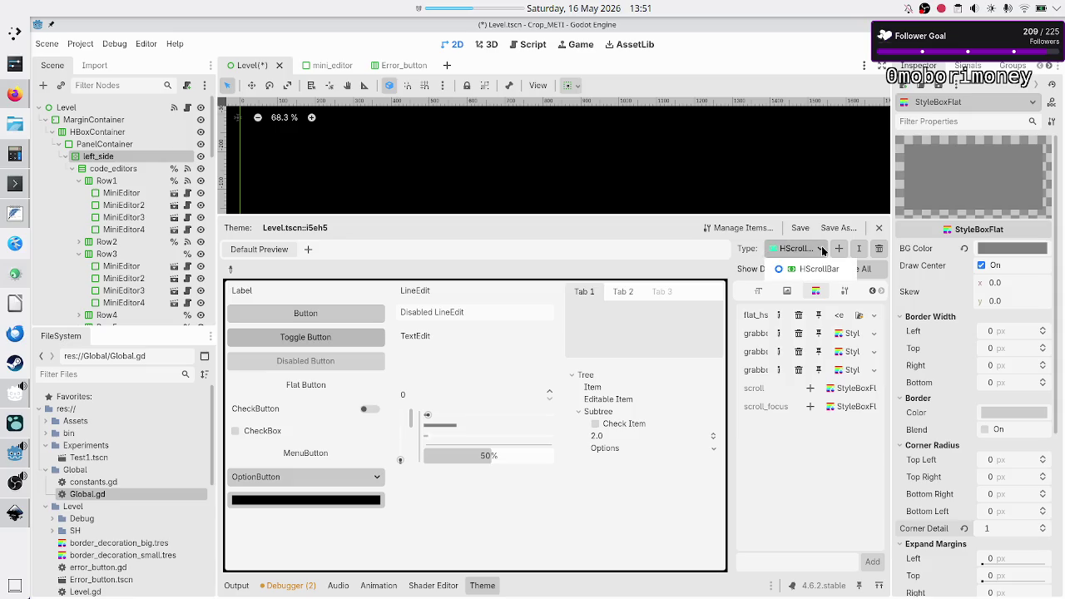
- Add VScrollBar as a theme type, filtering the type list with 'vsc'
click(822, 251)
click(839, 248)
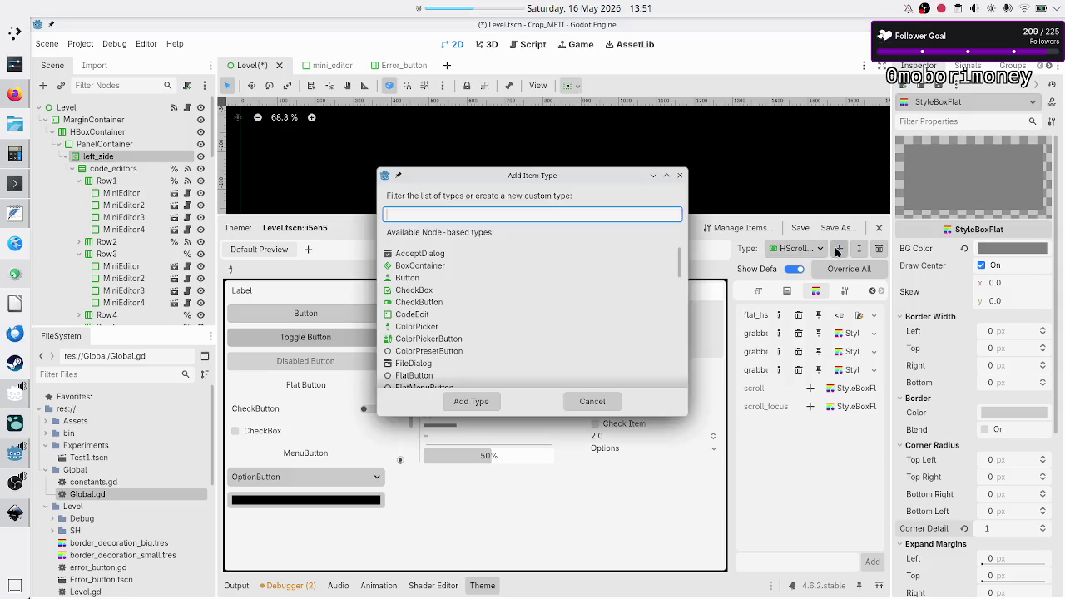
click(520, 213)
text(vsc)
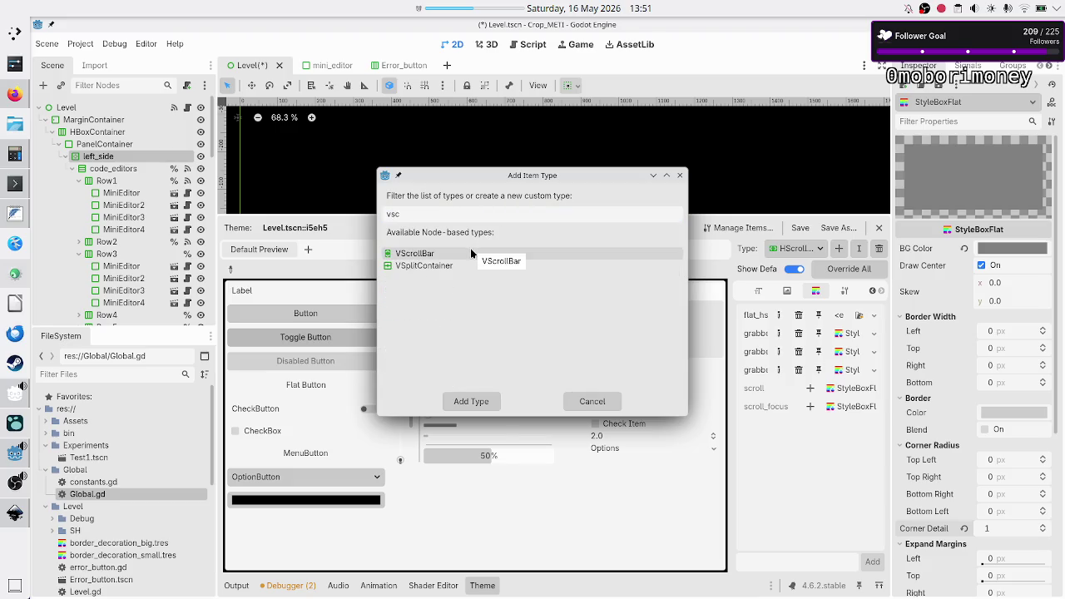
click(471, 252)
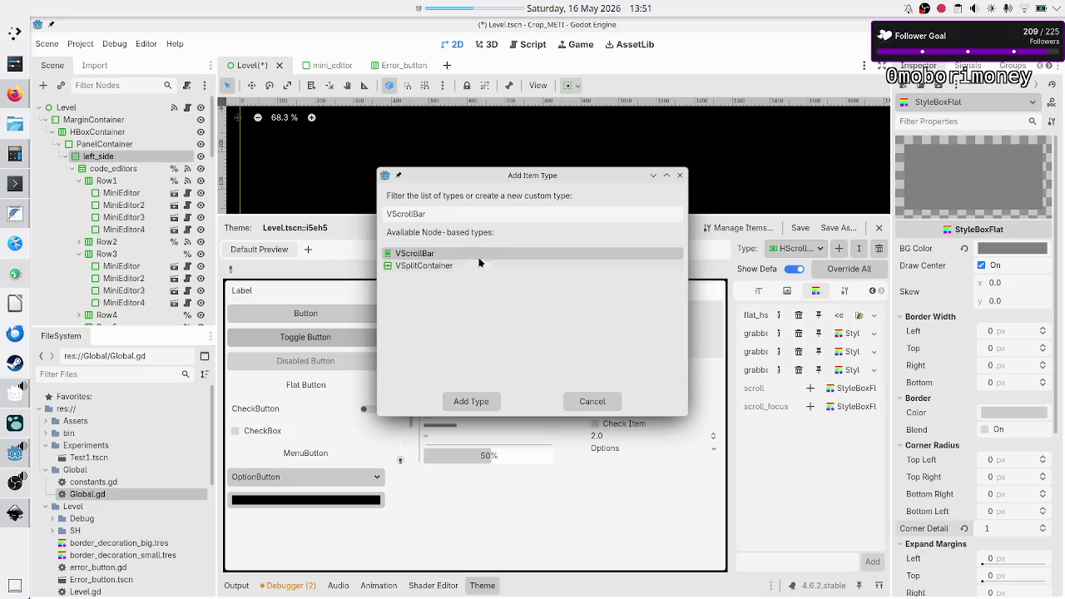
click(471, 399)
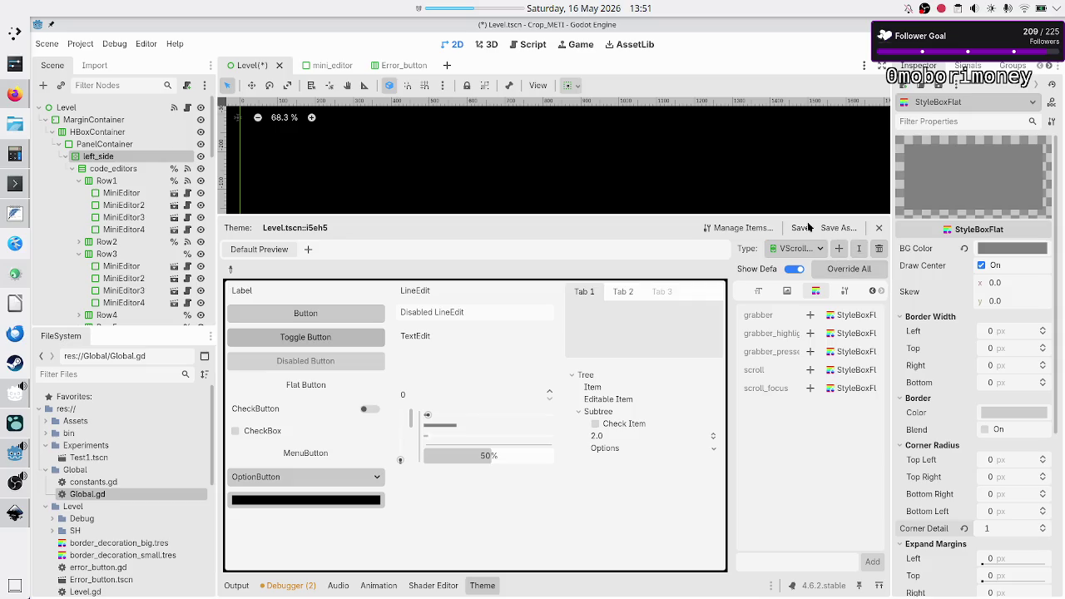
- Give VScrollBar a new stylebox item named flat_vscroll in the theme items manager
click(724, 228)
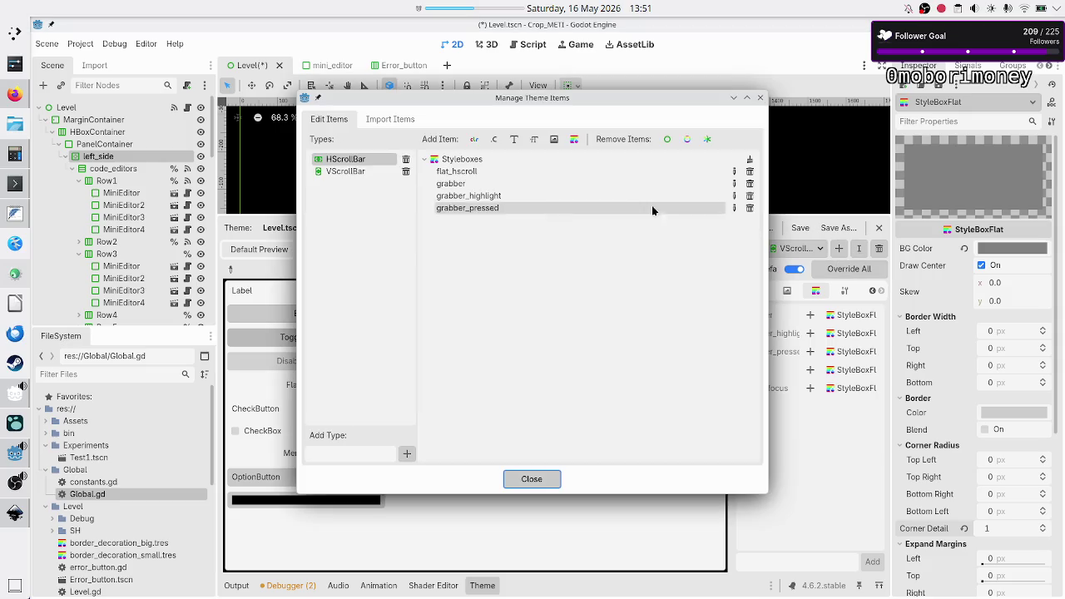
click(357, 175)
click(357, 175)
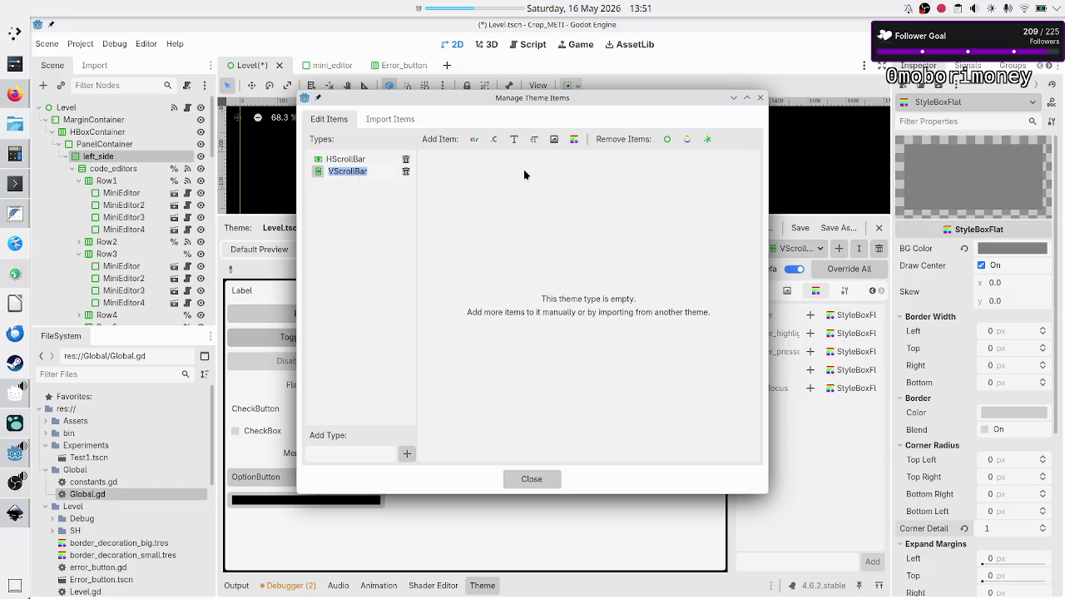
key(Escape)
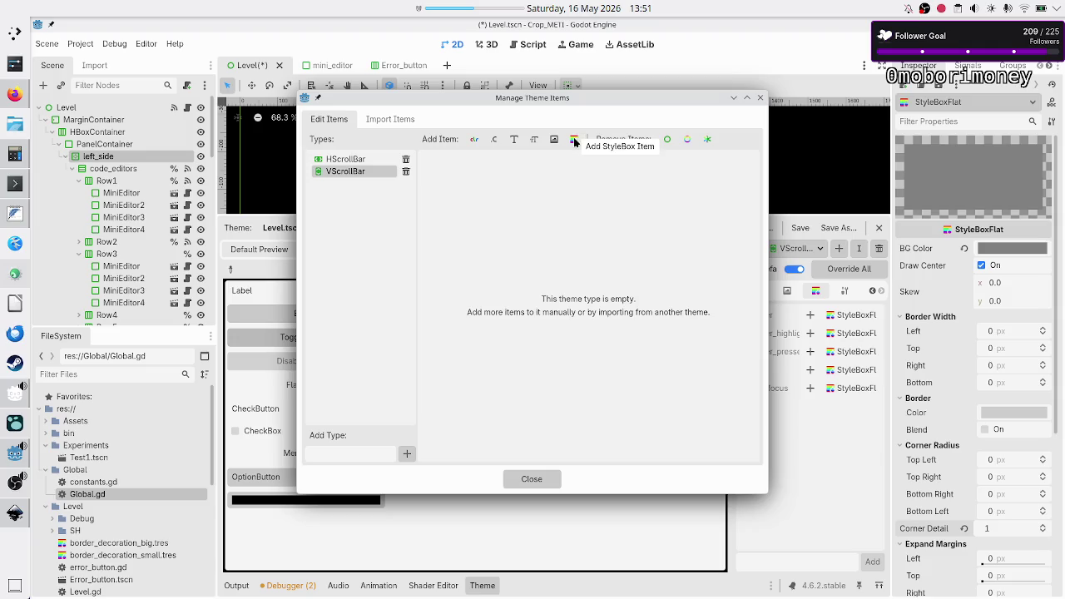
click(574, 139)
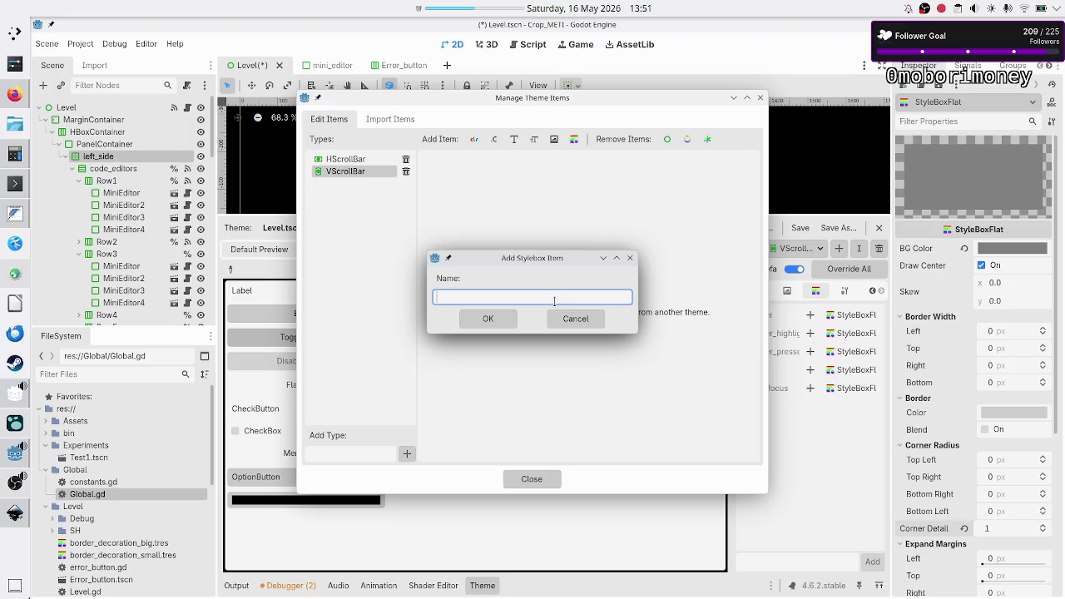
click(580, 318)
click(377, 158)
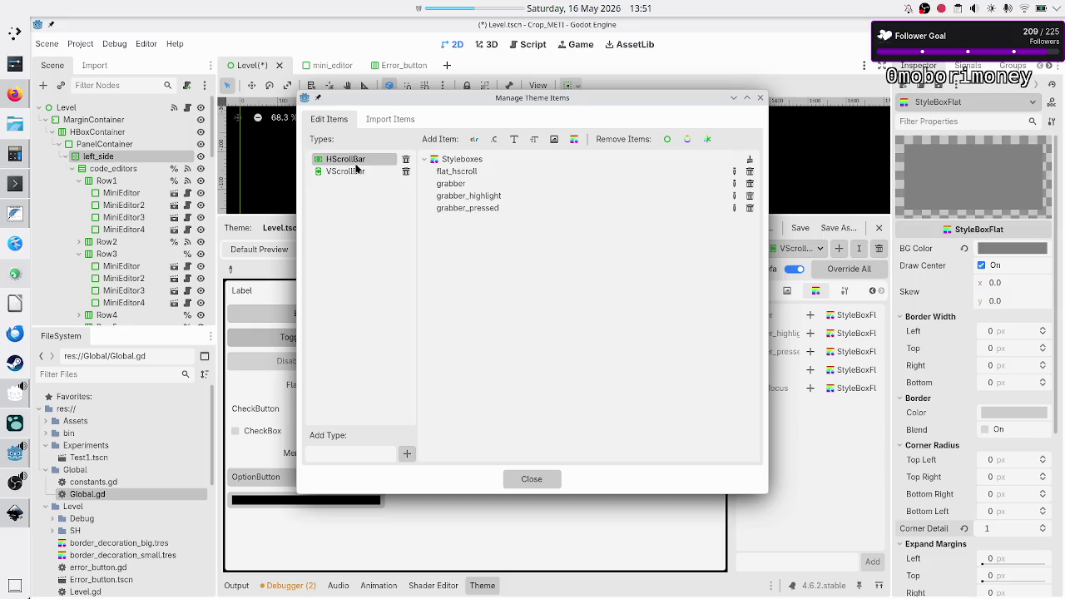
double_click(351, 173)
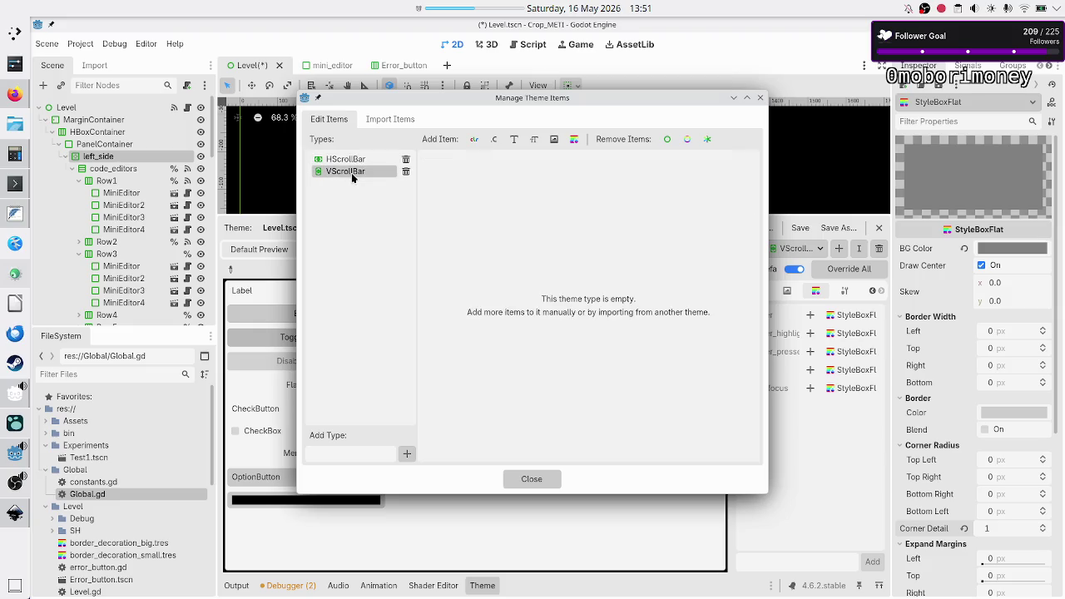
click(572, 141)
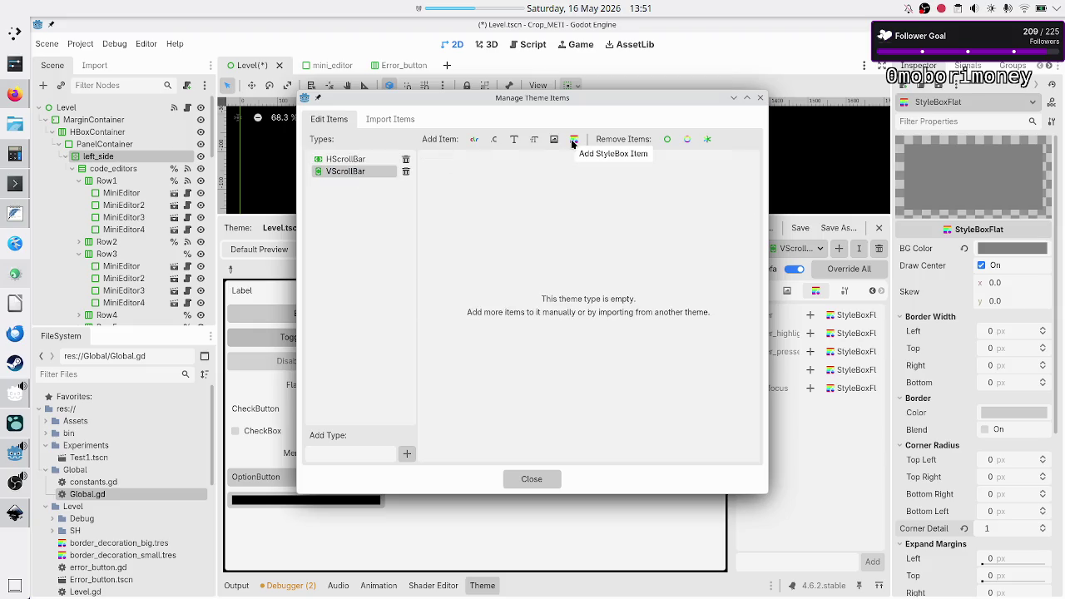
click(573, 142)
text(flat_vscroll)
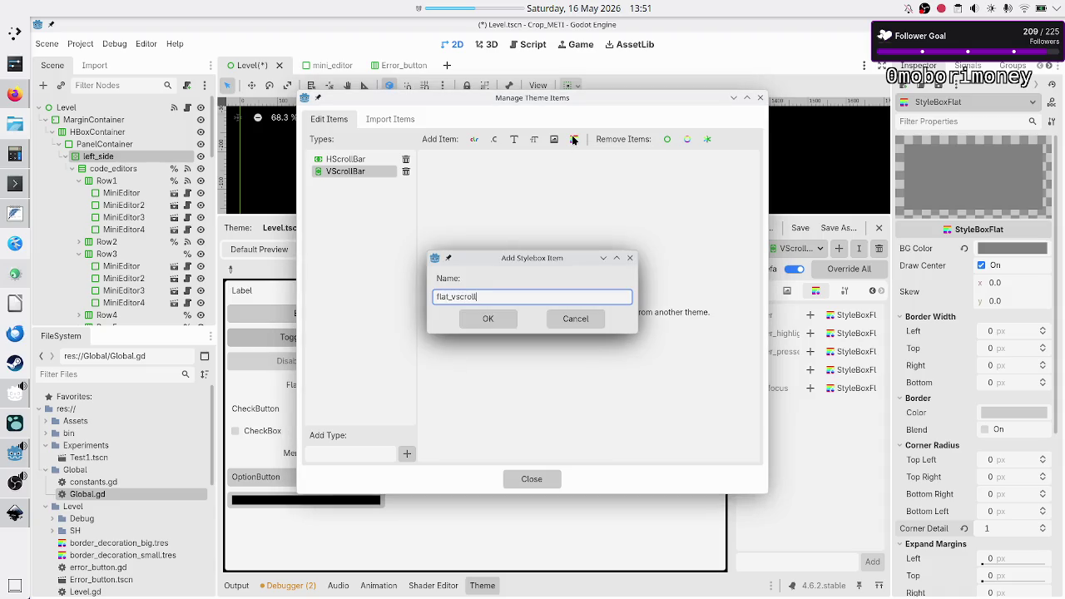
click(488, 320)
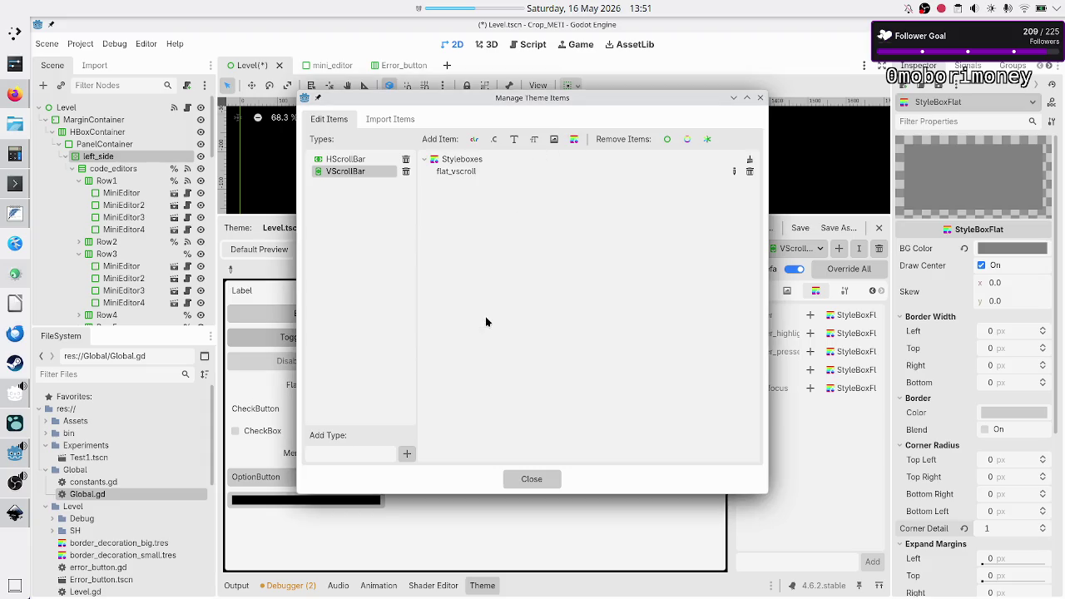
click(530, 482)
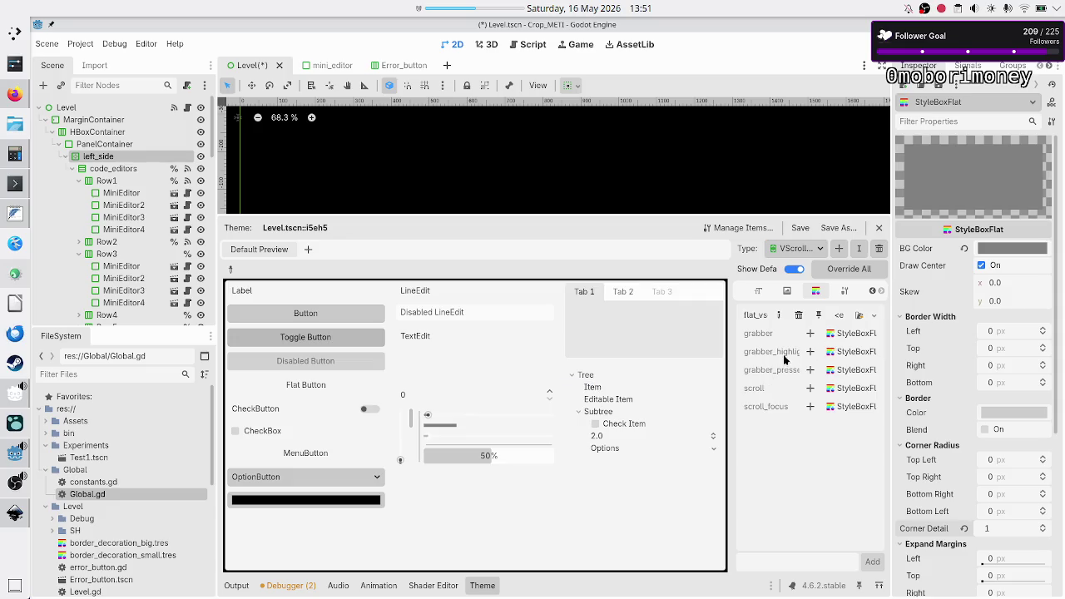
- Switch the theme editor to VScrollBar and paste the copied StyleBoxFlat into its grabber
click(821, 250)
click(812, 269)
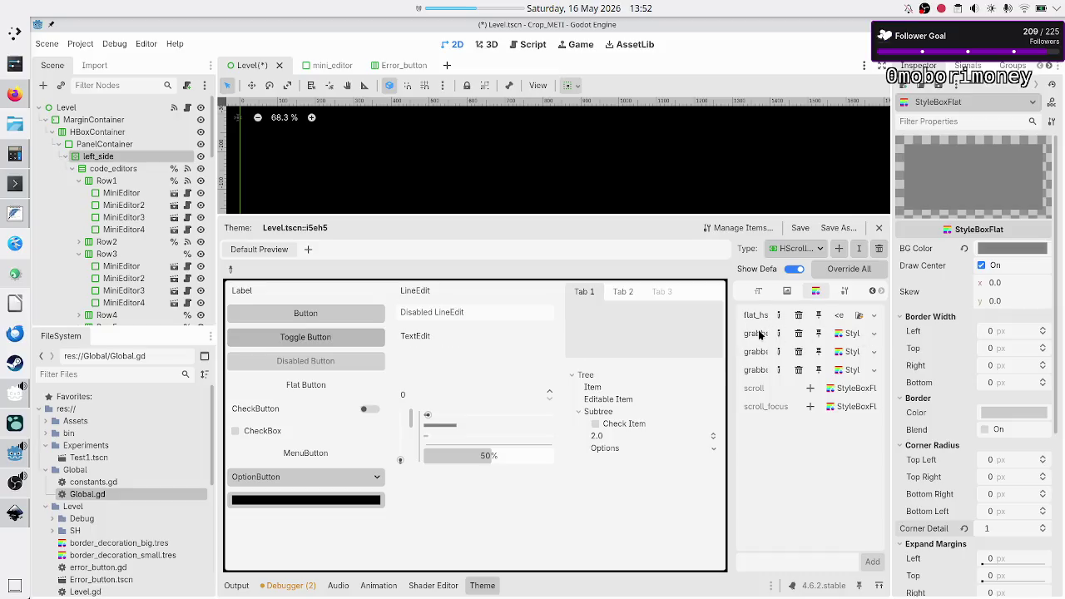
click(790, 250)
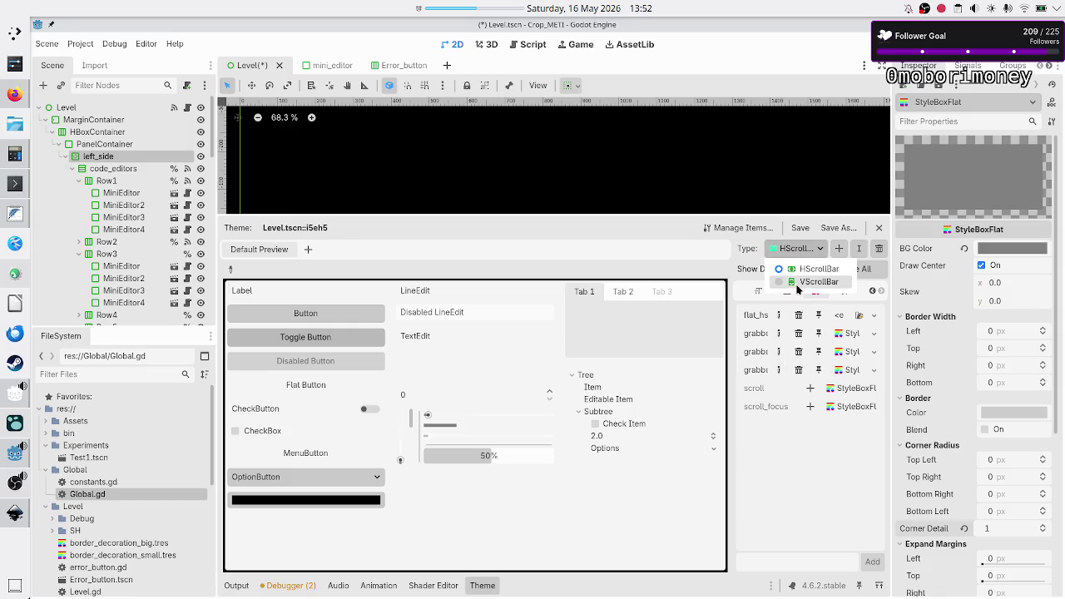
click(797, 283)
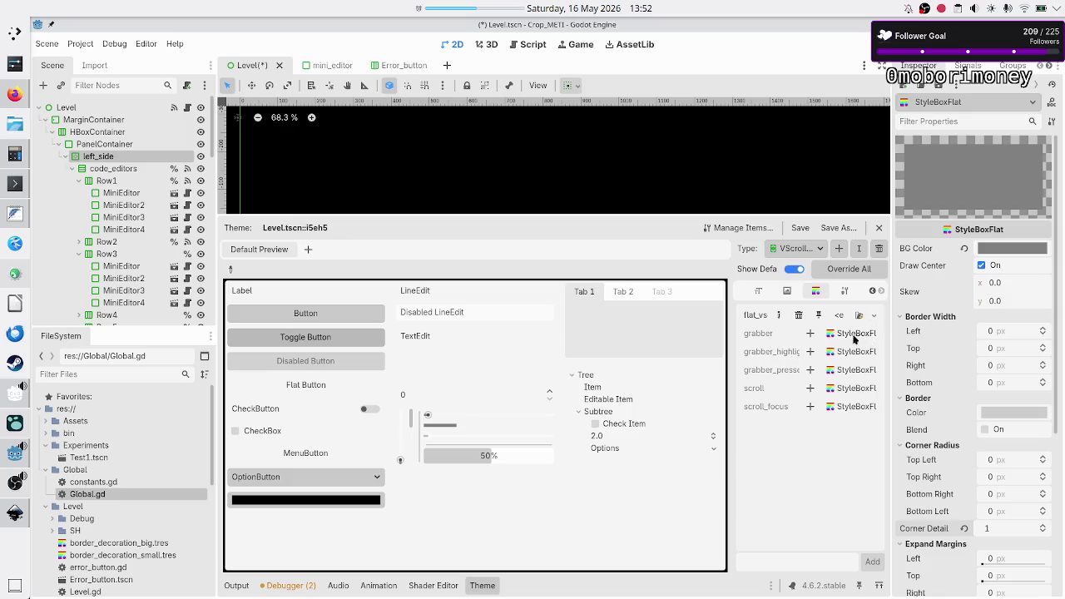
click(810, 333)
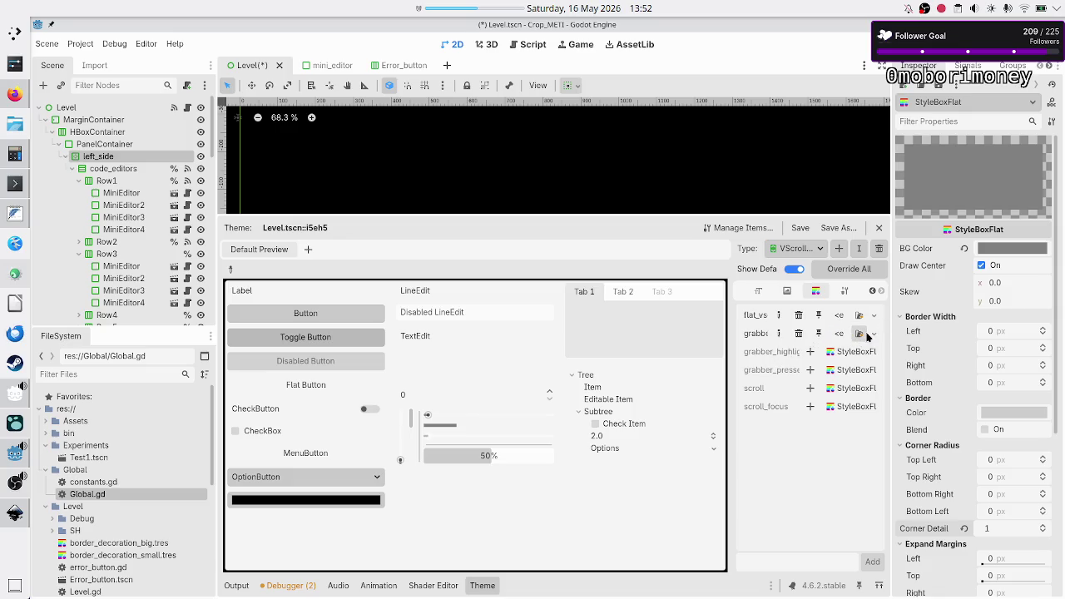
click(871, 333)
click(832, 454)
- Paste the same StyleBoxFlat into grabber_highlight and grabber_pressed, then try the grabber in the preview
click(810, 351)
click(872, 351)
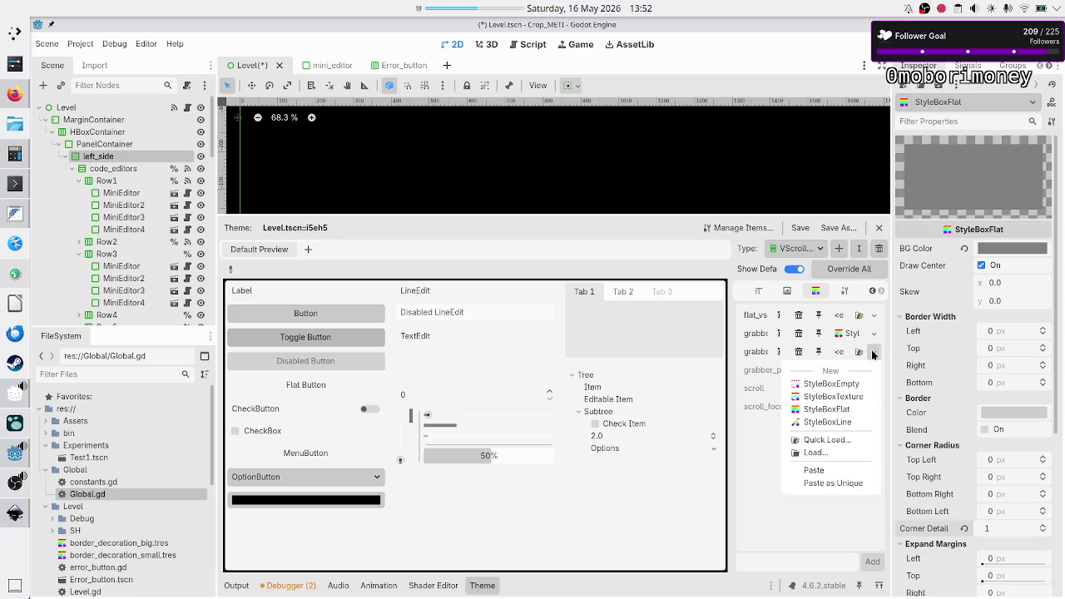
click(814, 470)
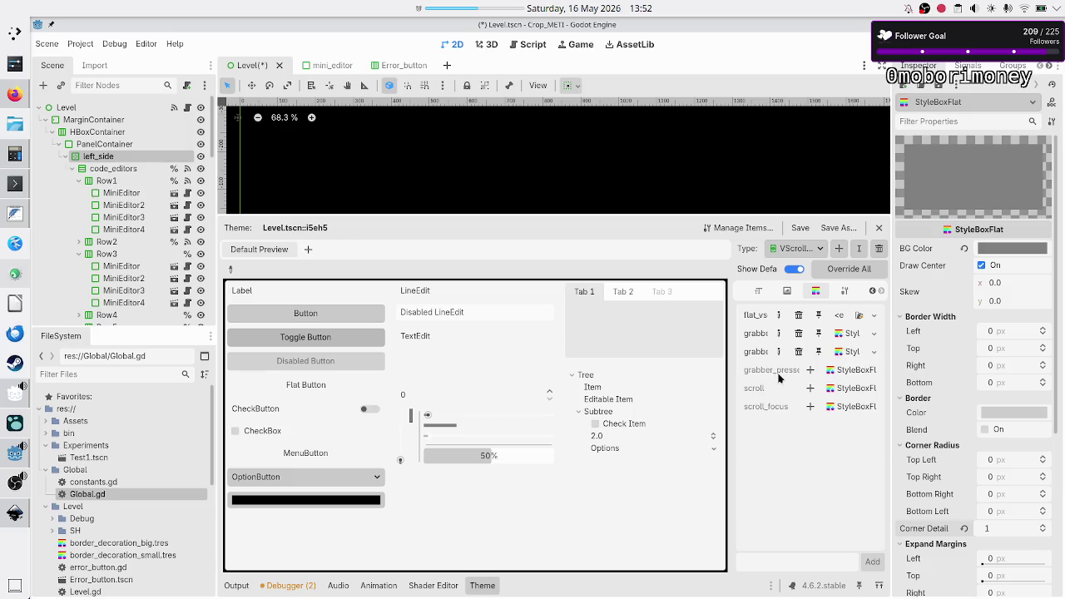
click(811, 370)
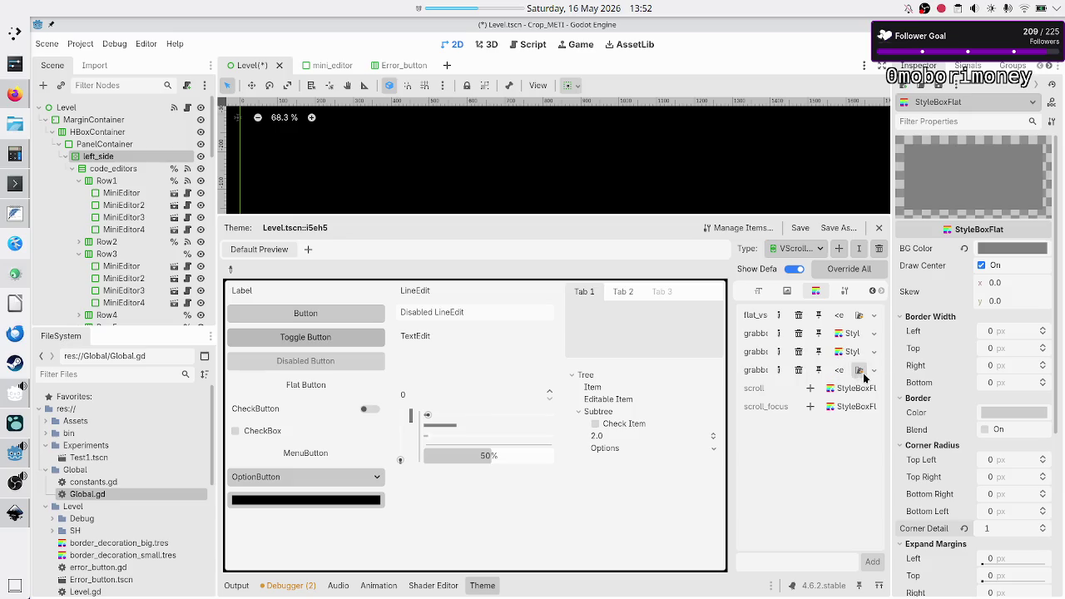
click(873, 369)
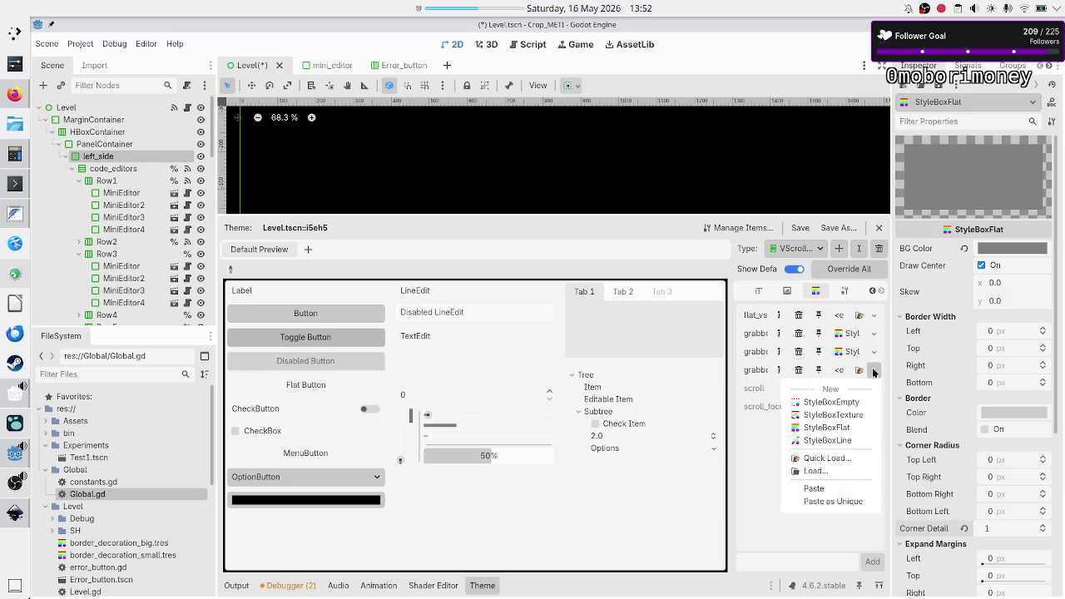
click(835, 489)
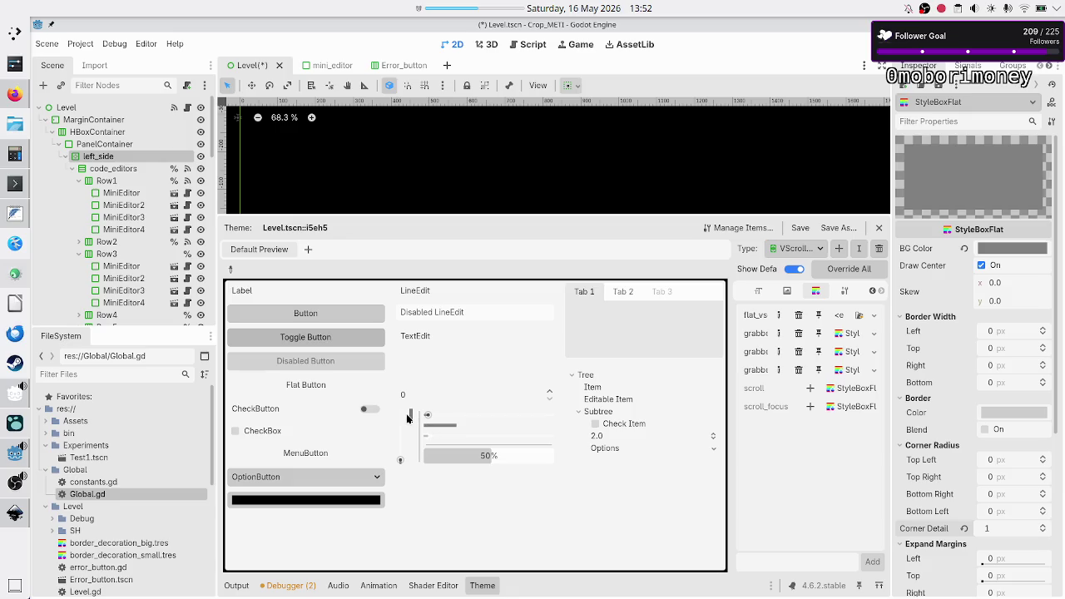
mouse_move(410, 417)
mouse_down()
mouse_move(413, 444)
mouse_move(412, 416)
mouse_up()
click(829, 227)
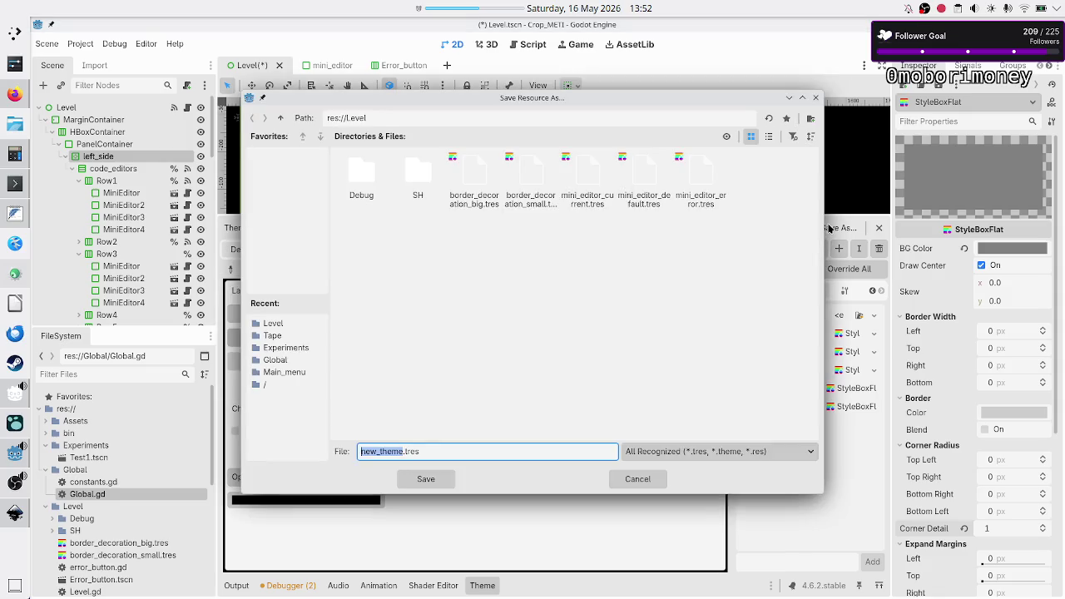
- Save the theme as scroll_theme.tres and confirm it on left_side's Theme property
click(442, 452)
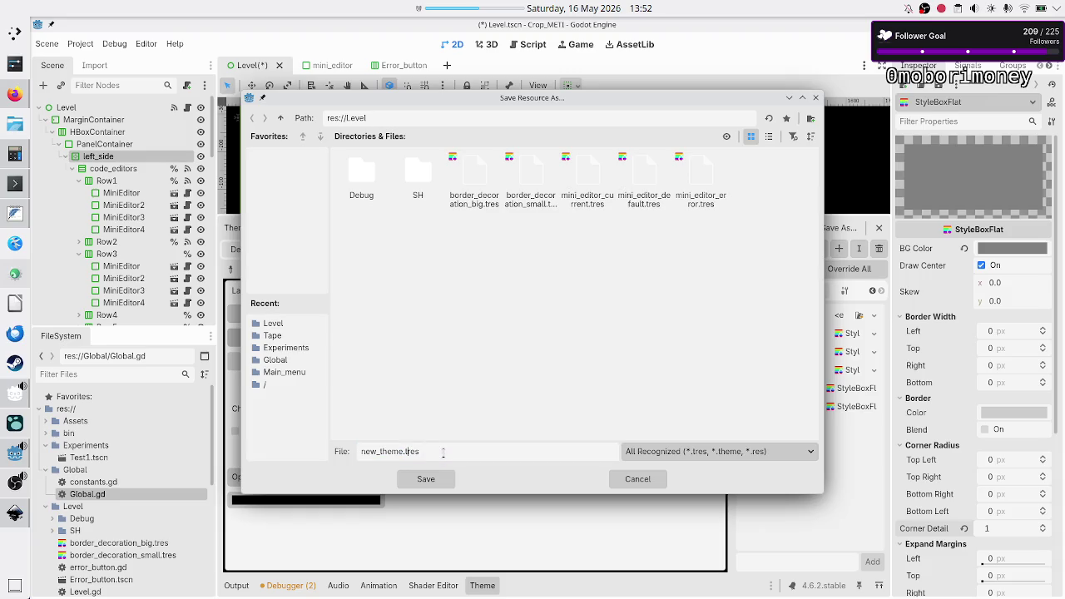
key(BackSpace)
key(BackSpace)
key(BackSpace)
text(scroll)
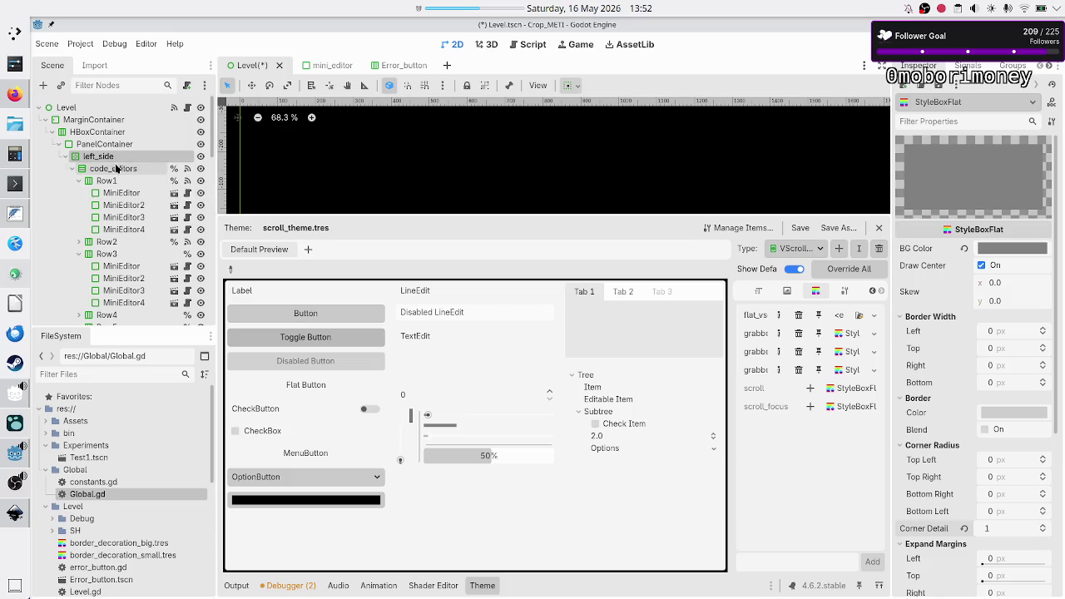
click(106, 160)
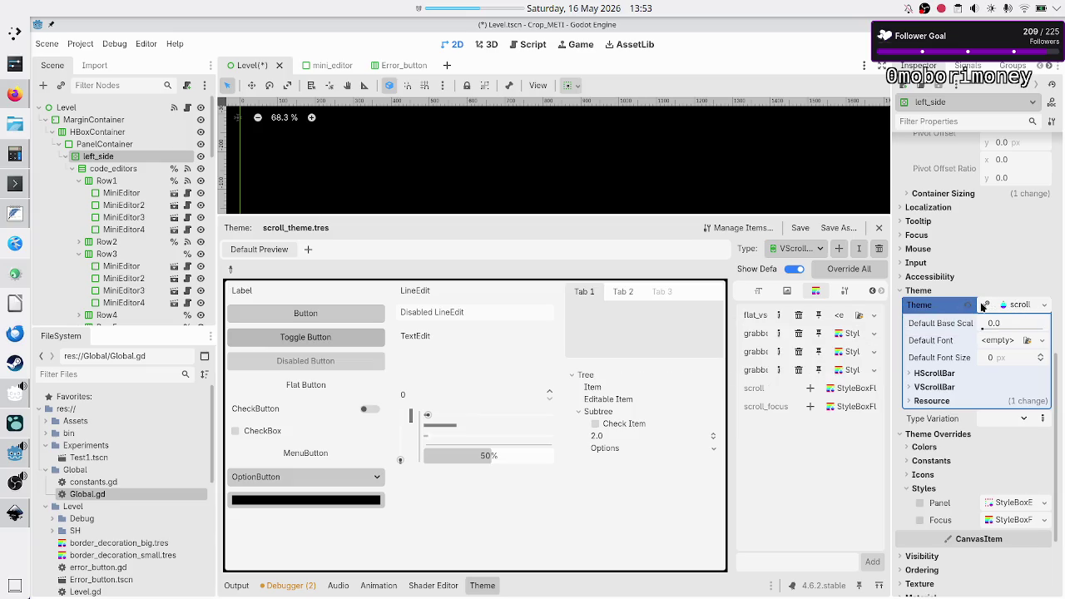
key(F5)
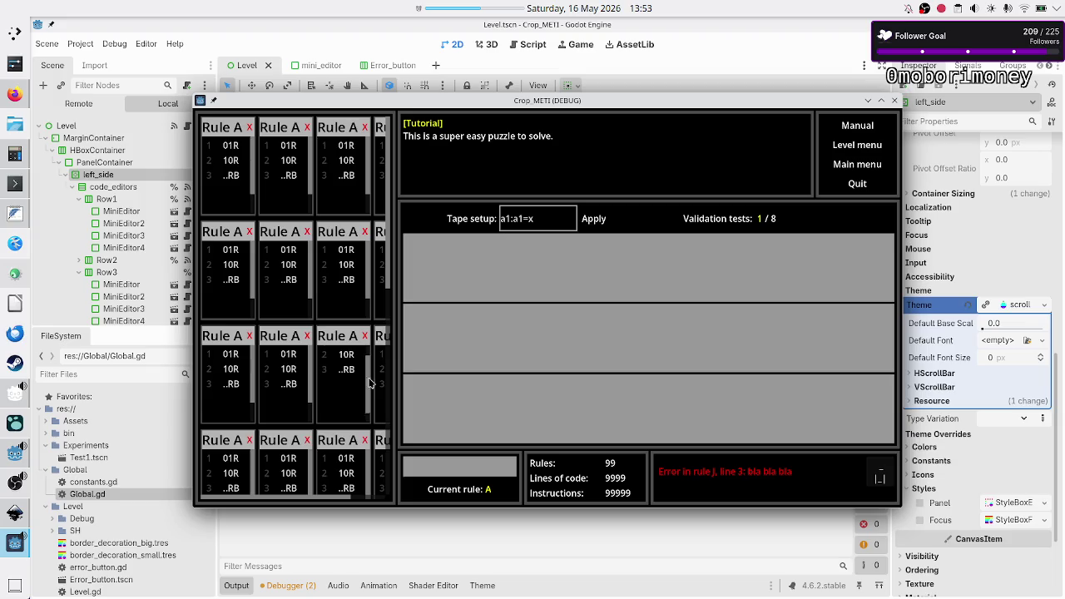
- Scroll the running game's rule grid and individual rule editors to test the grey scrollbars
mouse_move(389, 280)
mouse_down()
mouse_move(389, 377)
mouse_move(386, 265)
mouse_up()
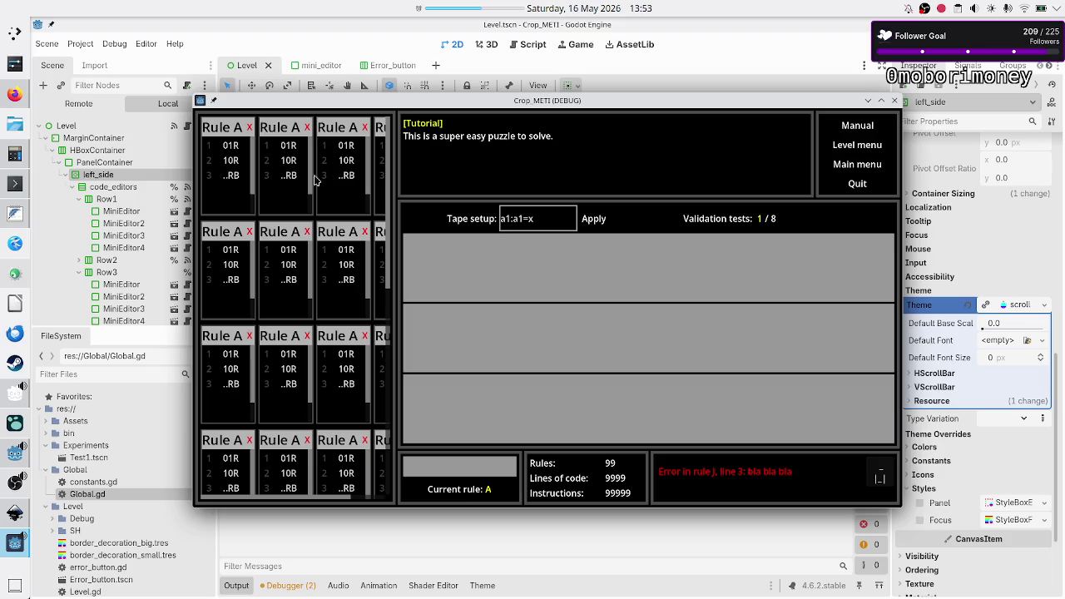
scroll(312, 194, down, 1)
drag(312, 194, 313, 121)
scroll(254, 403, down, 1)
scroll(255, 406, up, 1)
drag(312, 378, 310, 376)
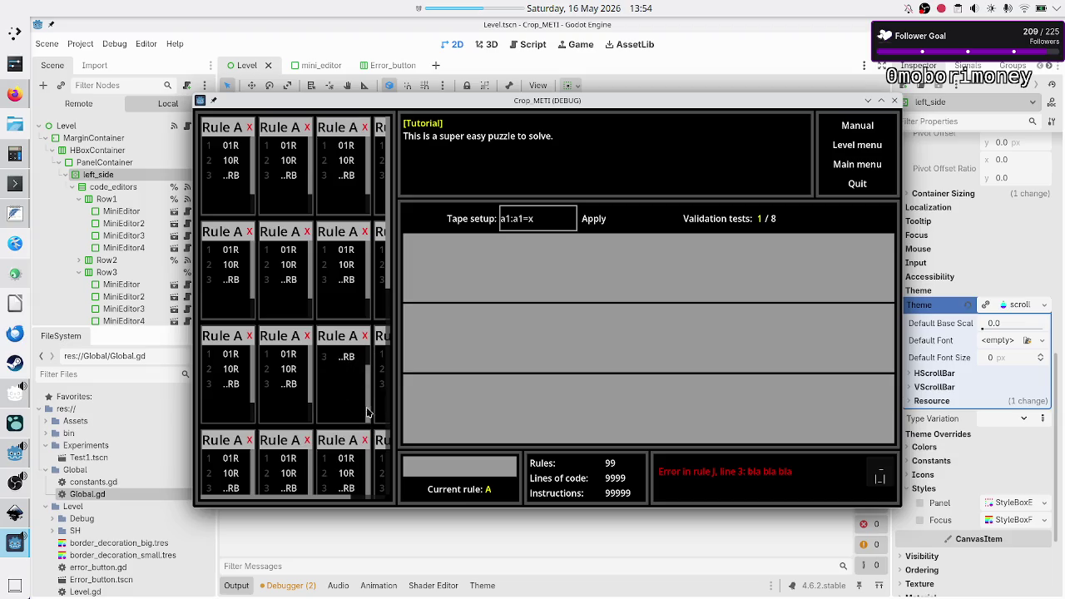
scroll(370, 366, down, 2)
scroll(371, 399, up, 2)
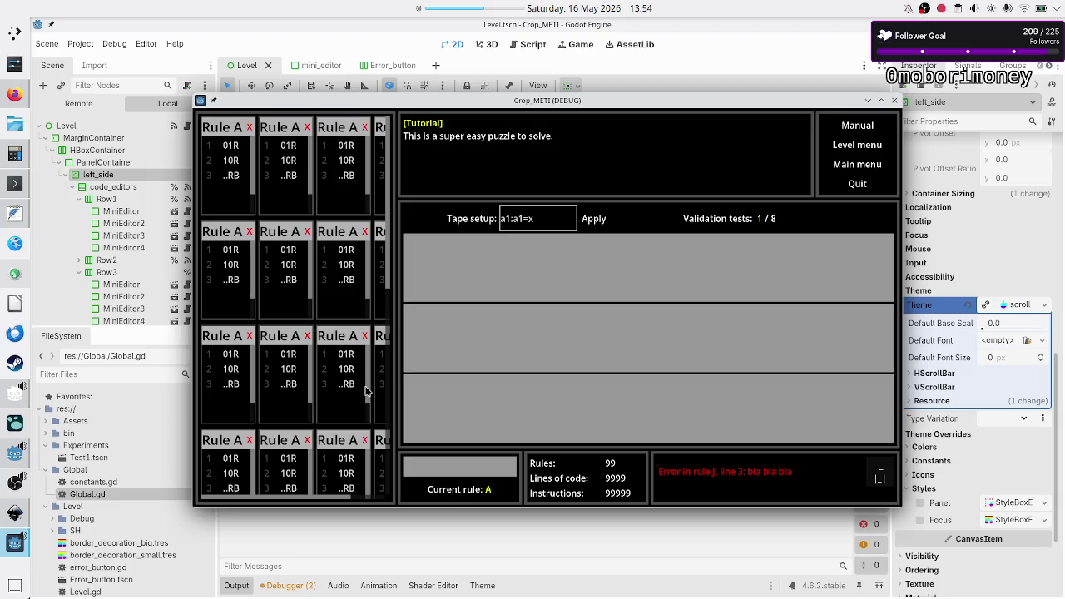
scroll(370, 400, down, 2)
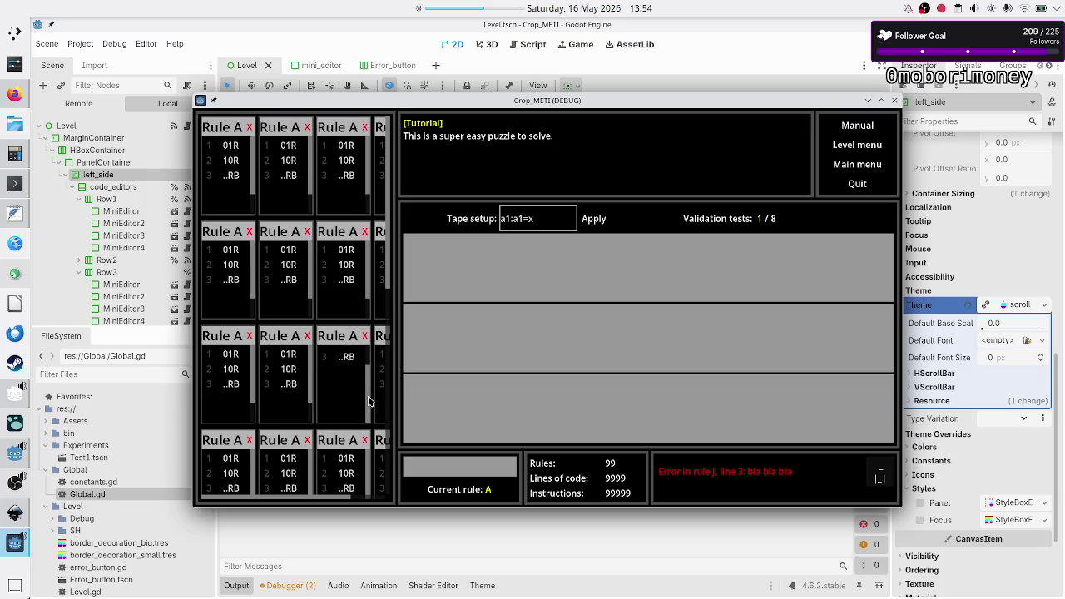
scroll(366, 349, up, 2)
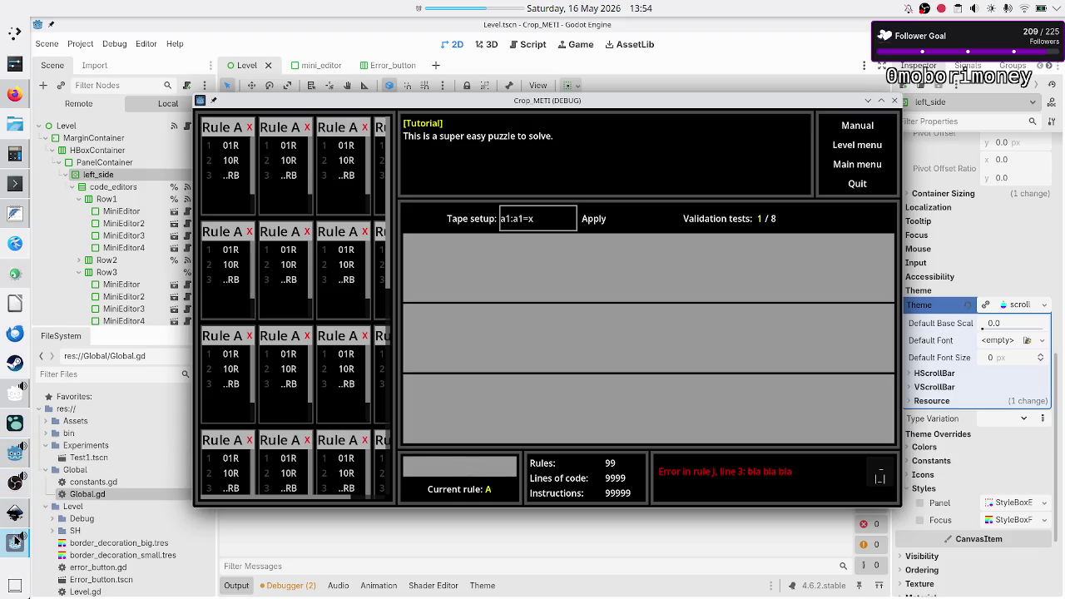
click(15, 512)
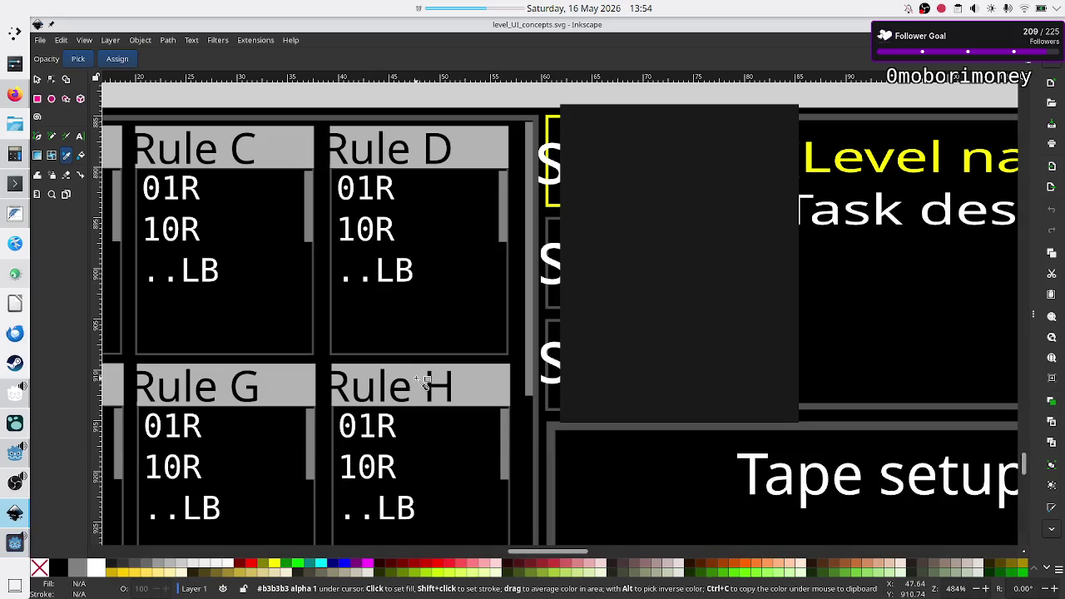
- Scroll through the level_UI_concepts.svg mockup, then close the game window and return to Godot
scroll(423, 381, down, 5)
scroll(423, 380, down, 5)
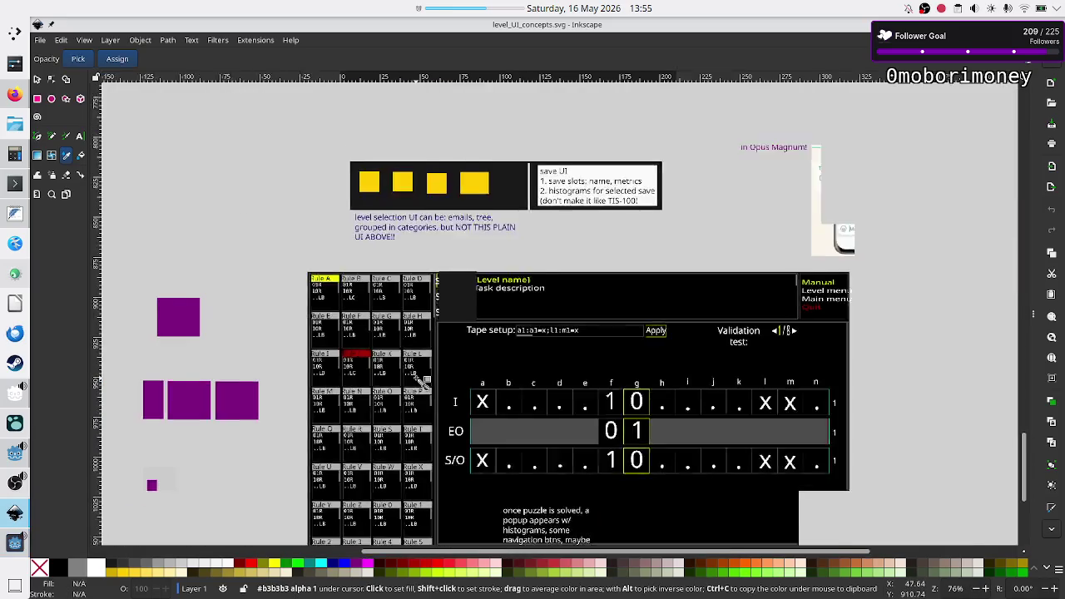
scroll(510, 416, down, 2)
scroll(510, 416, up, 1)
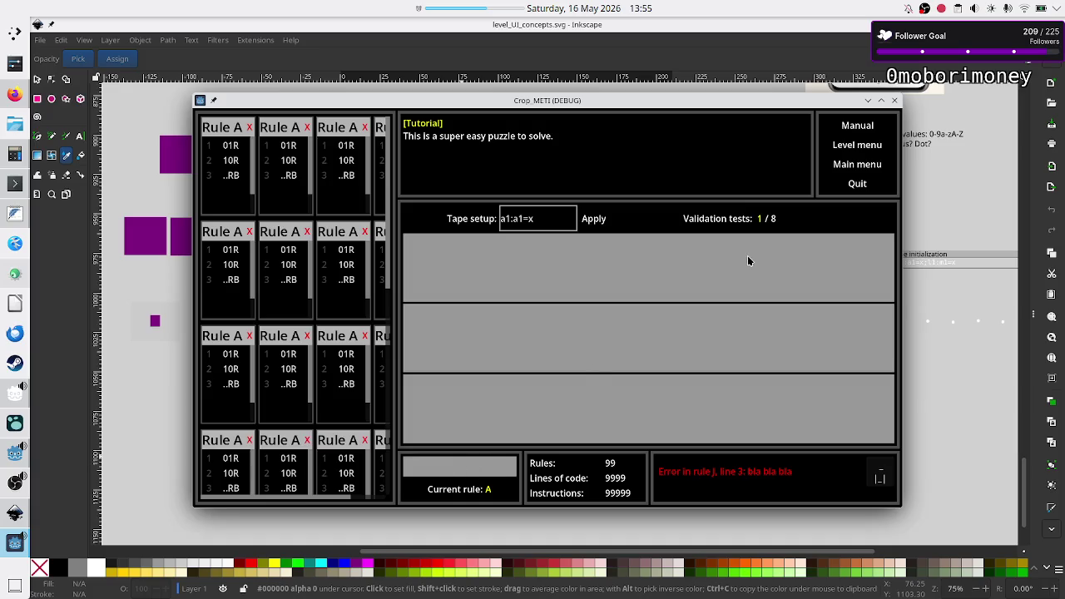
click(895, 102)
click(15, 453)
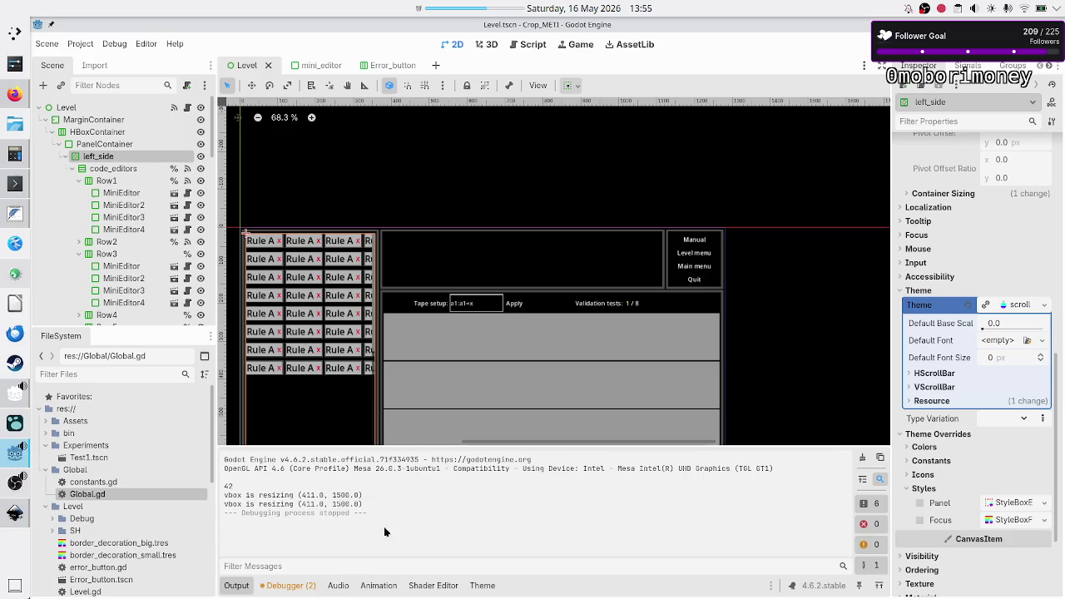
- Review the debugger's unused-parameter warnings and the code behind them
click(283, 585)
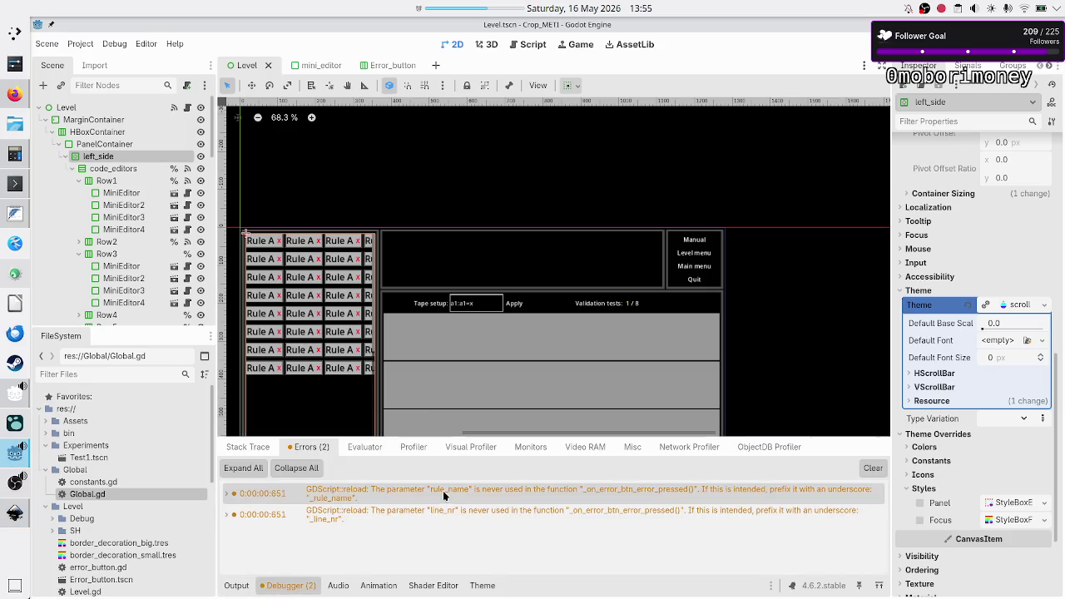
click(523, 491)
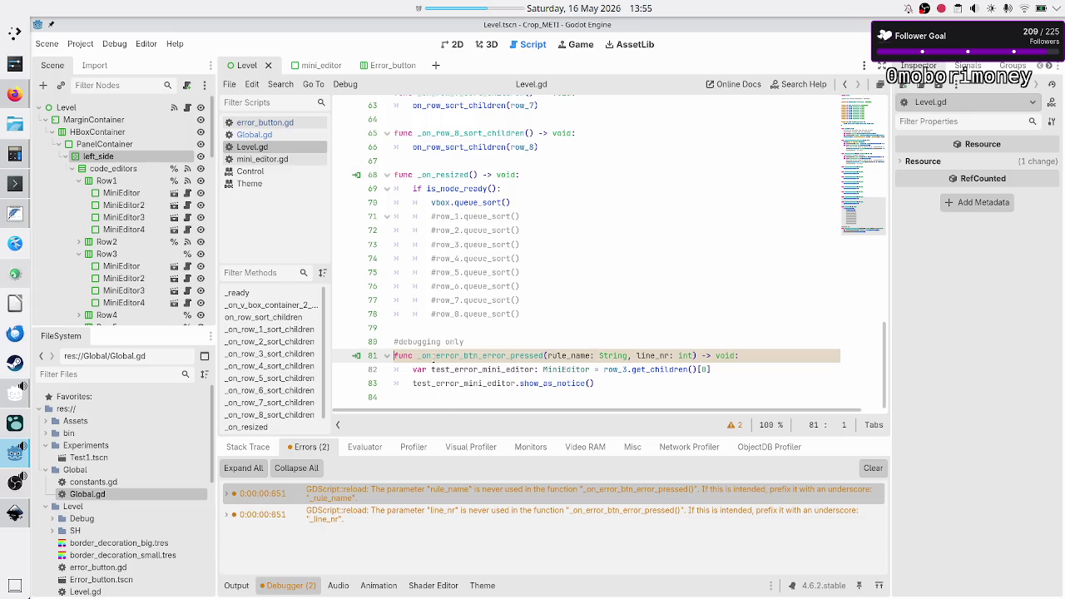
click(445, 512)
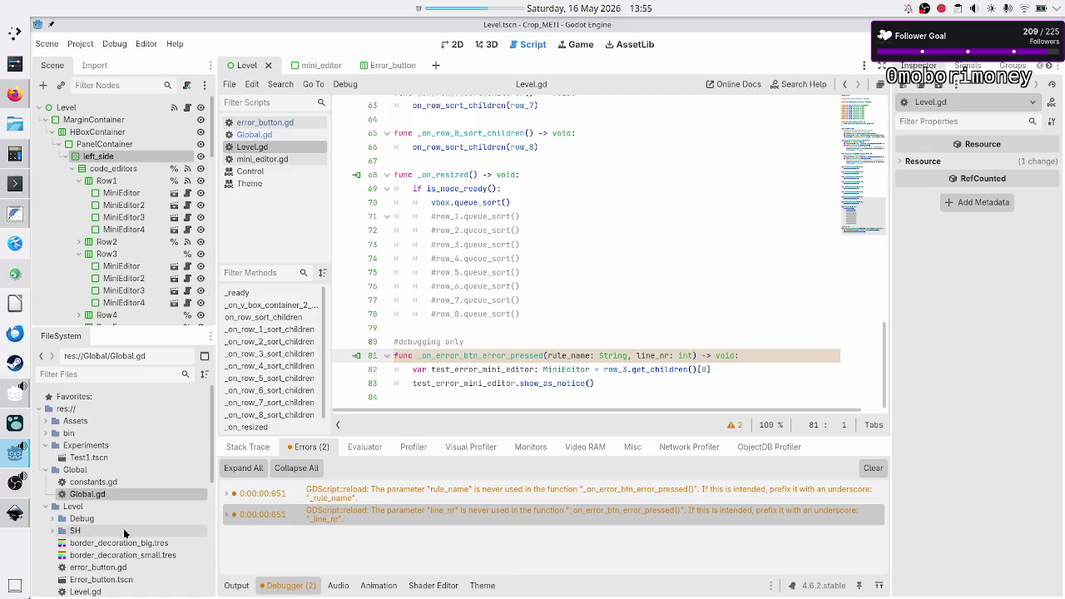
- Expand the Logic and Level/Debug folders and open Debug_button.tscn
scroll(127, 543, down, 5)
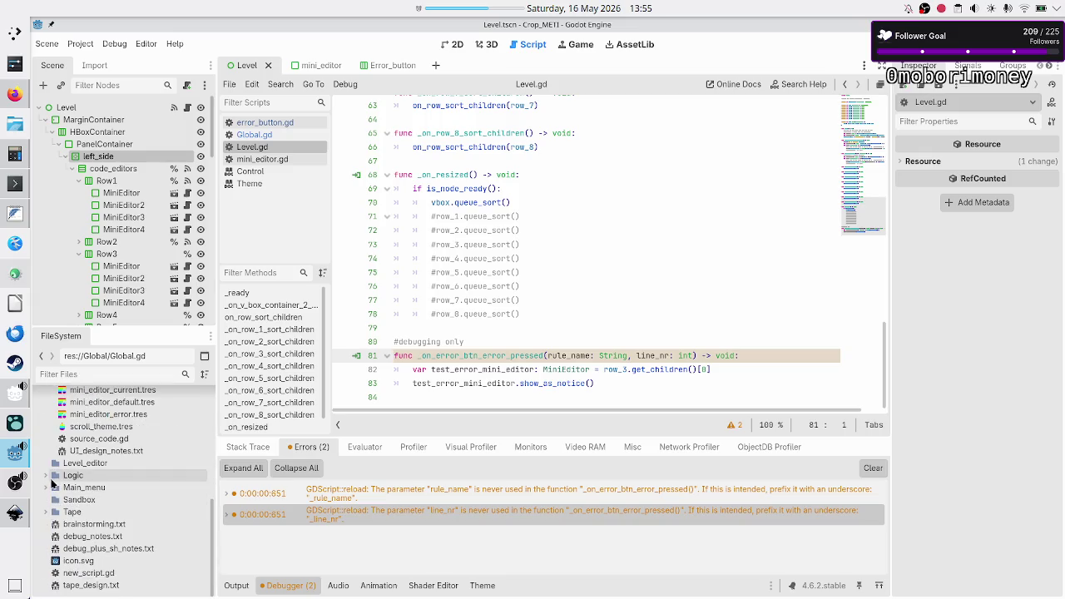
click(47, 476)
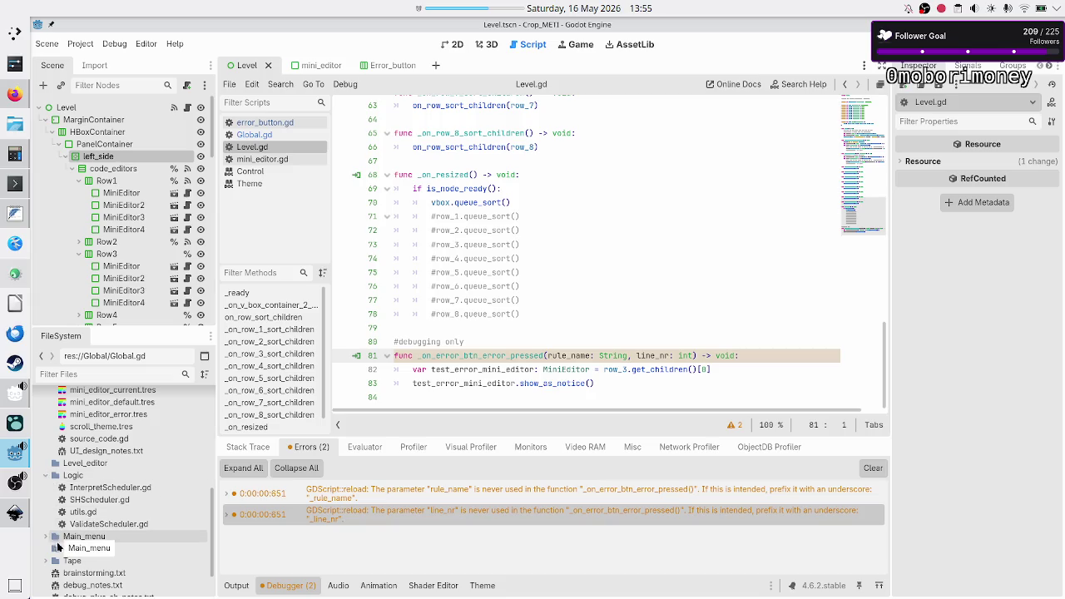
scroll(71, 553, down, 2)
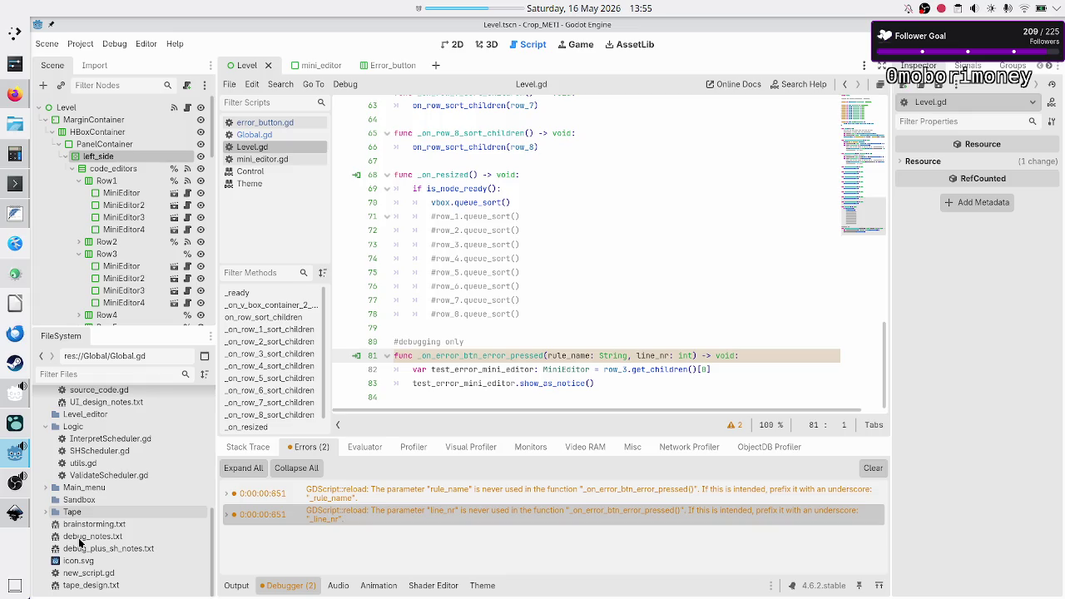
scroll(80, 542, up, 5)
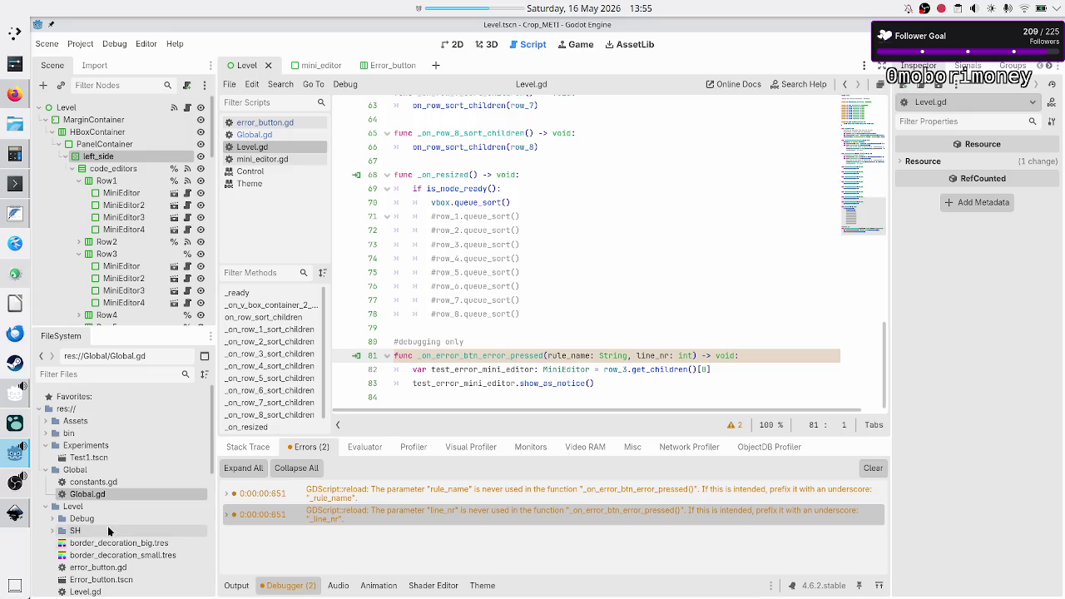
click(53, 519)
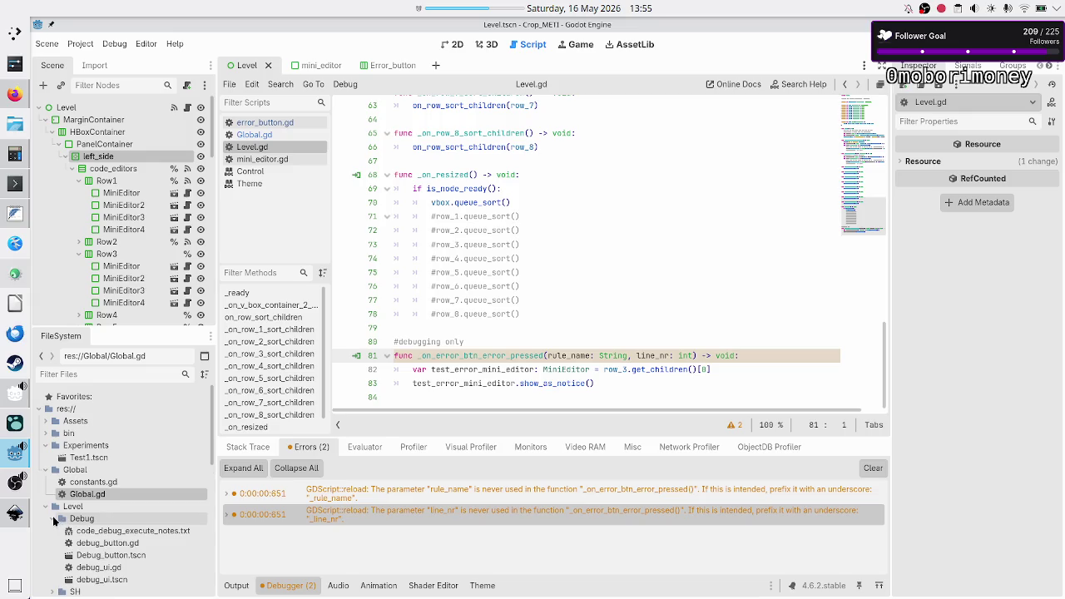
double_click(140, 557)
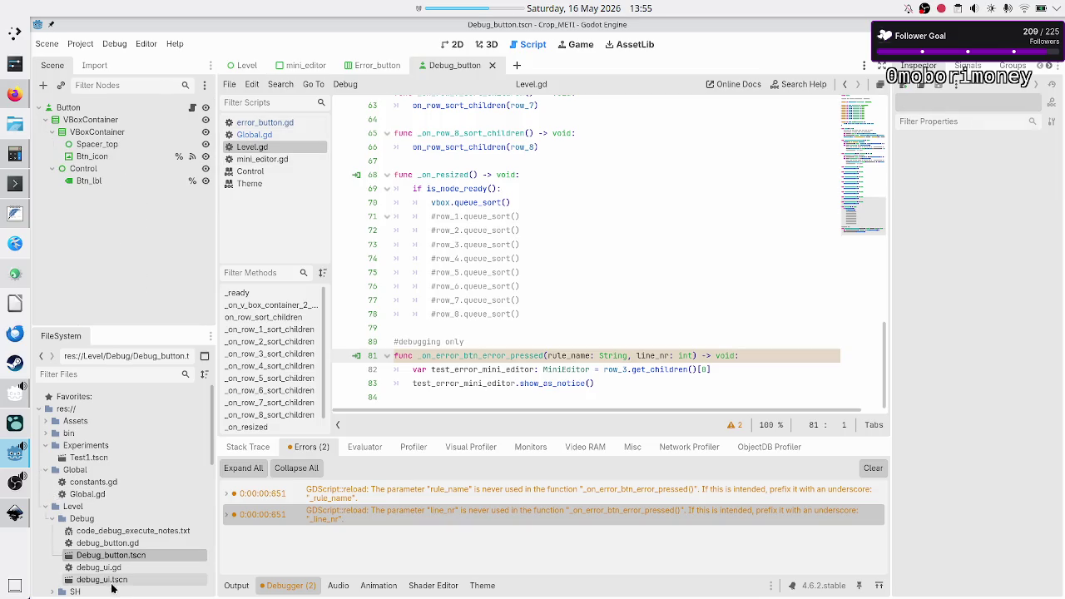
- Open debug_ui.tscn with its tab before Debug_button, and show Debug_button on the 2D canvas
double_click(116, 580)
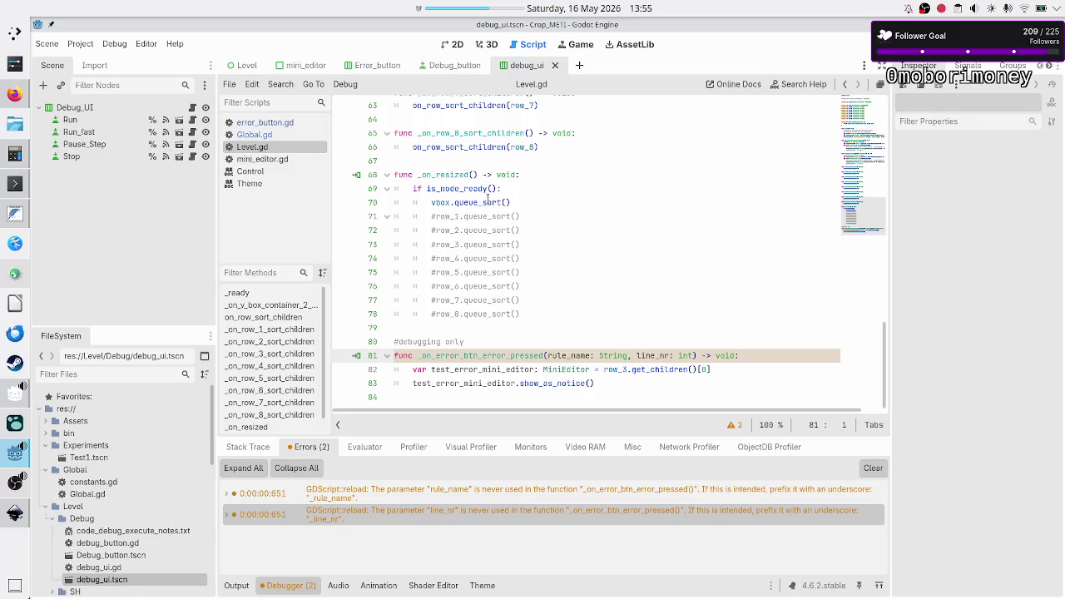
drag(522, 66, 436, 70)
click(523, 65)
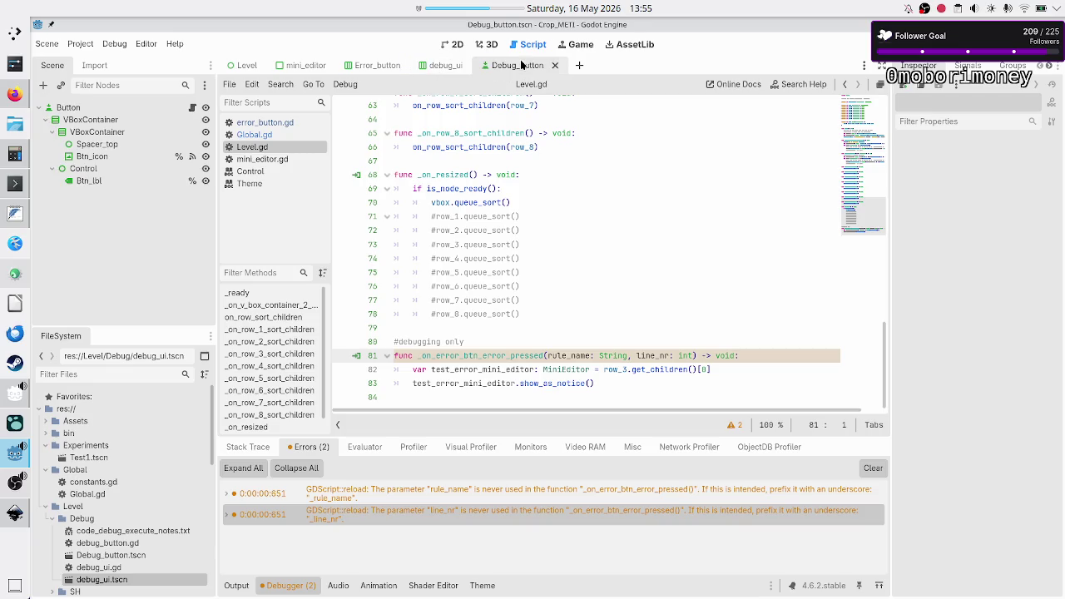
click(450, 42)
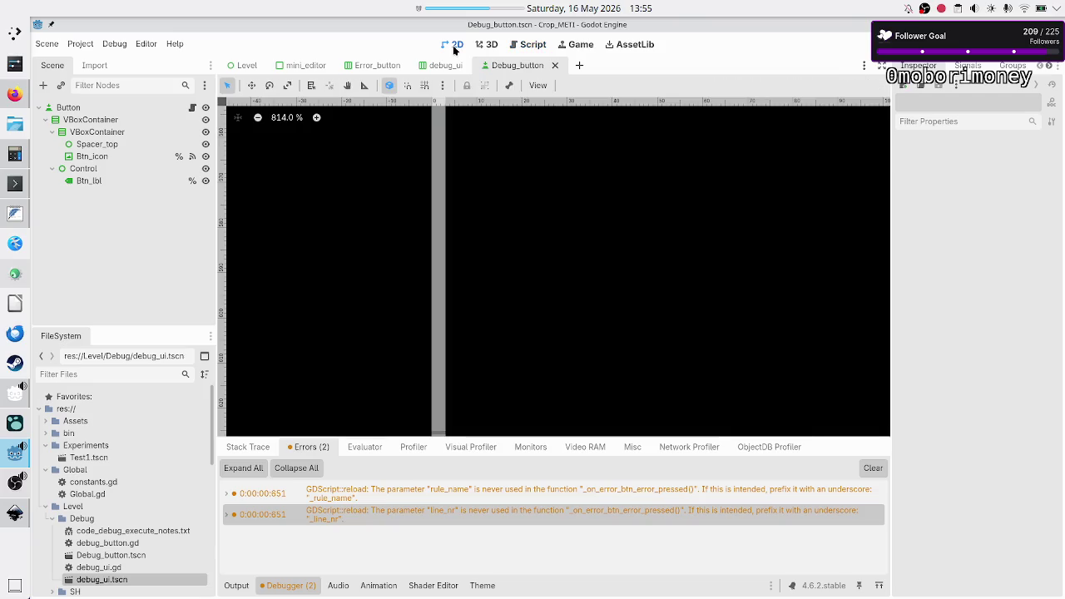
click(287, 584)
scroll(479, 335, down, 5)
scroll(478, 335, down, 10)
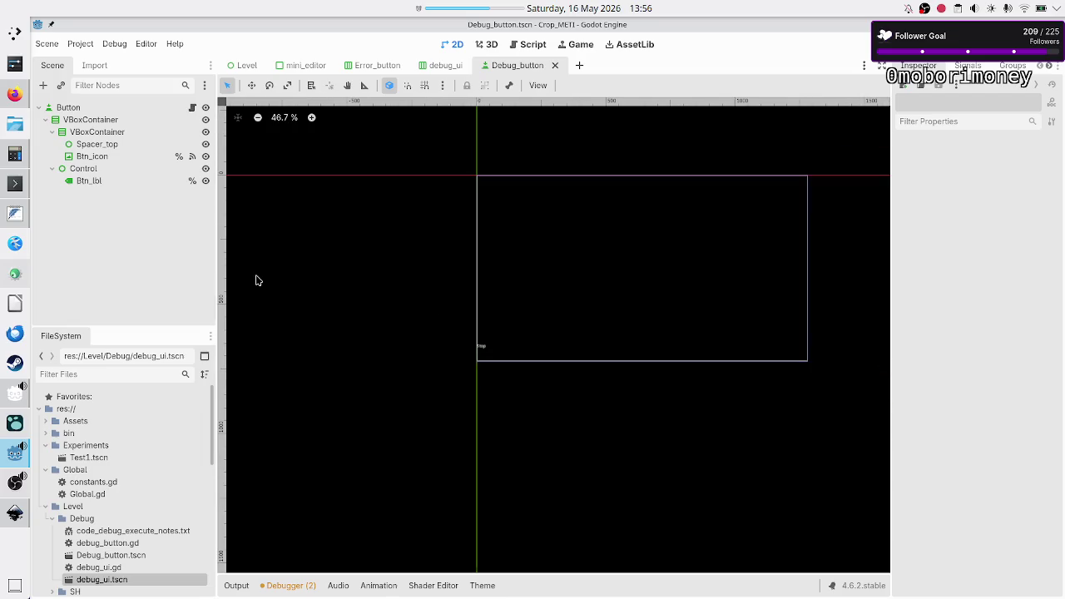
- Inspect each Debug_button node from Button down to Btn_lbl, then open its debug_button.gd script
click(81, 108)
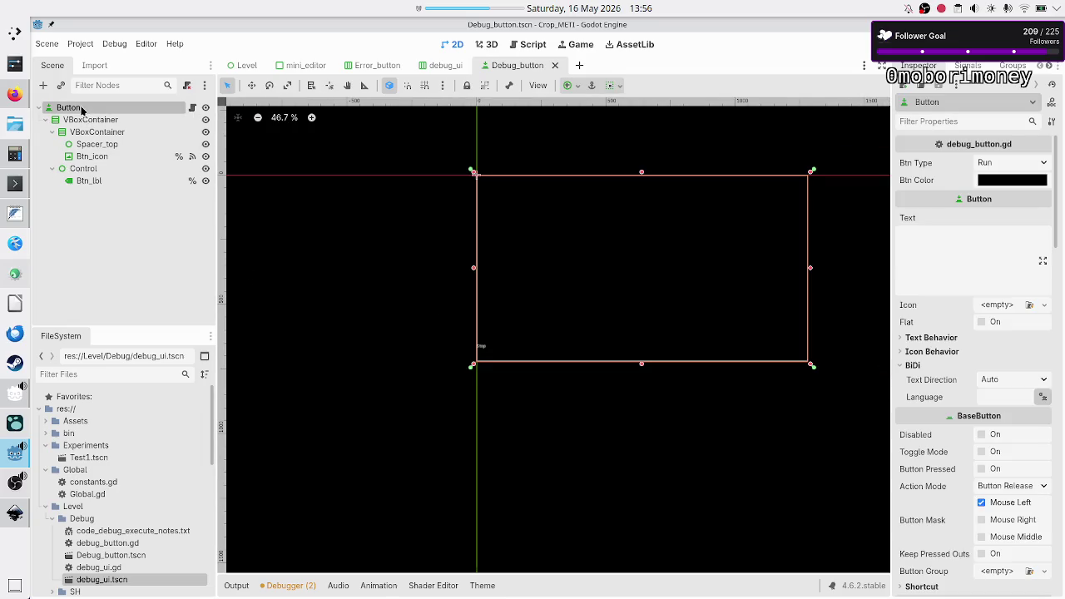
click(106, 124)
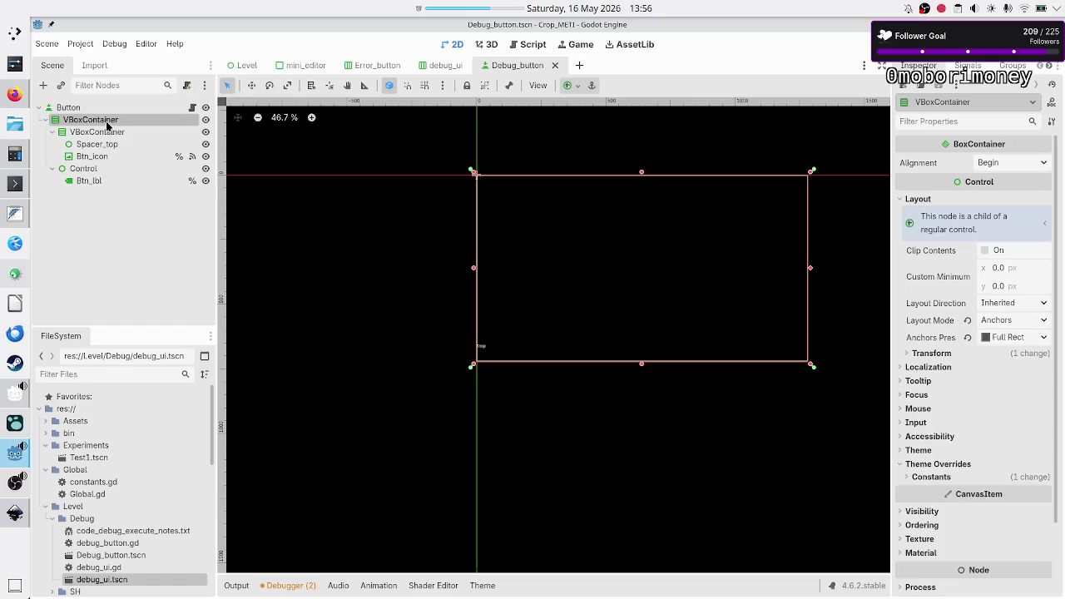
click(116, 134)
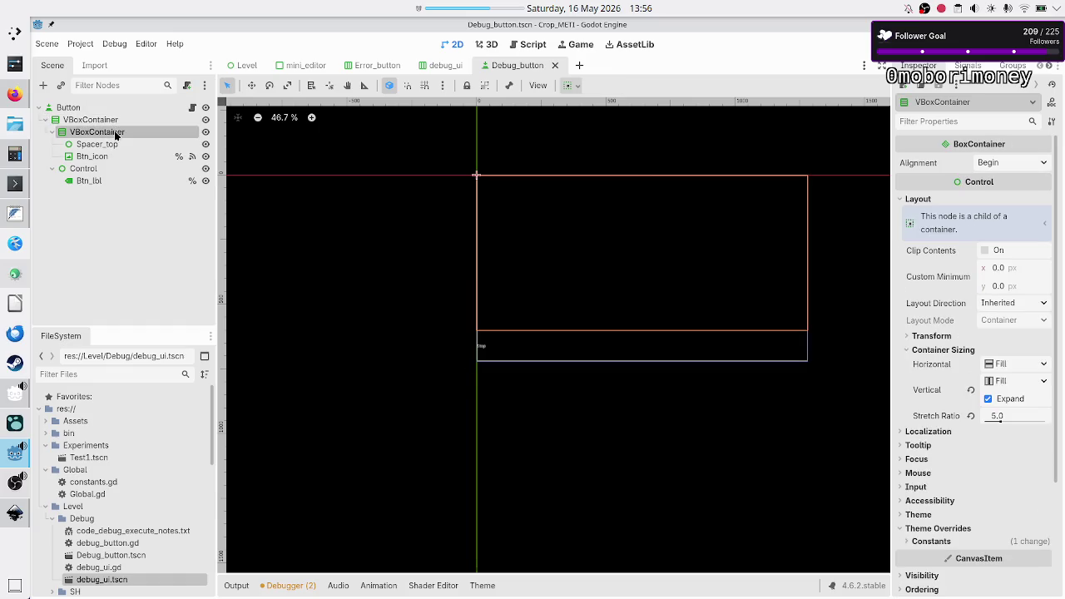
click(123, 146)
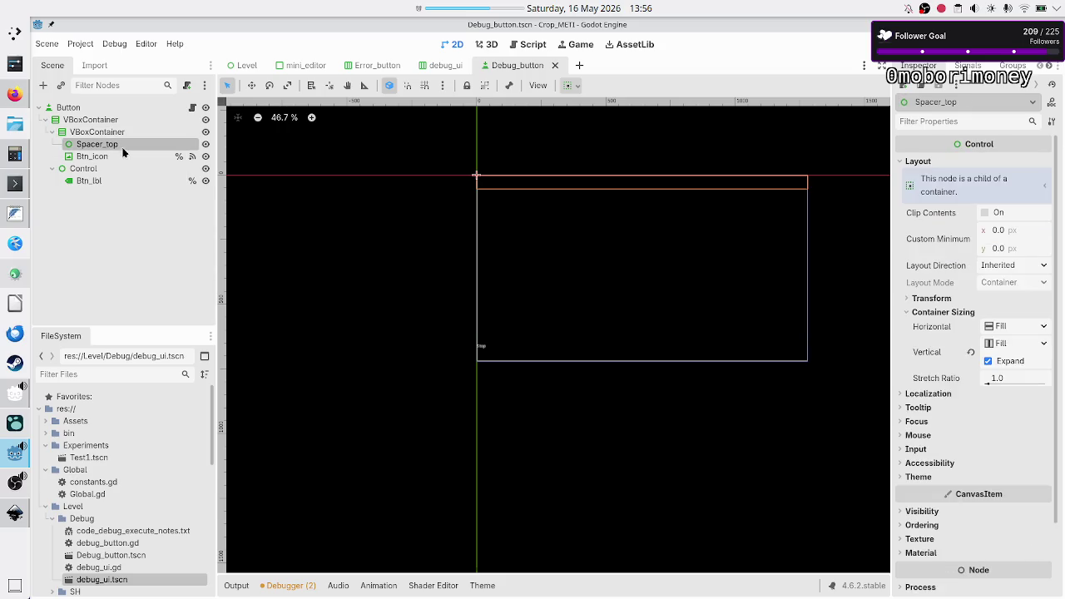
click(123, 157)
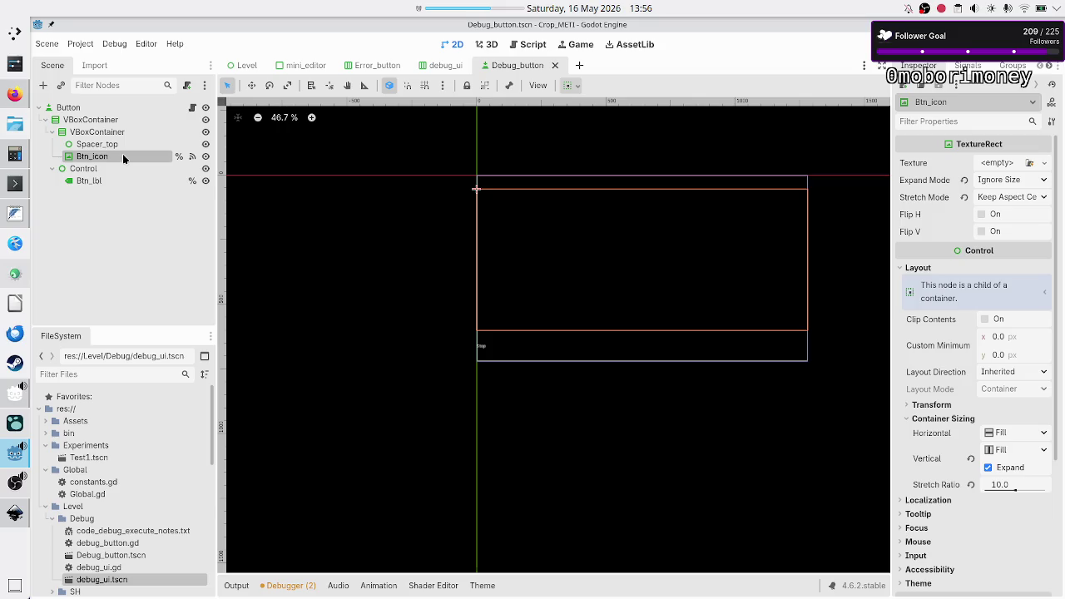
click(113, 166)
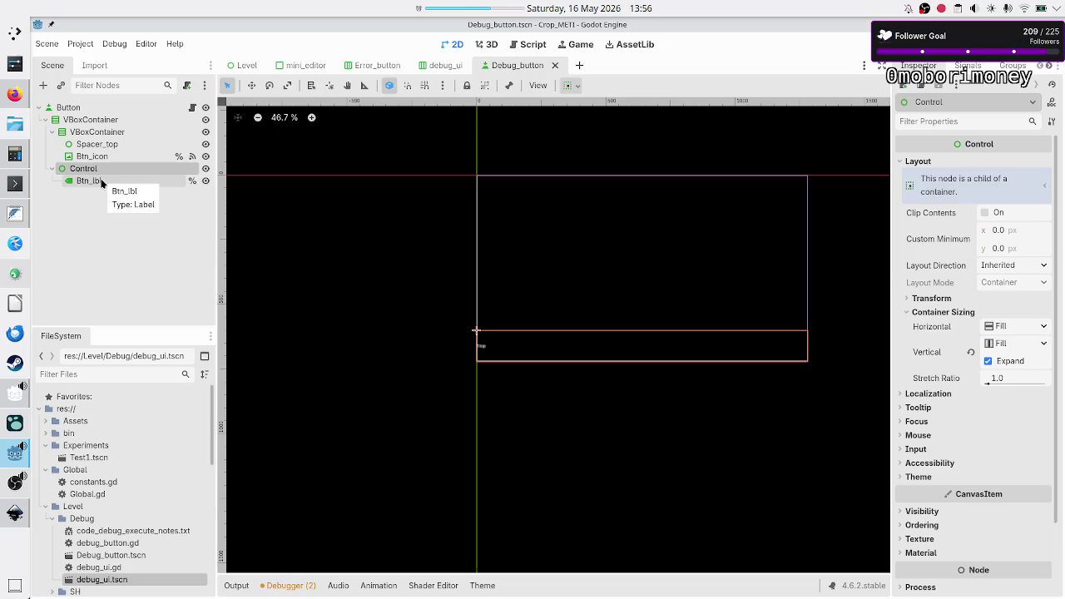
click(102, 182)
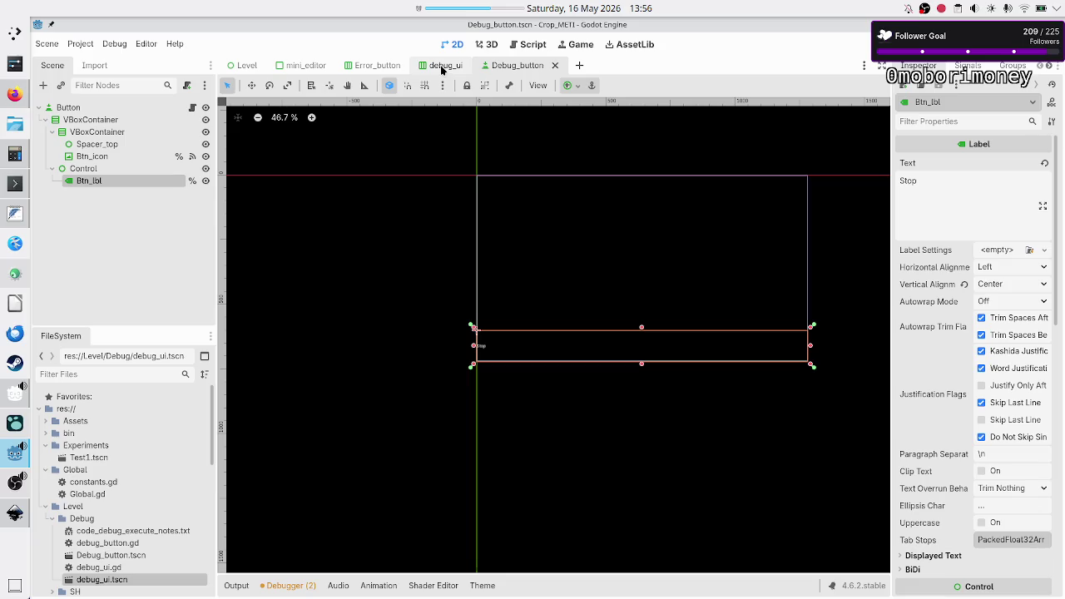
click(190, 109)
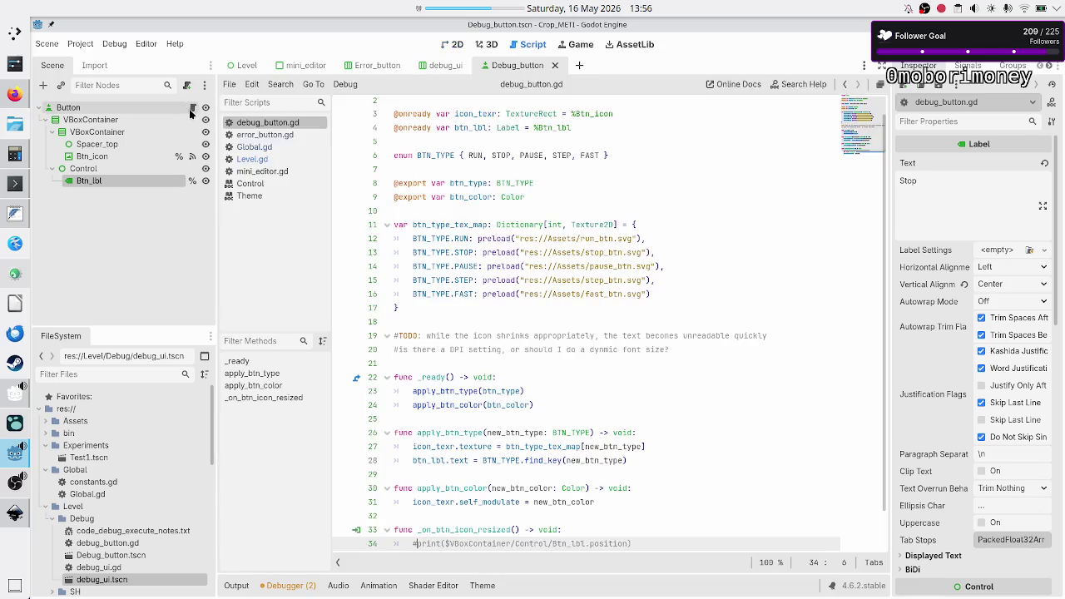
- Check the stop icon preload on line 13 of debug_button.gd, then view debug_ui's four 'Stop' buttons in 2D
click(536, 253)
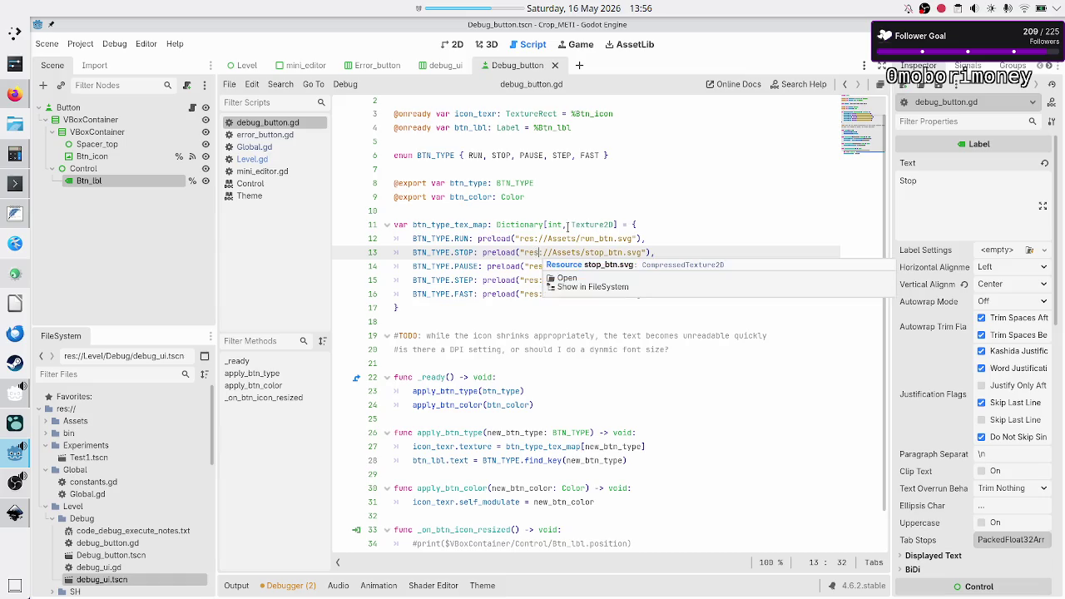
scroll(589, 237, up, 1)
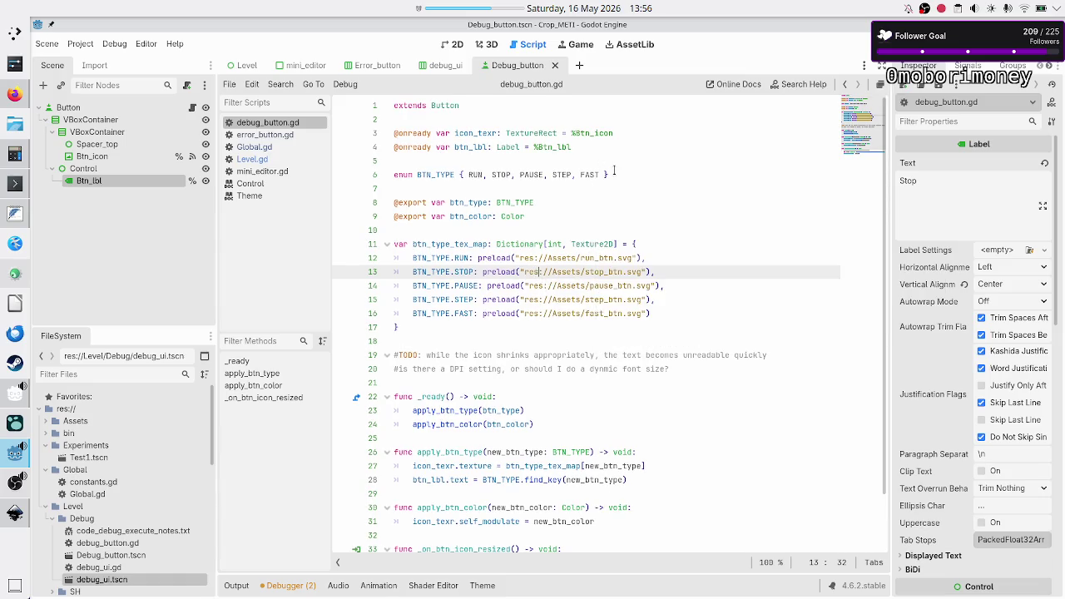
scroll(666, 222, down, 2)
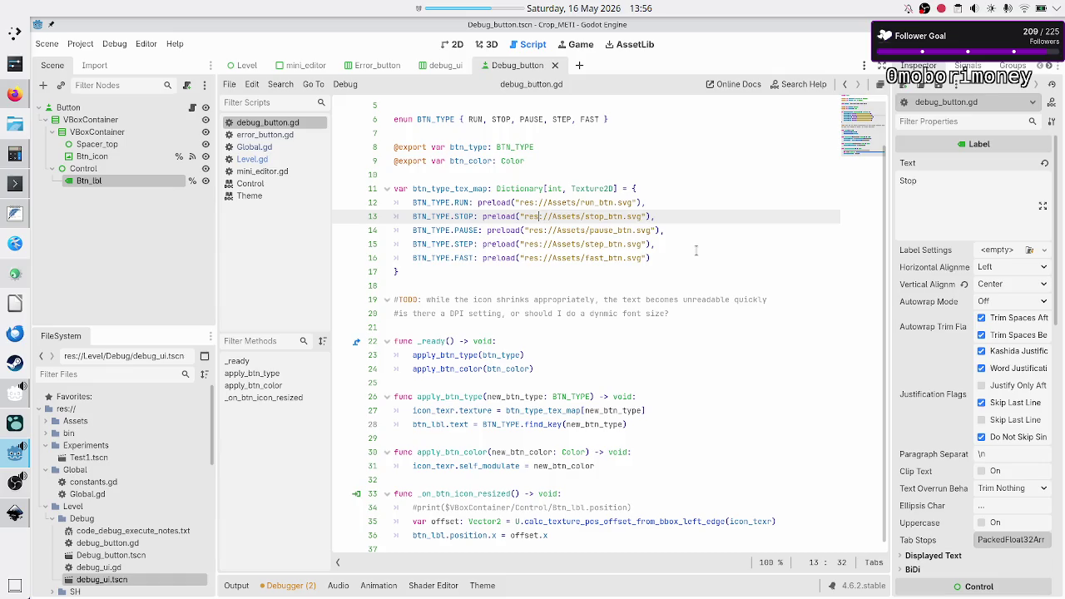
scroll(696, 250, up, 2)
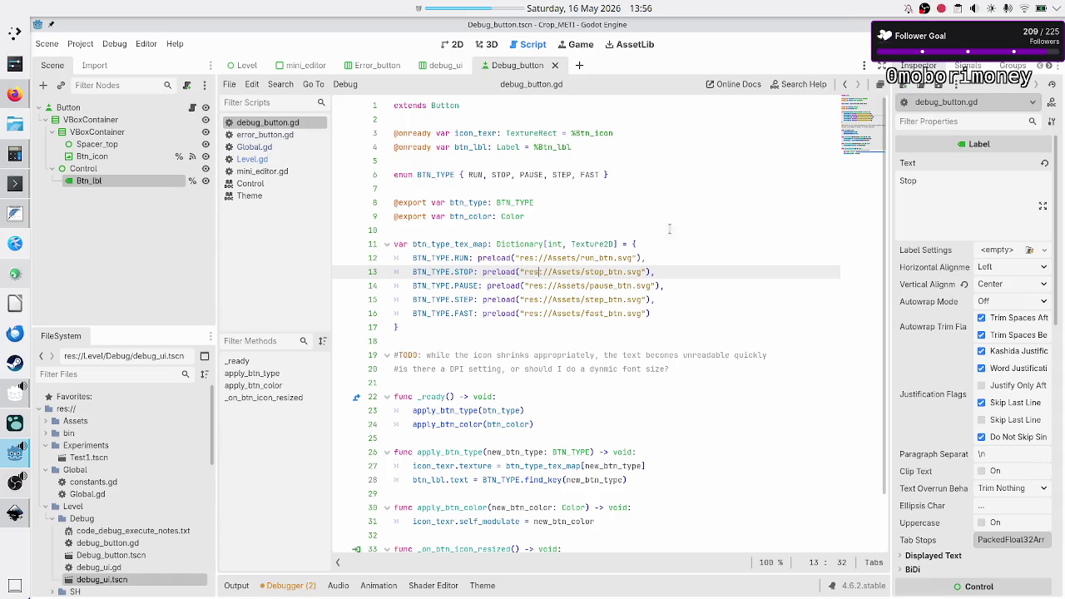
click(445, 66)
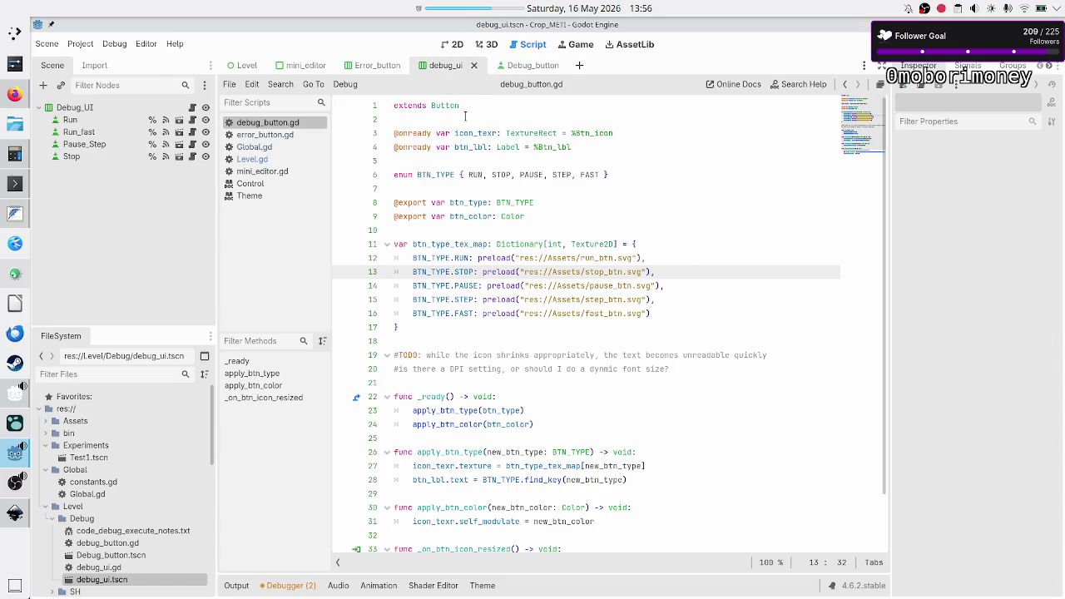
click(450, 46)
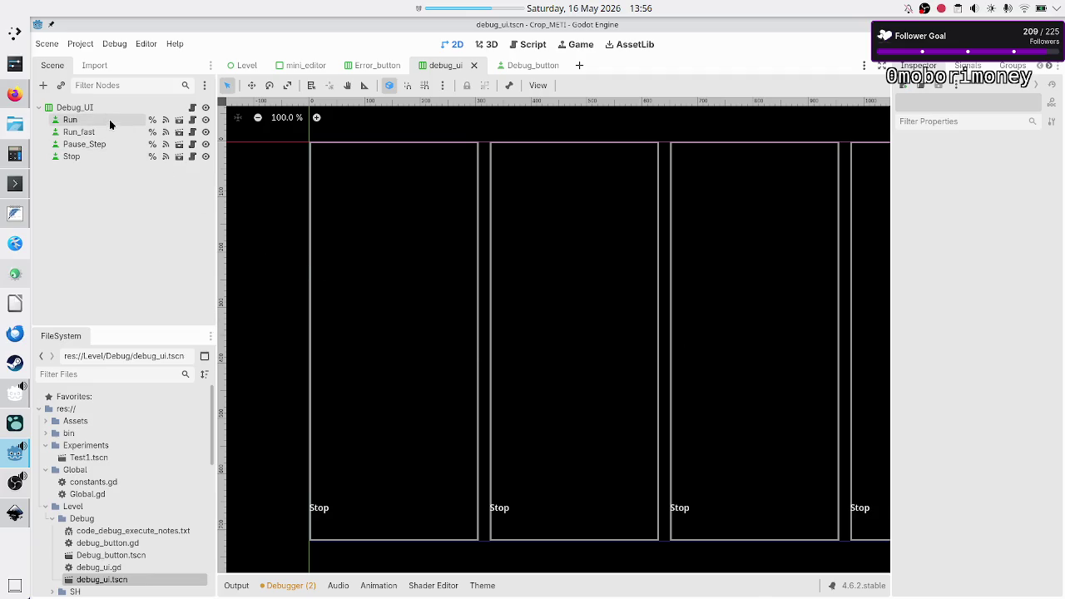
- Review debug_ui.gd's exported IDE CodeEdit variable, then select the Debug_UI root node to see its layout
click(191, 109)
scroll(544, 300, down, 20)
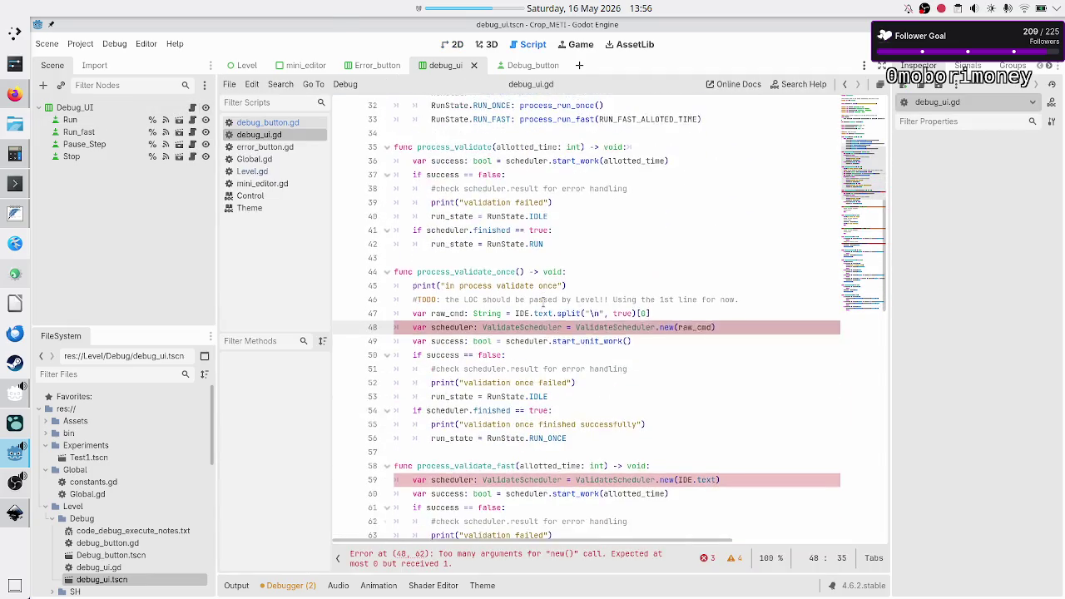
scroll(544, 303, up, 20)
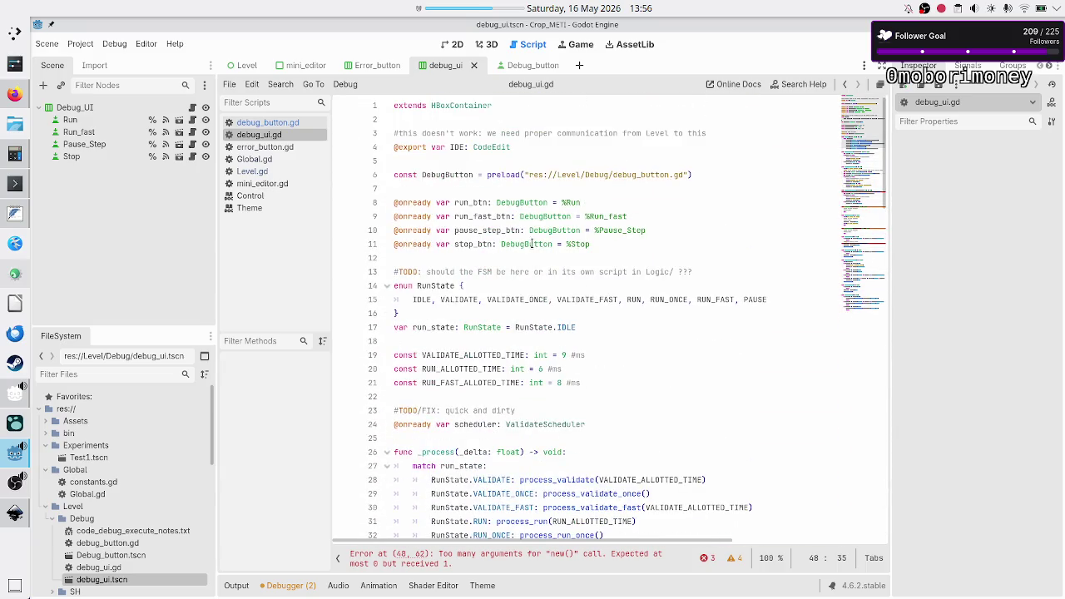
mouse_move(531, 230)
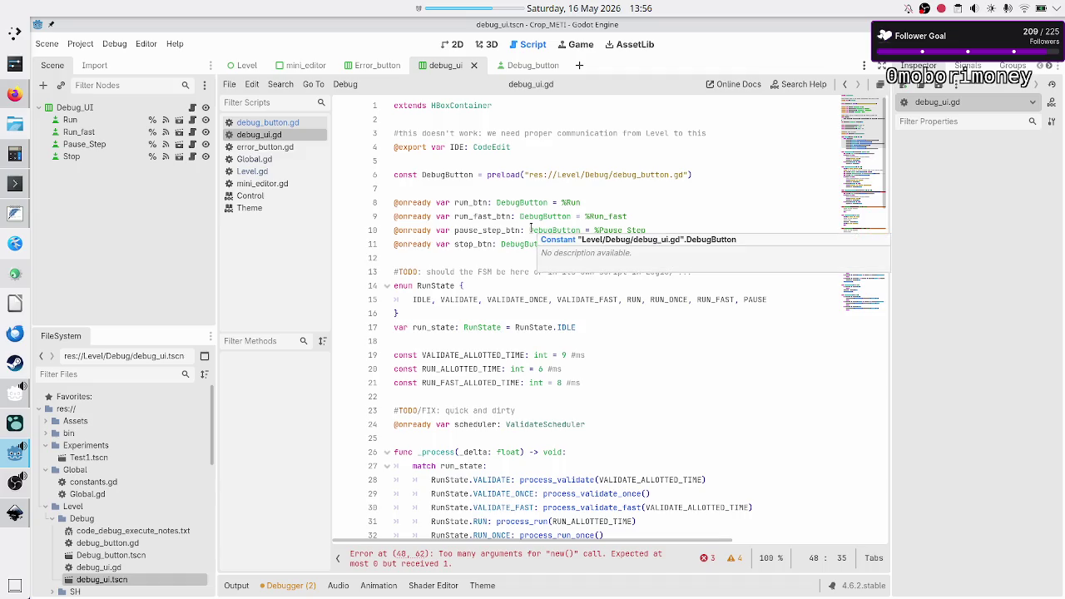
double_click(664, 133)
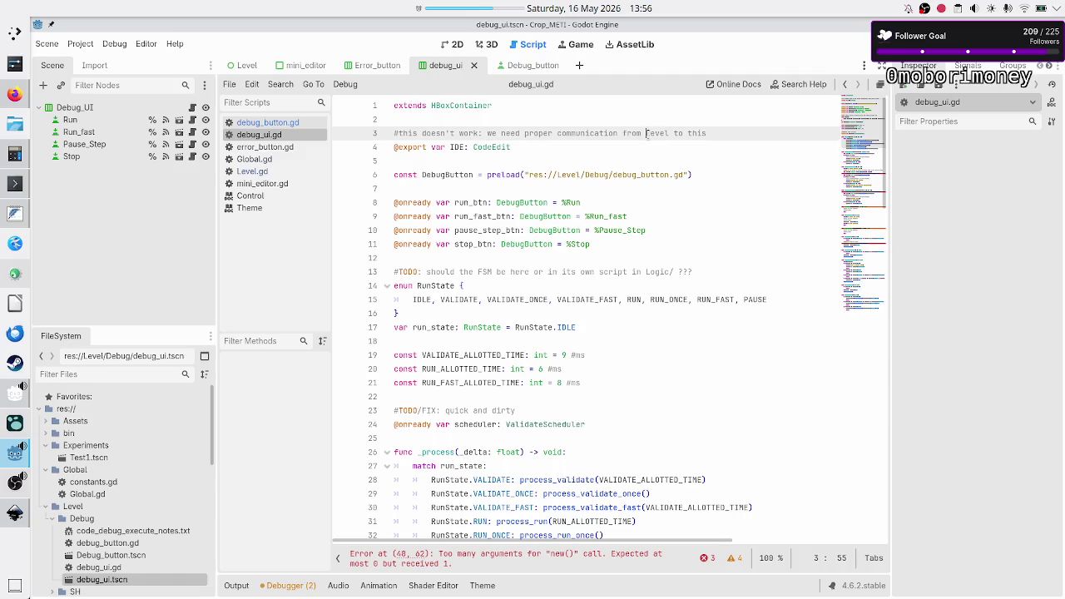
double_click(459, 148)
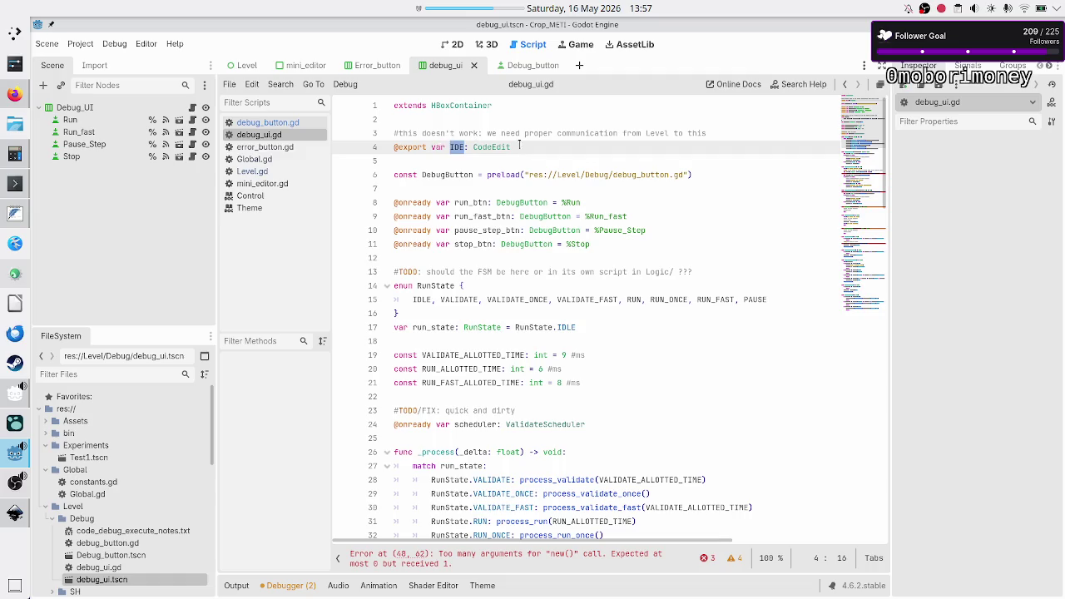
double_click(547, 149)
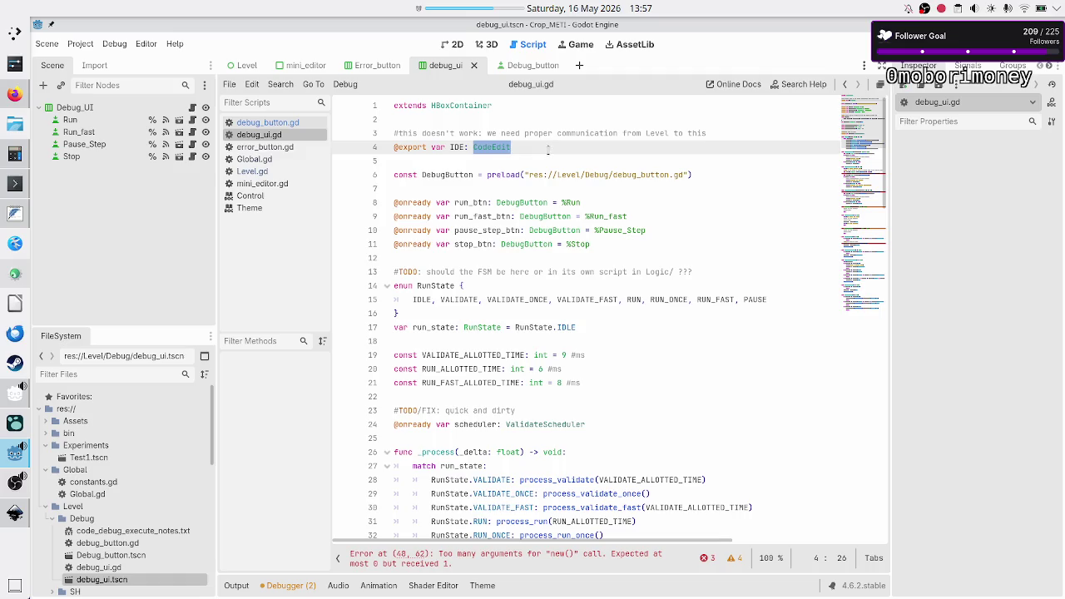
click(545, 148)
click(152, 115)
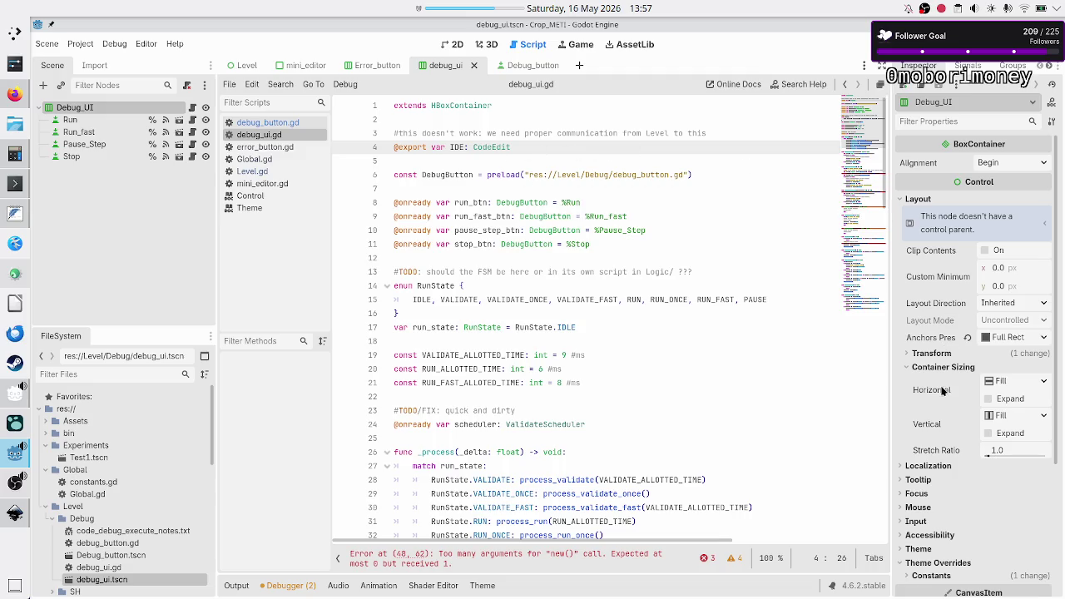
- Inspect the exported IDE variable declaration near the top of debug_ui.gd
double_click(412, 146)
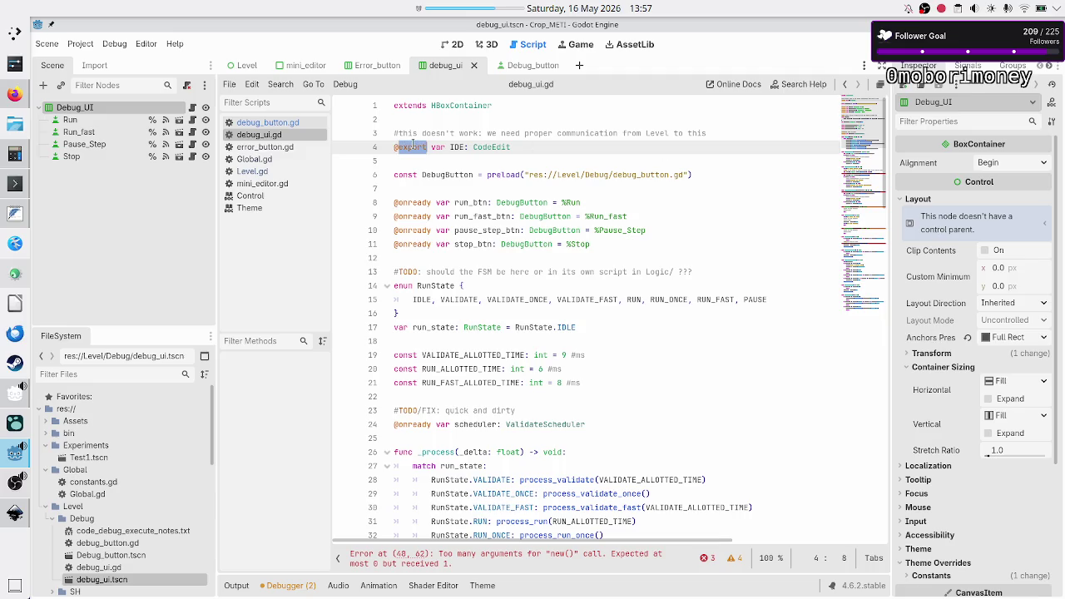
click(460, 146)
double_click(457, 146)
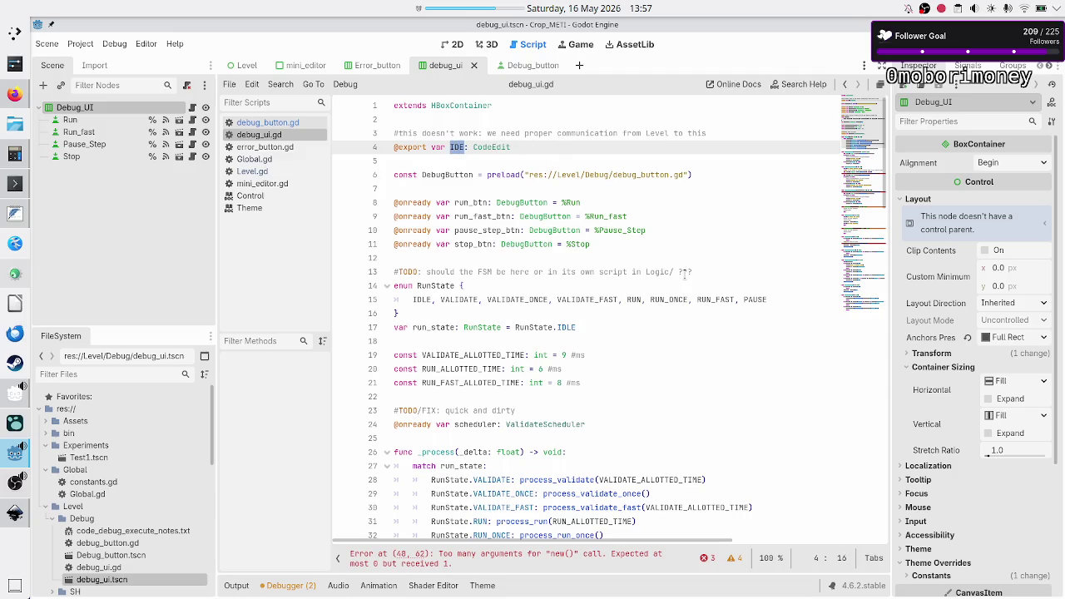
scroll(684, 275, down, 12)
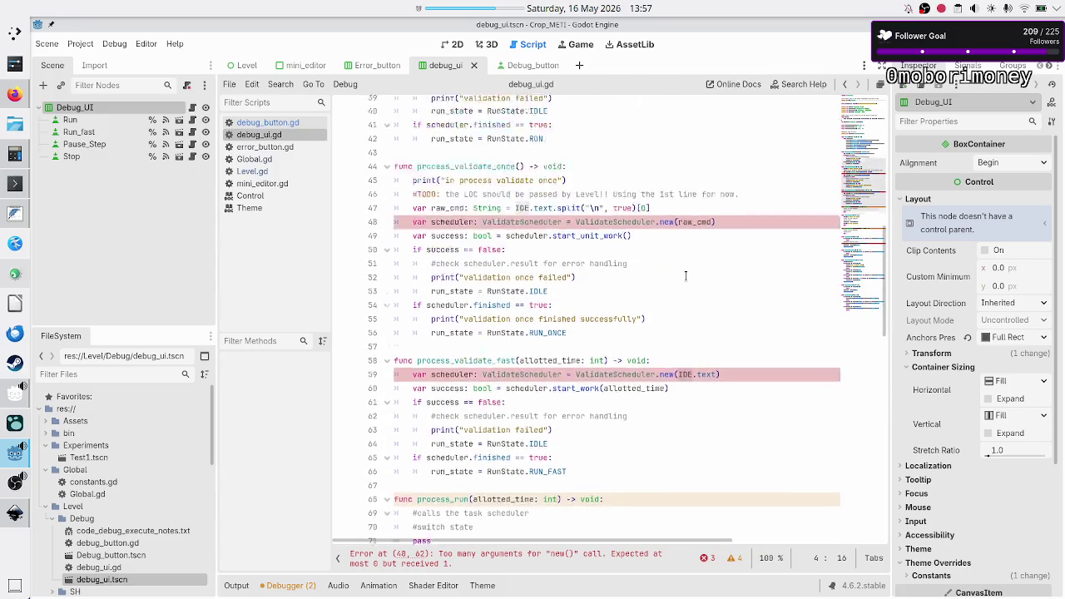
scroll(685, 276, up, 1)
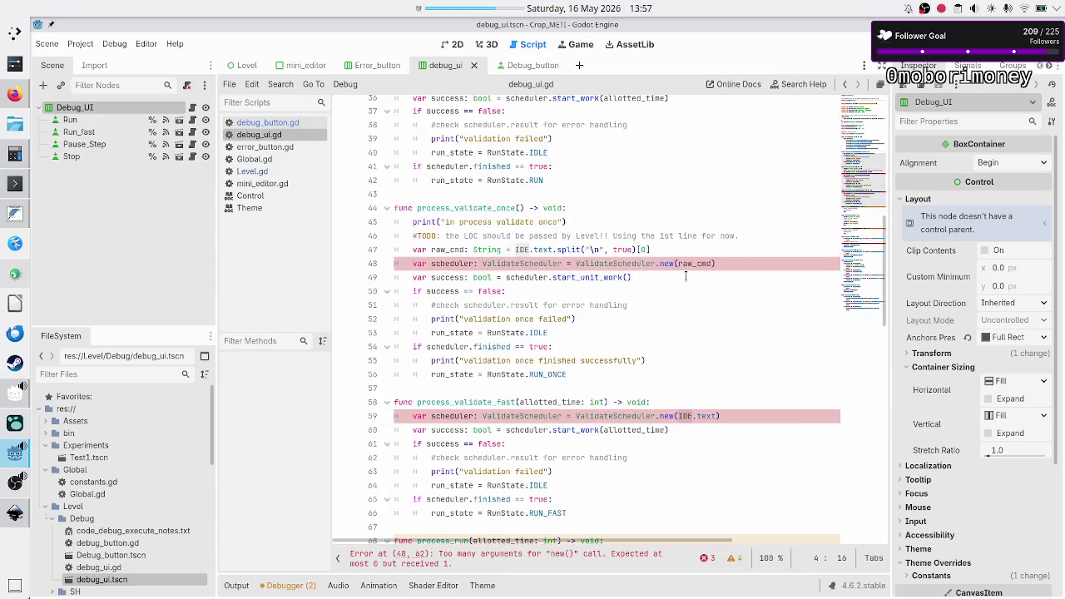
scroll(685, 276, down, 9)
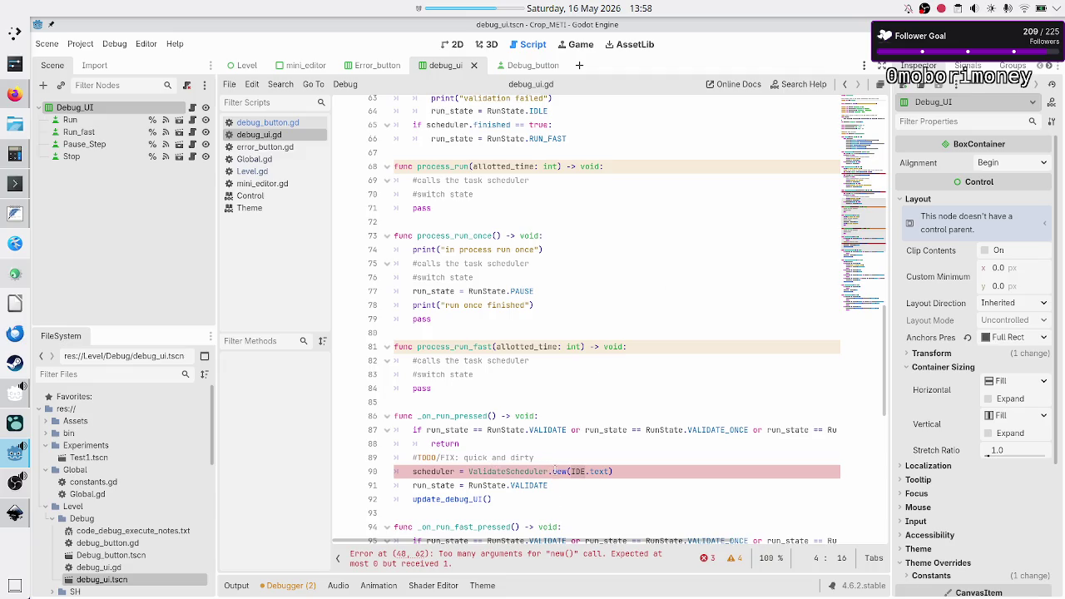
scroll(675, 395, up, 1)
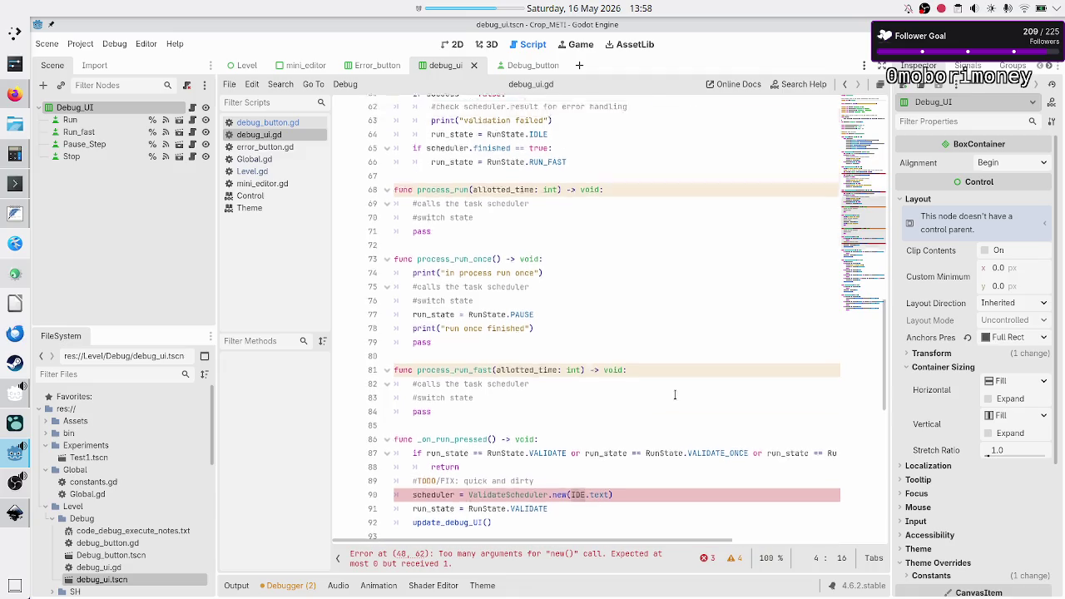
scroll(675, 394, up, 10)
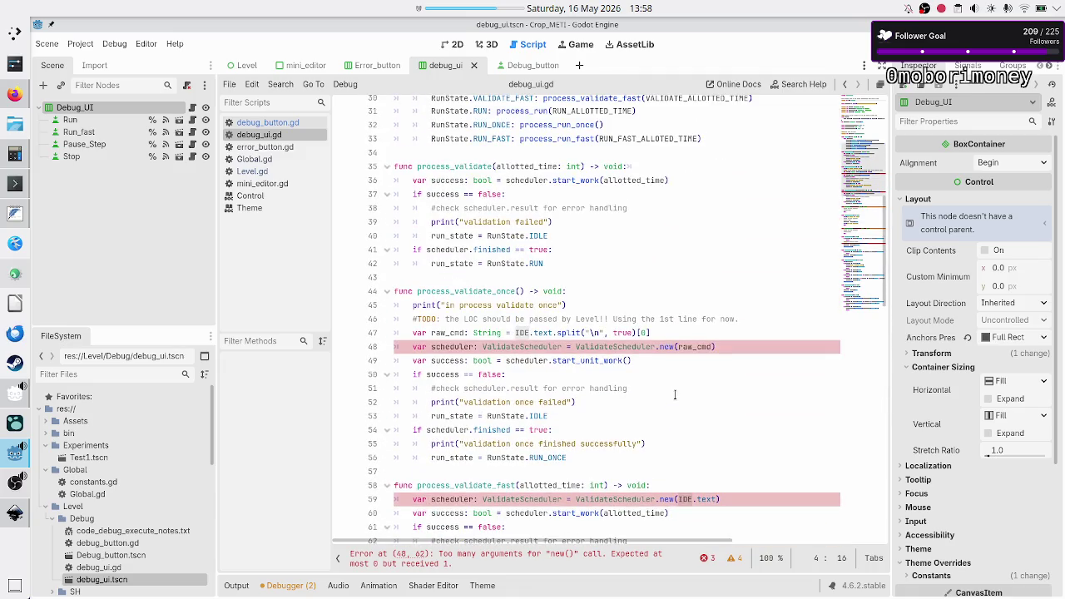
scroll(695, 333, up, 10)
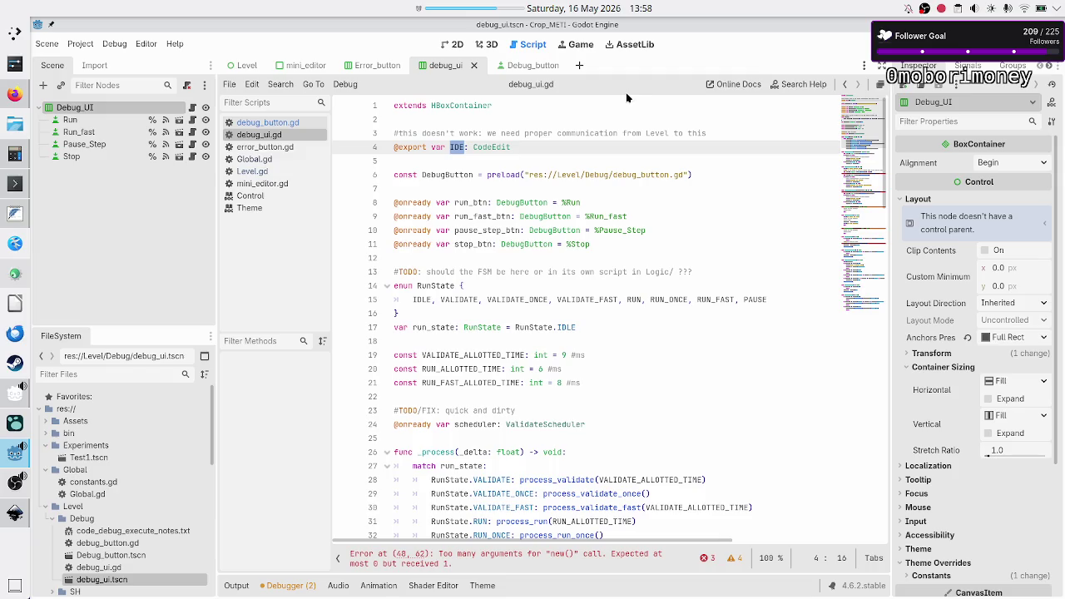
- Delete the IDE export line and its comment (lines 3–4)
key(Up)
key(Home)
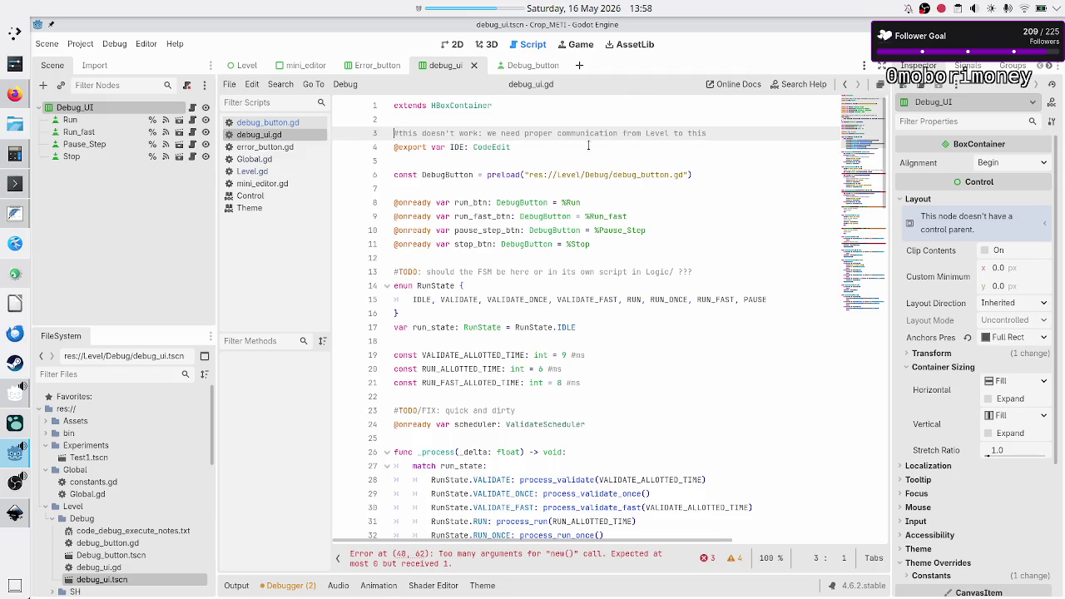
key(shift+Down)
key(shift+Down)
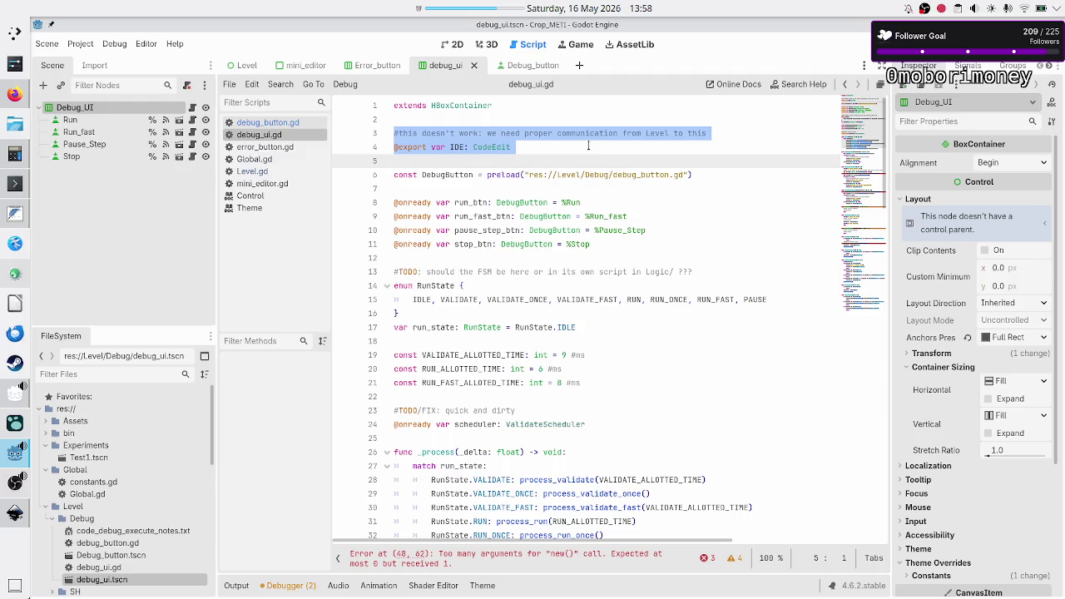
key(Delete)
key(Delete)
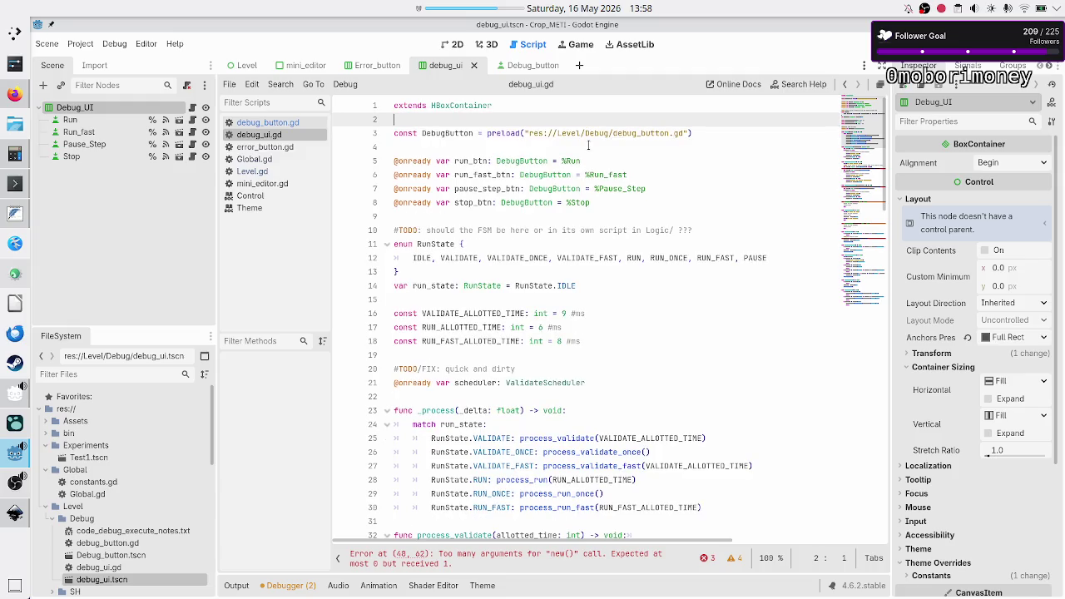
key(Down)
key(Down)
key(Down)
key(Down)
key(Down)
key(Down)
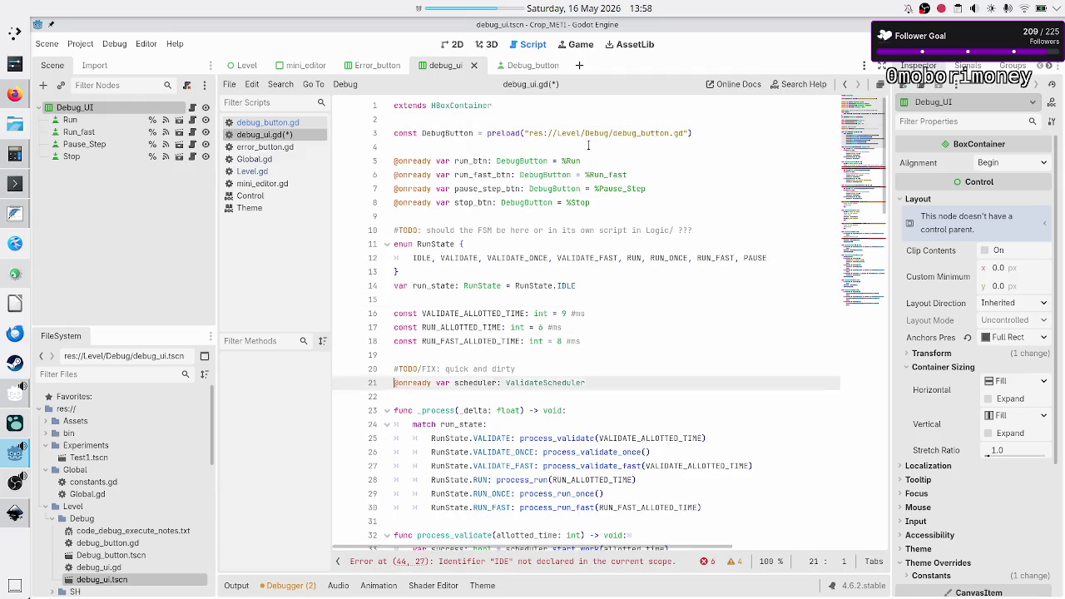
- Comment out the raw_cmd and scheduler lines in process_validate_once with #
key(Up)
key(Up)
key(Up)
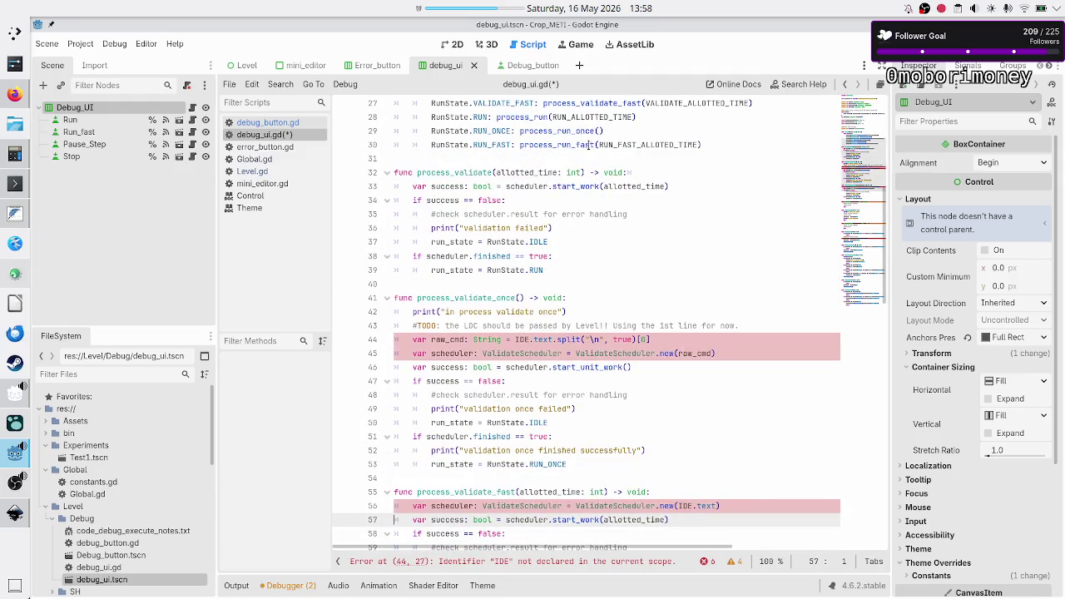
key(Home)
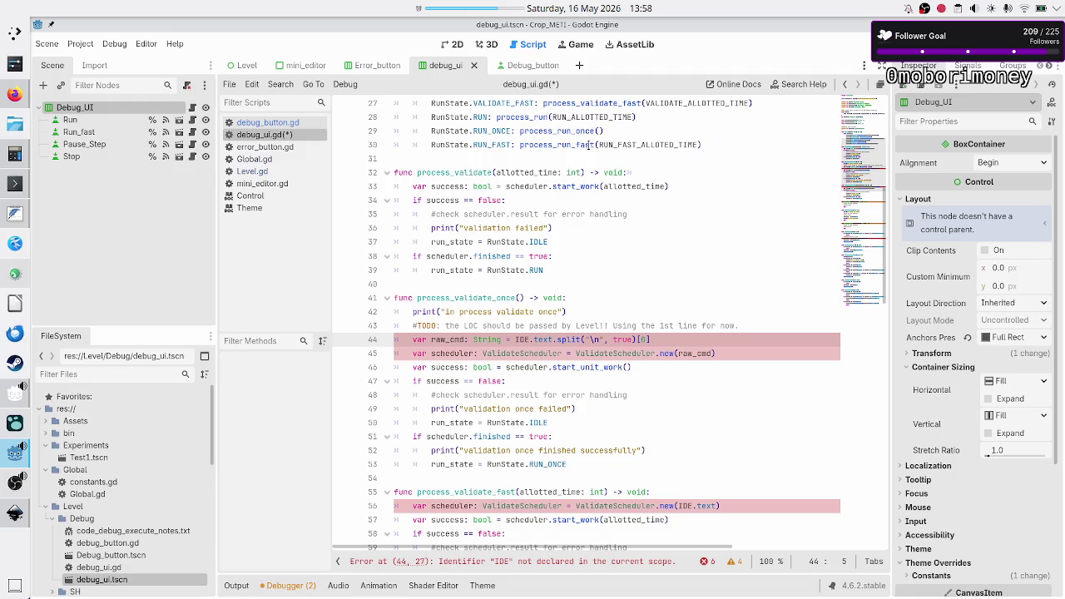
text(#)
key(Down)
key(Home)
text(#)
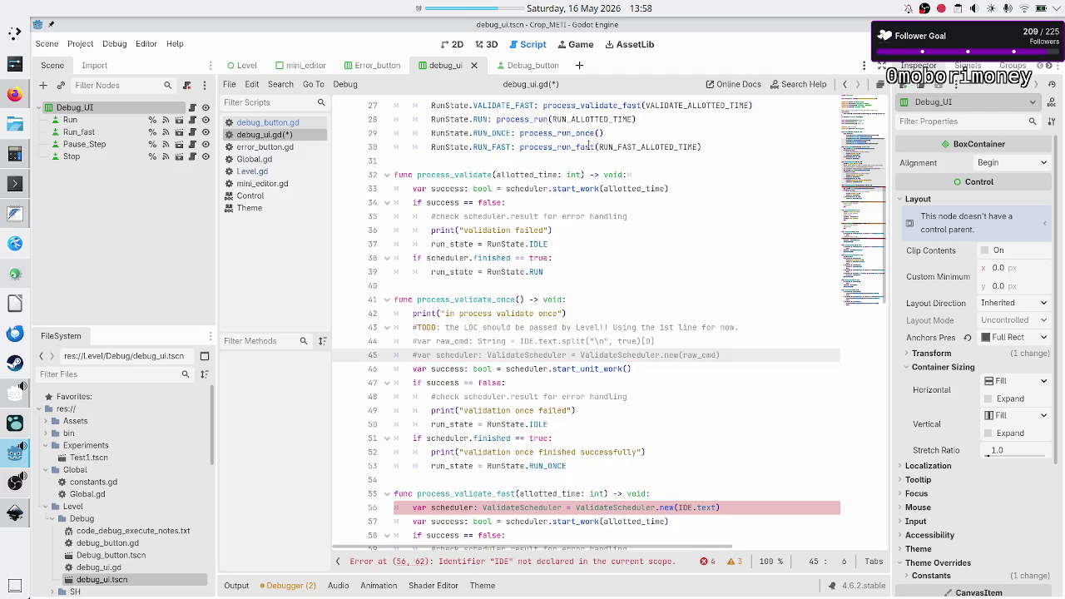
- Comment out lines 46–53 with Ctrl+K, including the RUN_ONCE assignment
key(Down)
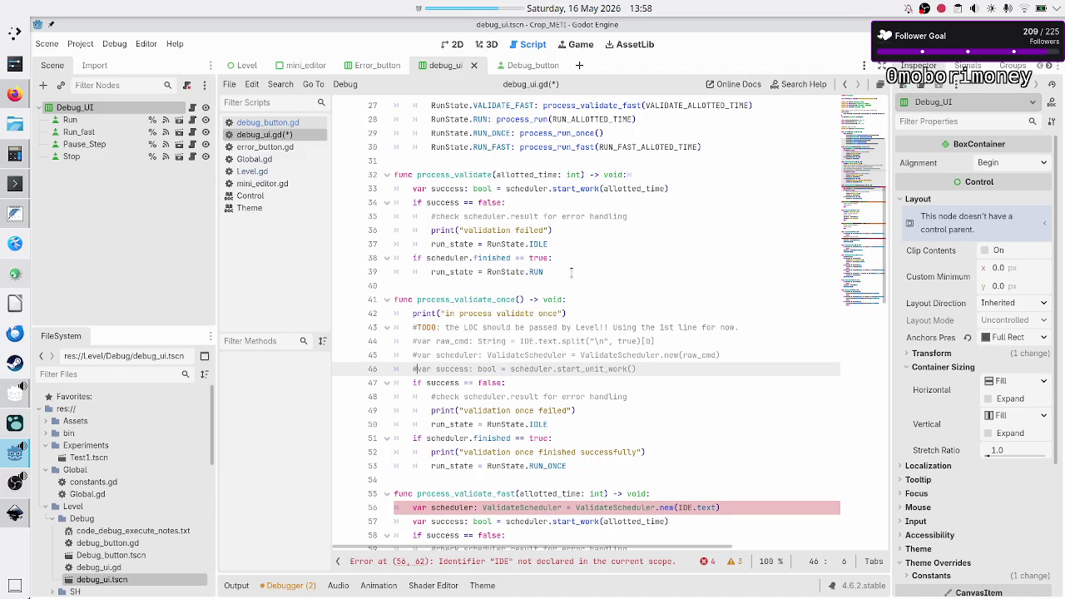
key(ctrl+k)
key(Down)
key(ctrl+k)
key(Down)
key(Down)
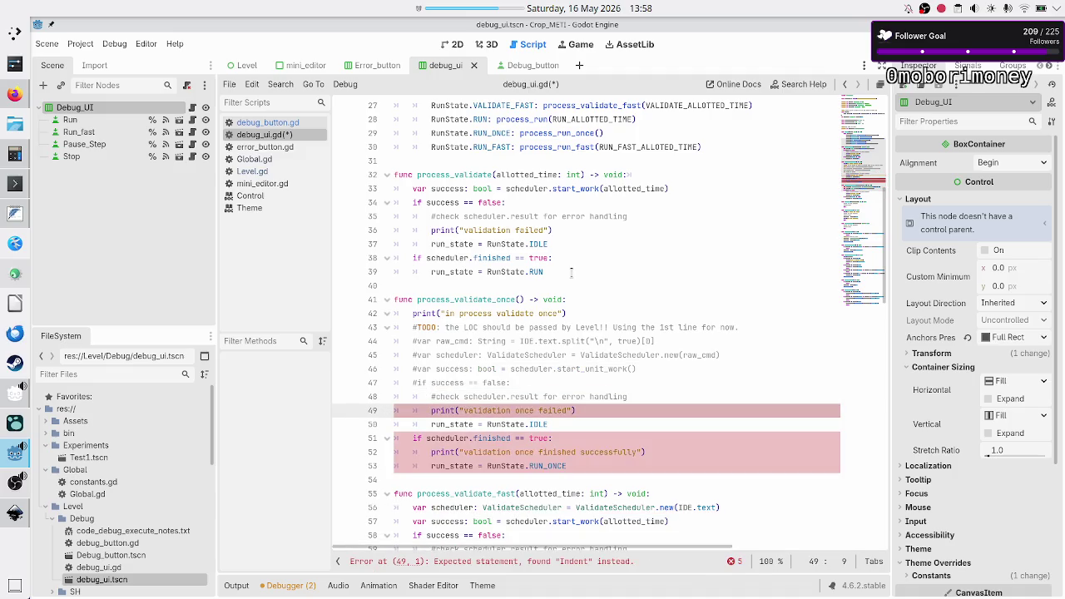
key(ctrl+k)
key(Down)
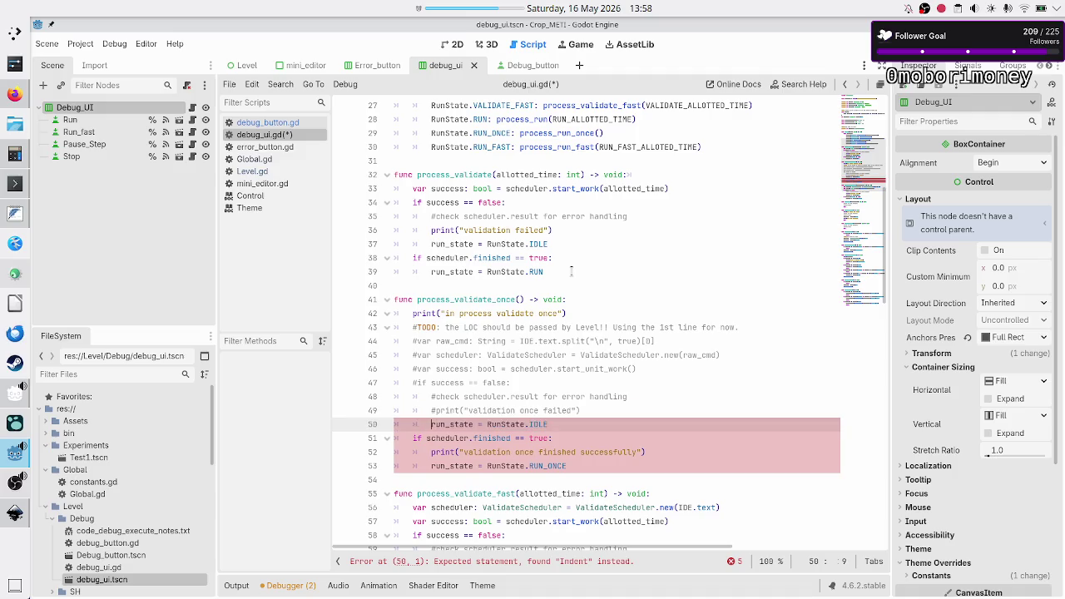
key(ctrl+k)
key(Down)
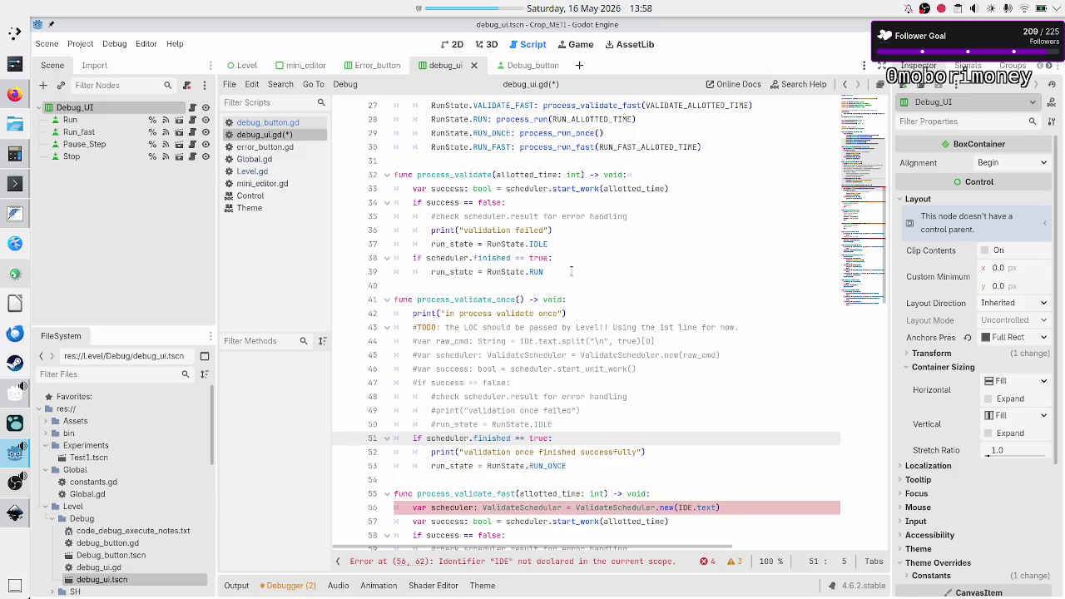
key(ctrl+k)
key(Down)
key(ctrl+k)
key(Down)
key(ctrl+k)
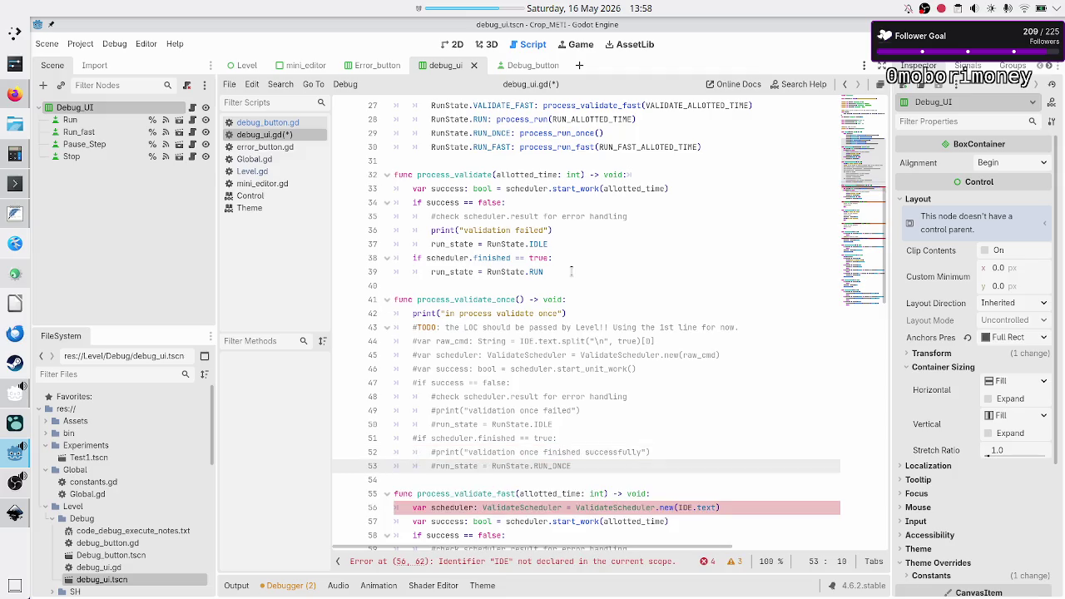
- Add an outdented pass line after line 53 as process_validate_once's body
key(End)
key(Return)
key(BackSpace)
text(pass)
key(Up)
key(Up)
key(Up)
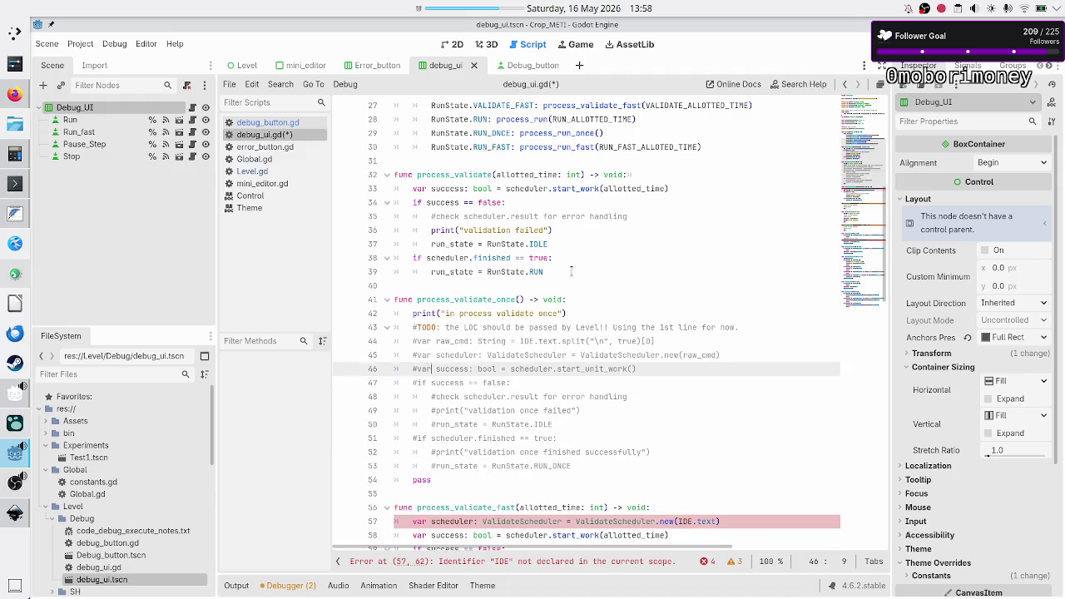
- Comment out the TODO comment on line 43 and the check comment on line 48
key(Down)
key(Down)
key(Down)
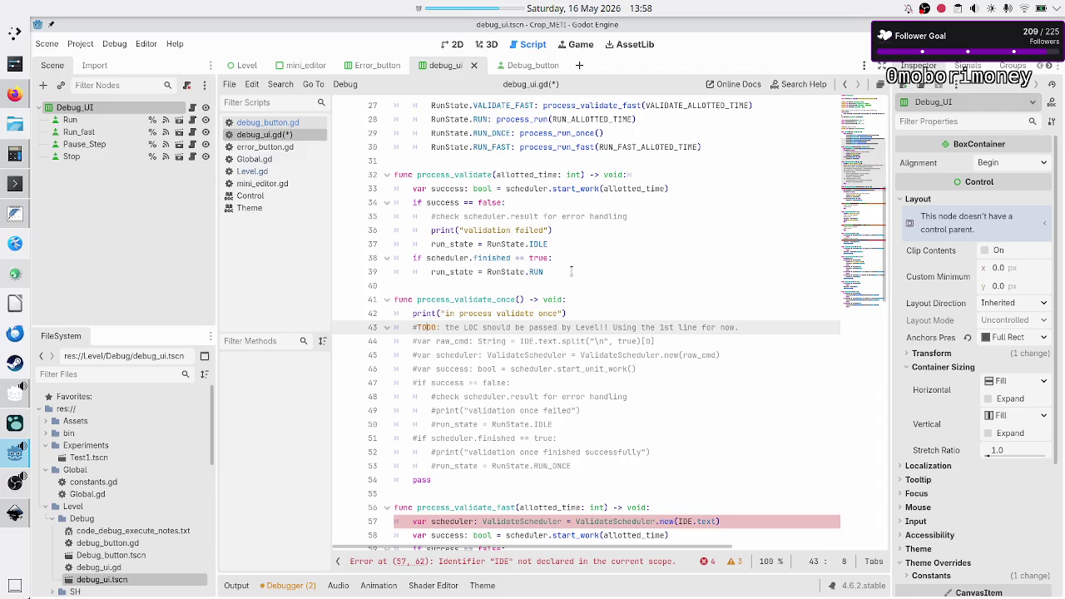
text(#)
key(Down)
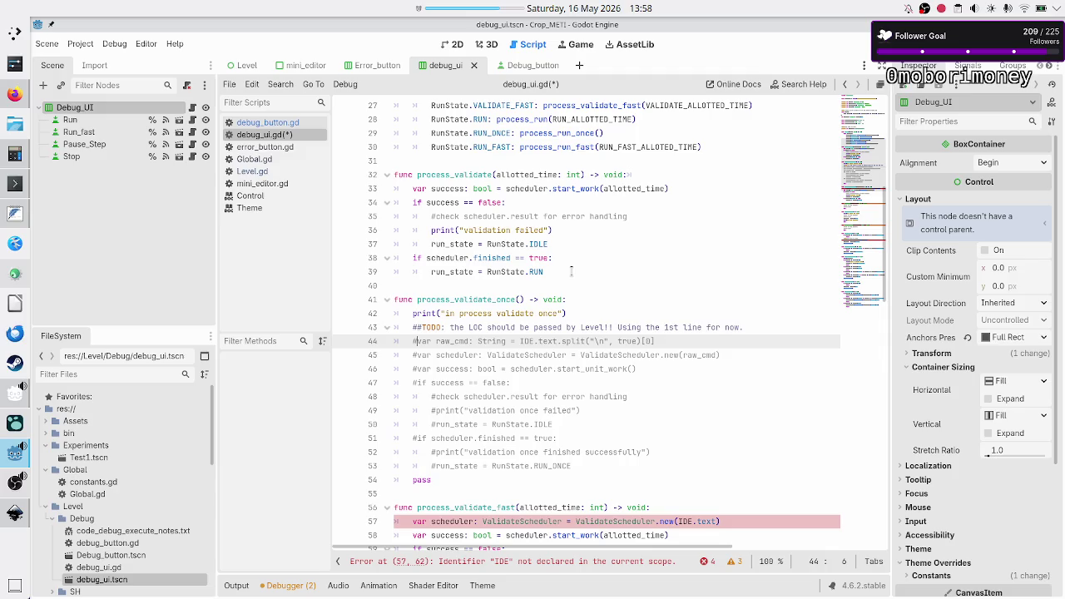
key(Down)
key(Down)
key(Down)
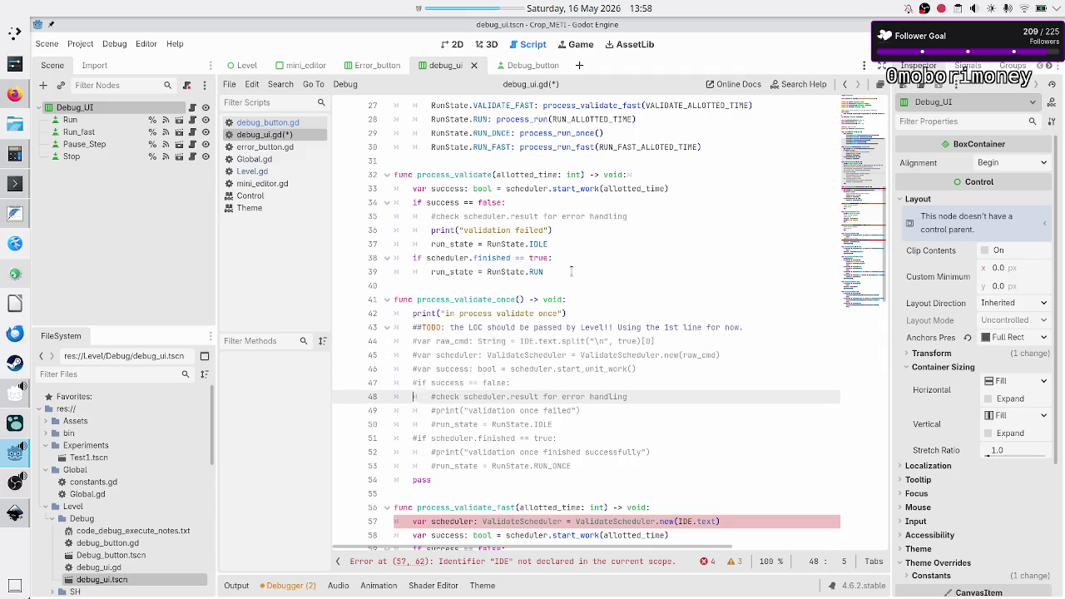
text(#)
key(Down)
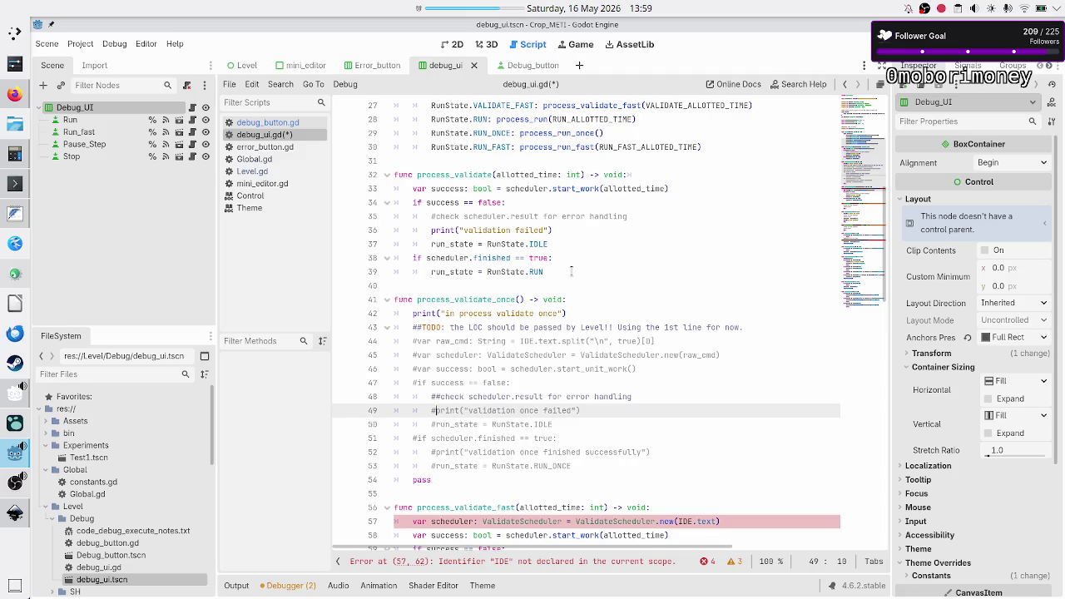
key(Down)
key(Down)
key(Down)
key(Down)
key(Down)
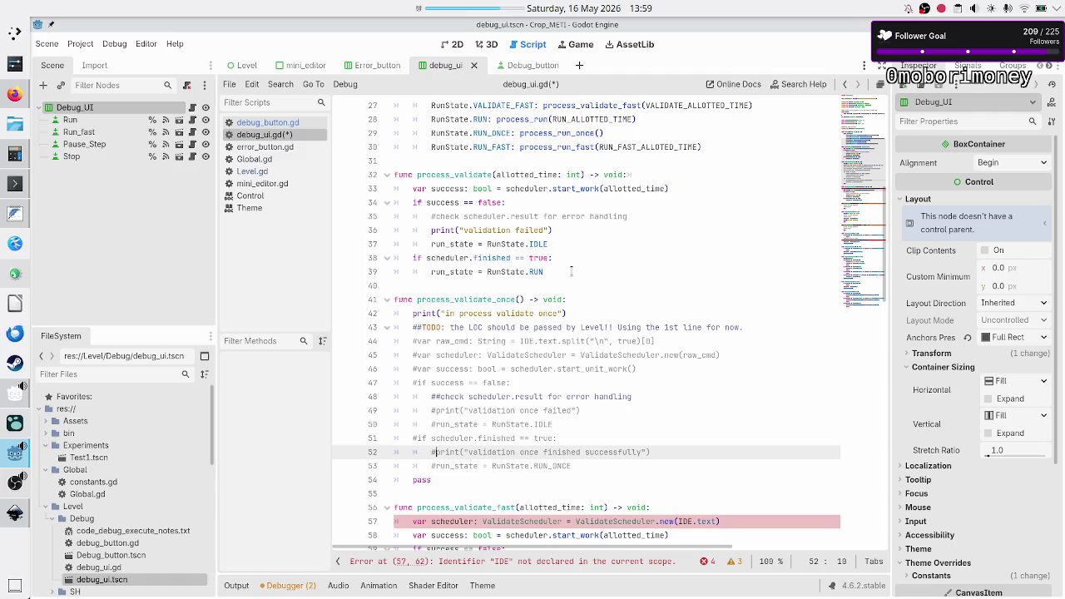
- Comment out the scheduler lines 57–64 in process_validate_fast
key(Down)
key(Down)
key(Down)
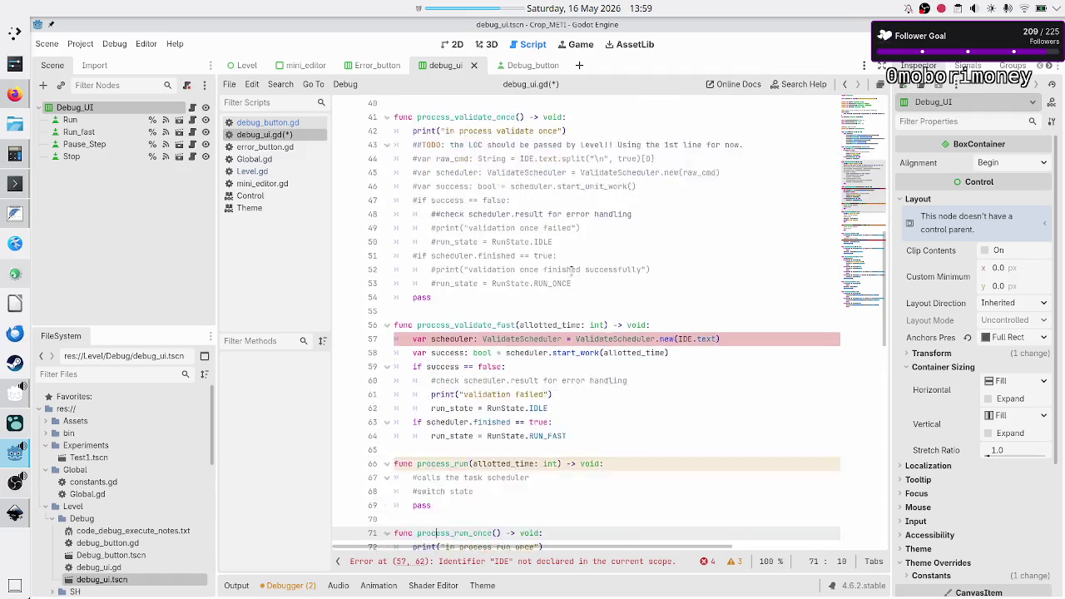
key(Up)
key(Up)
key(Up)
key(Down)
key(Down)
key(Down)
key(Up)
key(Up)
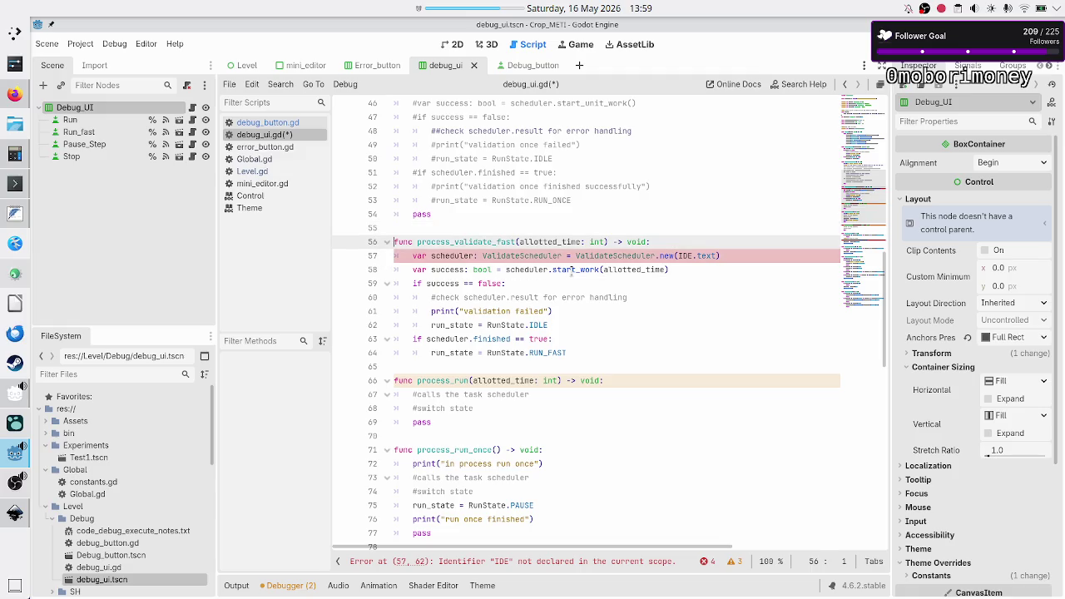
key(Down)
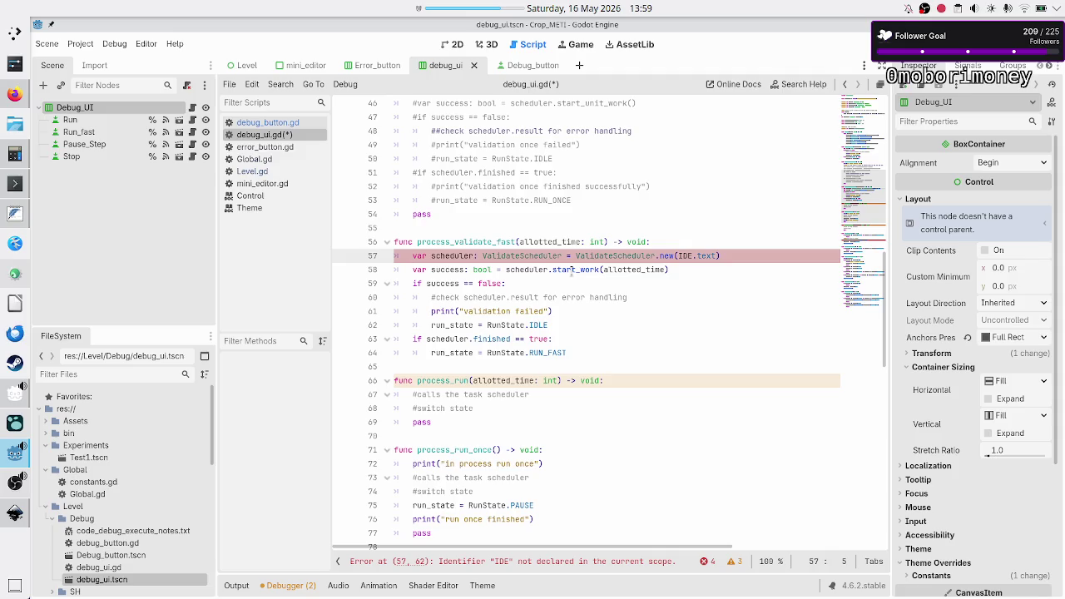
key(shift+Down)
key(shift+Down)
key(shift+Down)
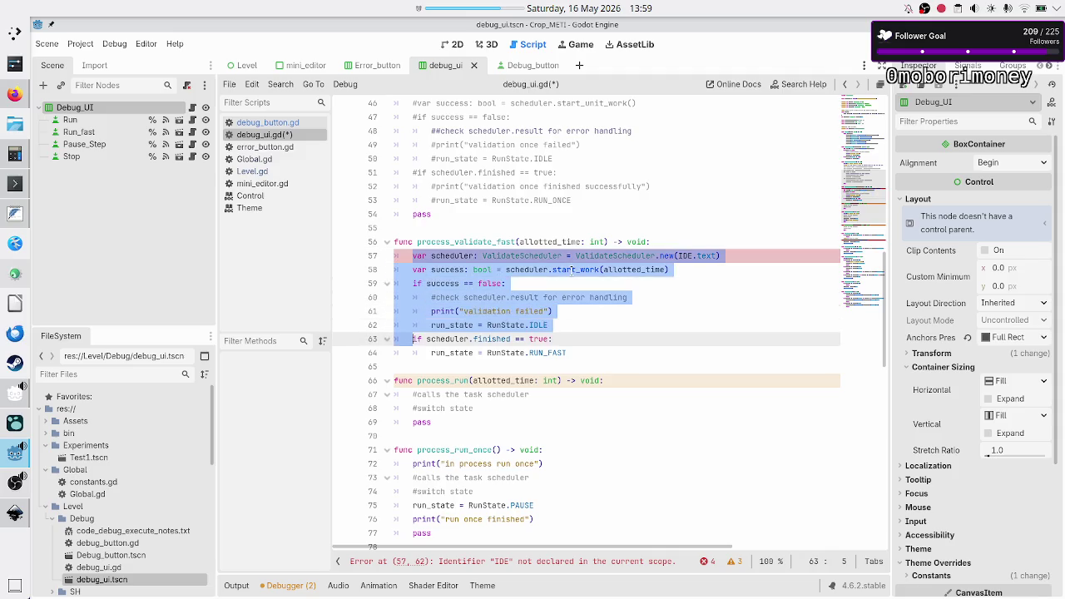
key(shift+Left)
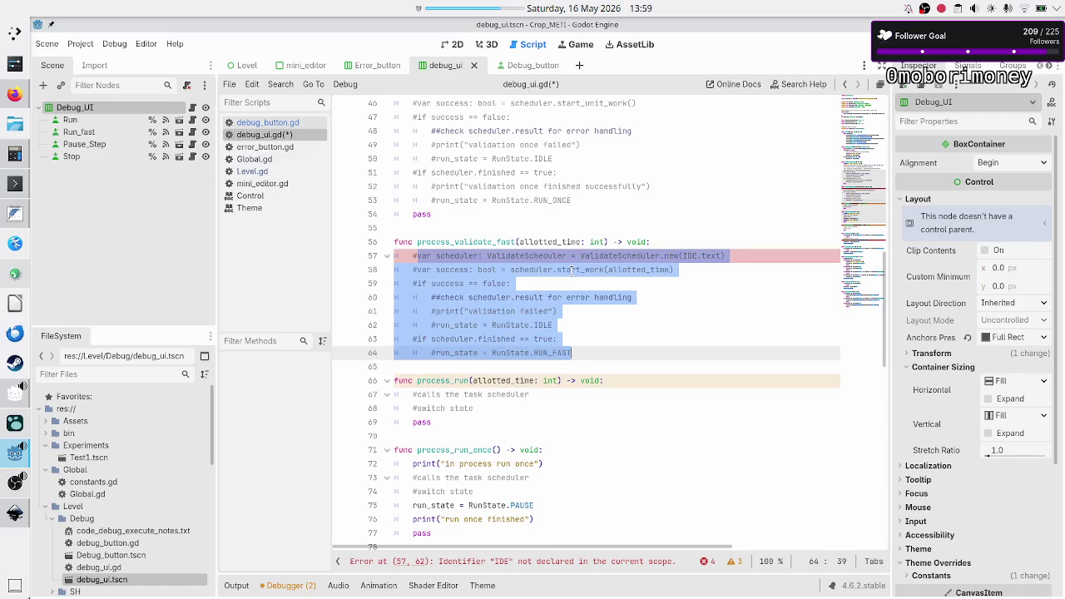
key(ctrl+k)
key(Down)
- Add a pass line after the commented block in process_validate_fast
key(Up)
key(Return)
text(pass)
key(Down)
key(Down)
key(Down)
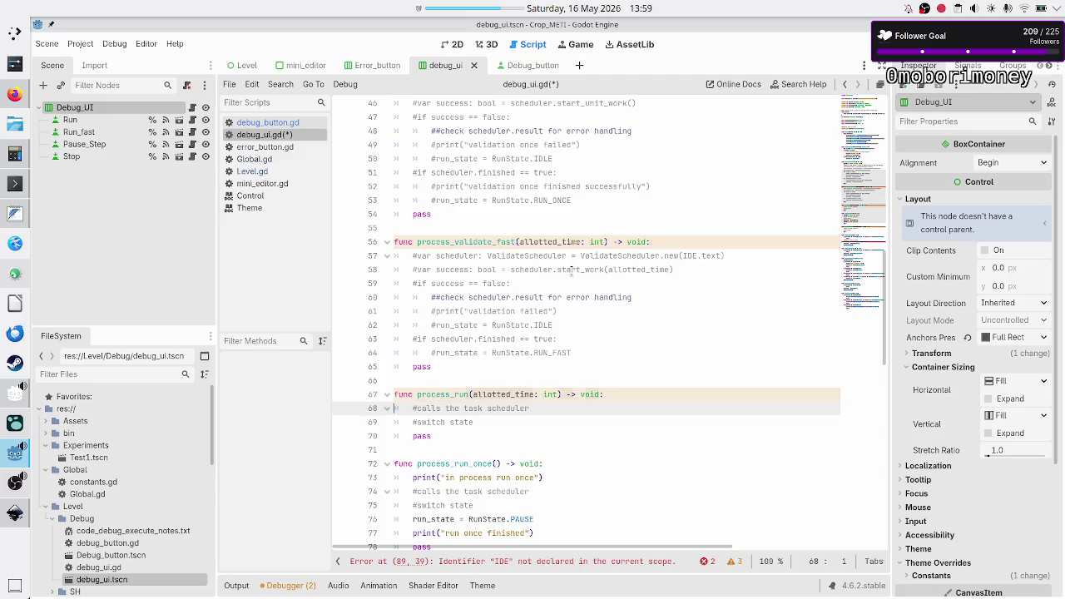
key(Down)
key(Down)
key(Down)
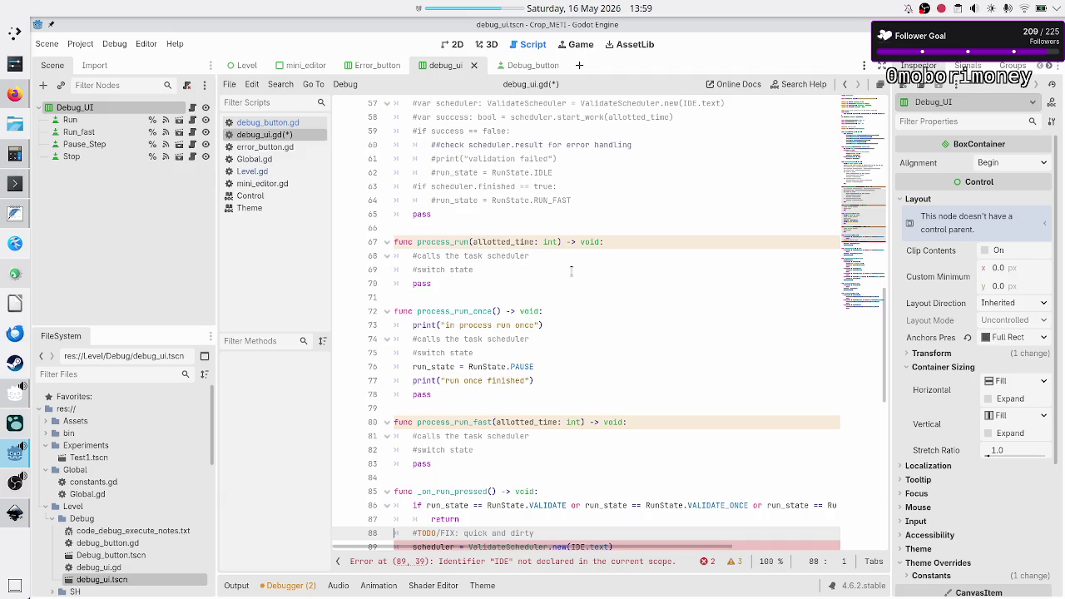
- Review the commented process_validate_fast and the run handlers below it
key(Up)
key(Up)
key(Up)
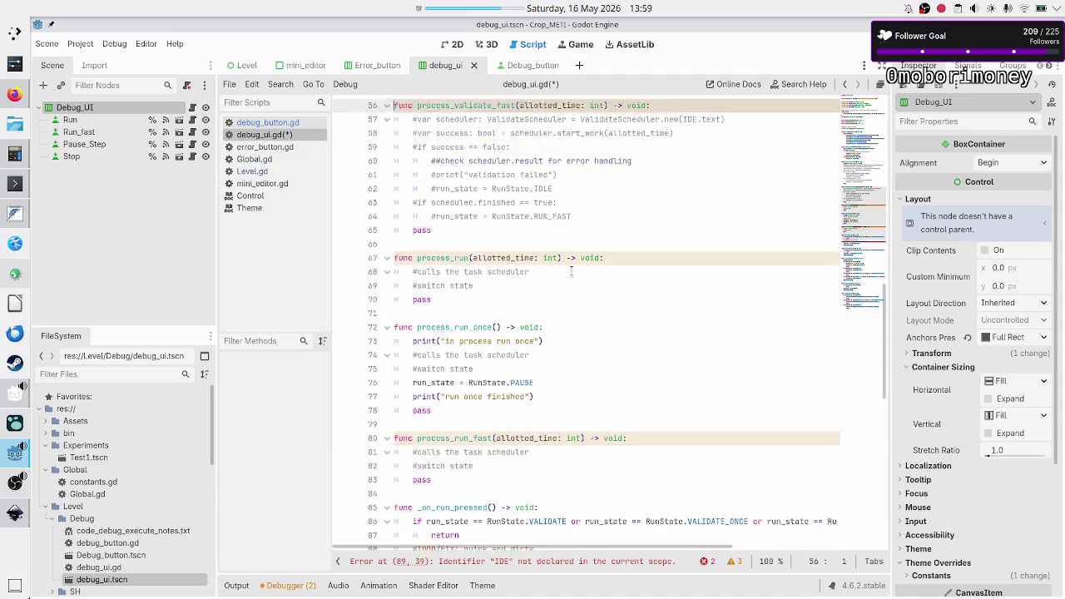
scroll(571, 270, up, 3)
key(Down)
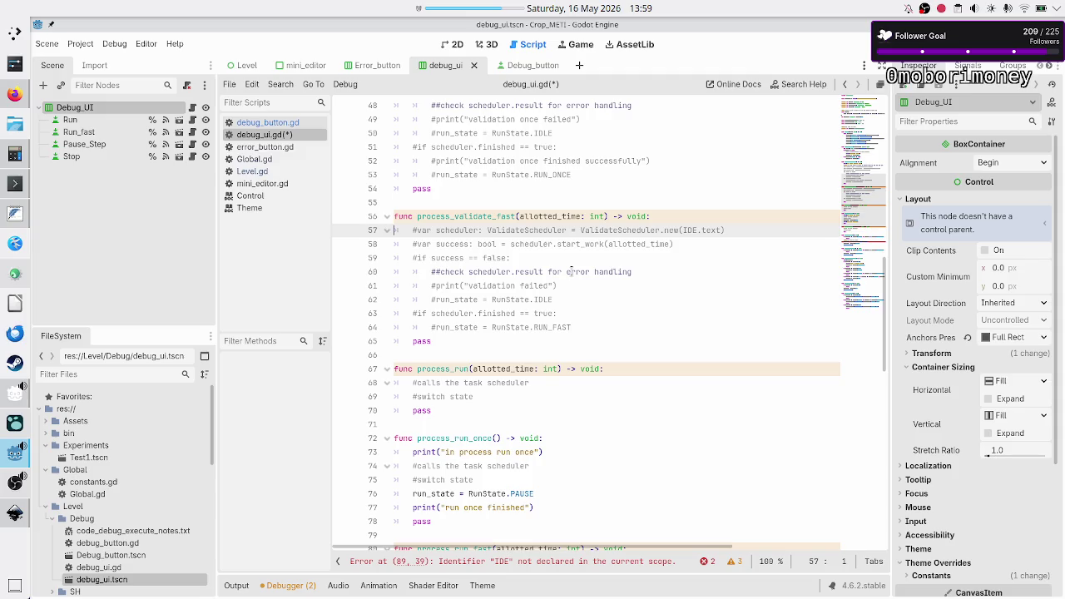
key(Down)
key(Down)
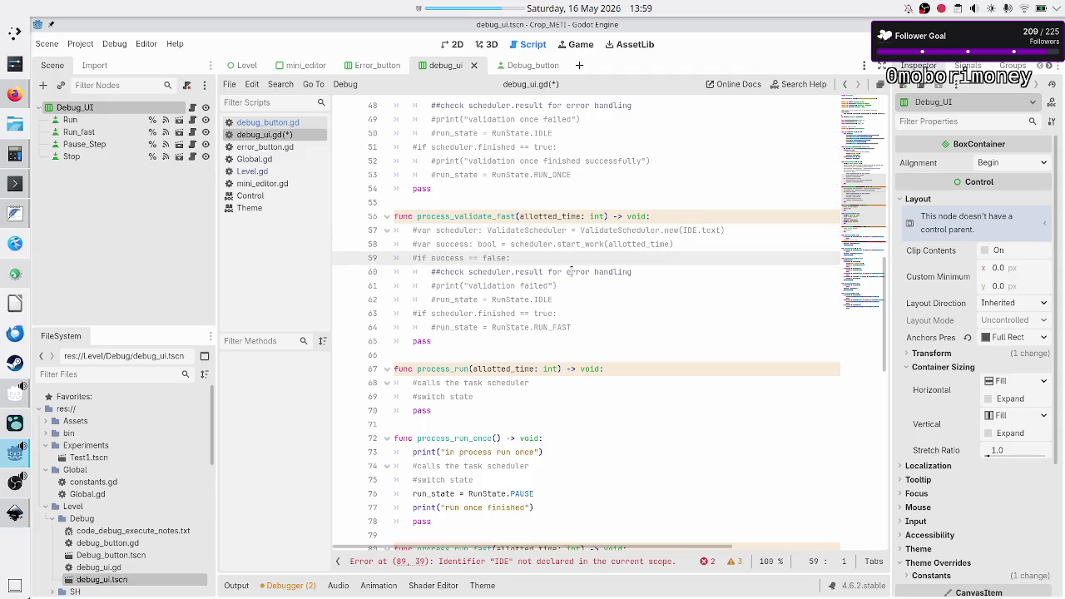
key(Down)
key(Down)
key(Down)
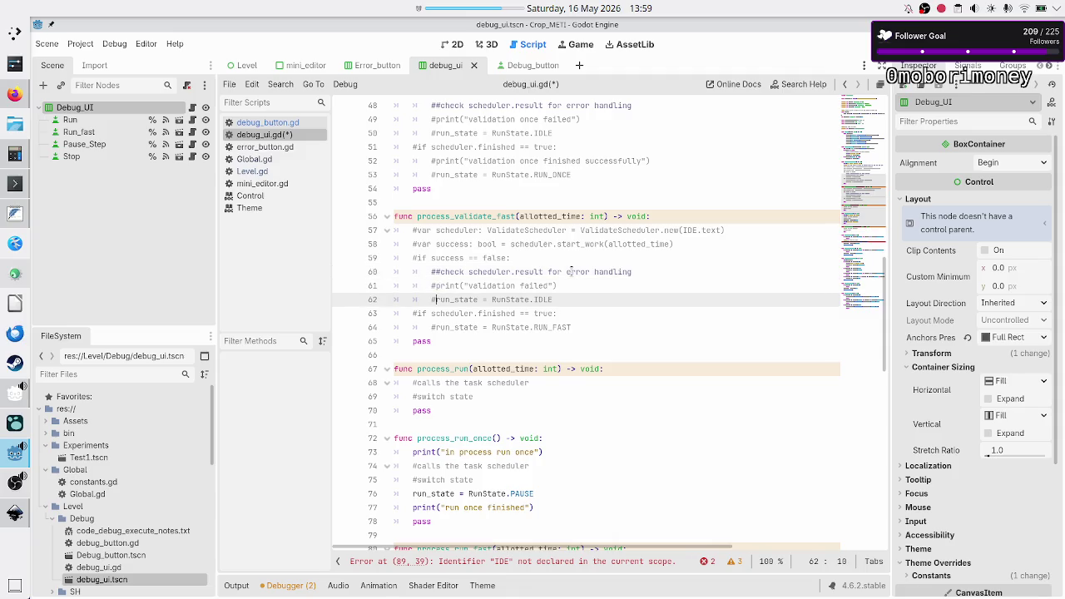
key(Down)
key(Down)
key(Down)
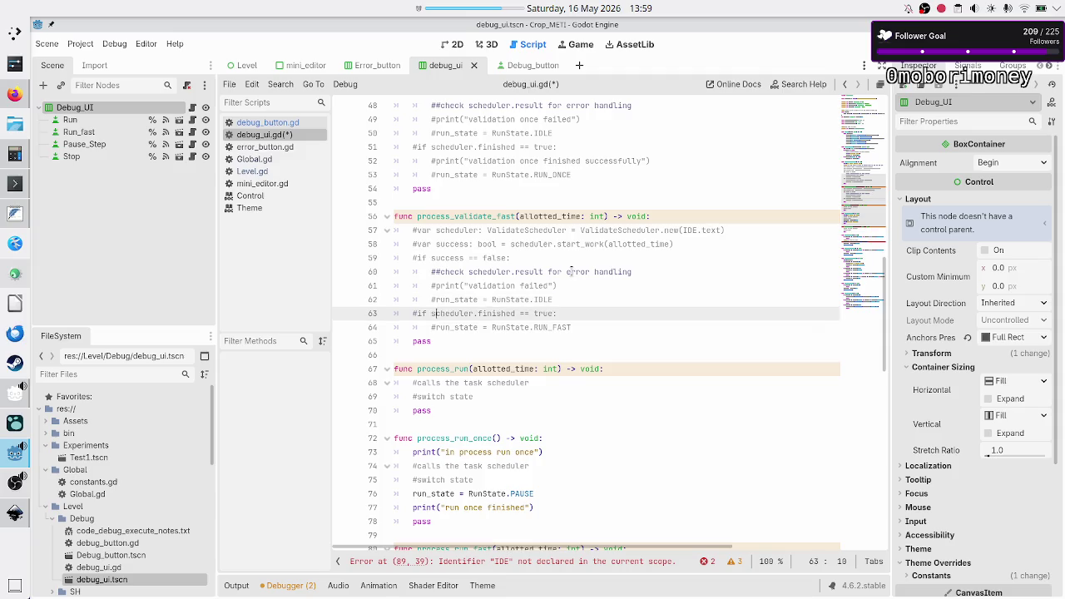
key(Down)
key(Down)
key(Down)
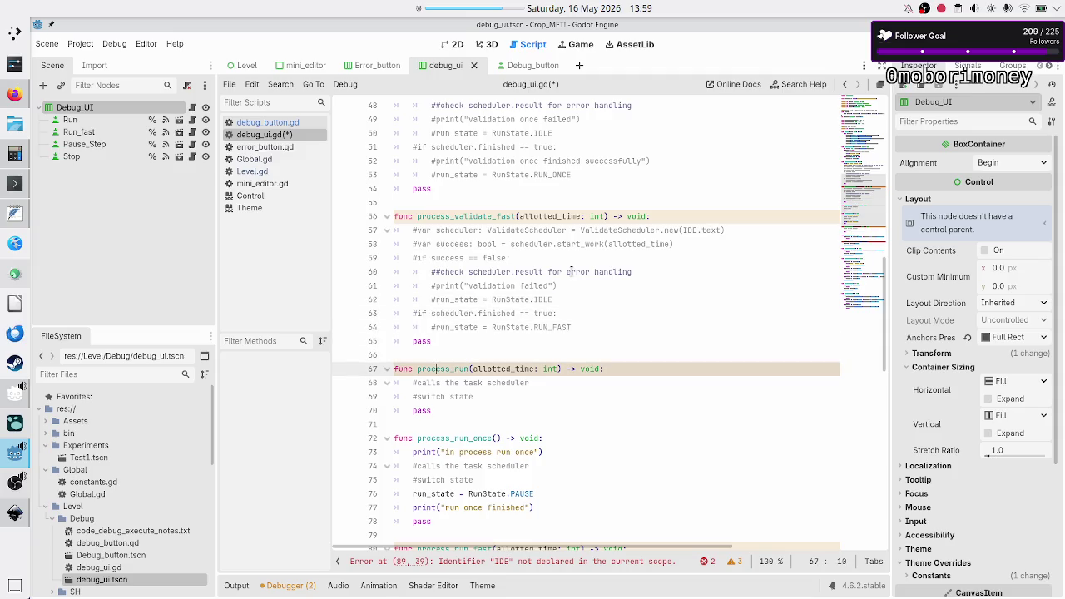
key(Up)
key(Up)
key(Up)
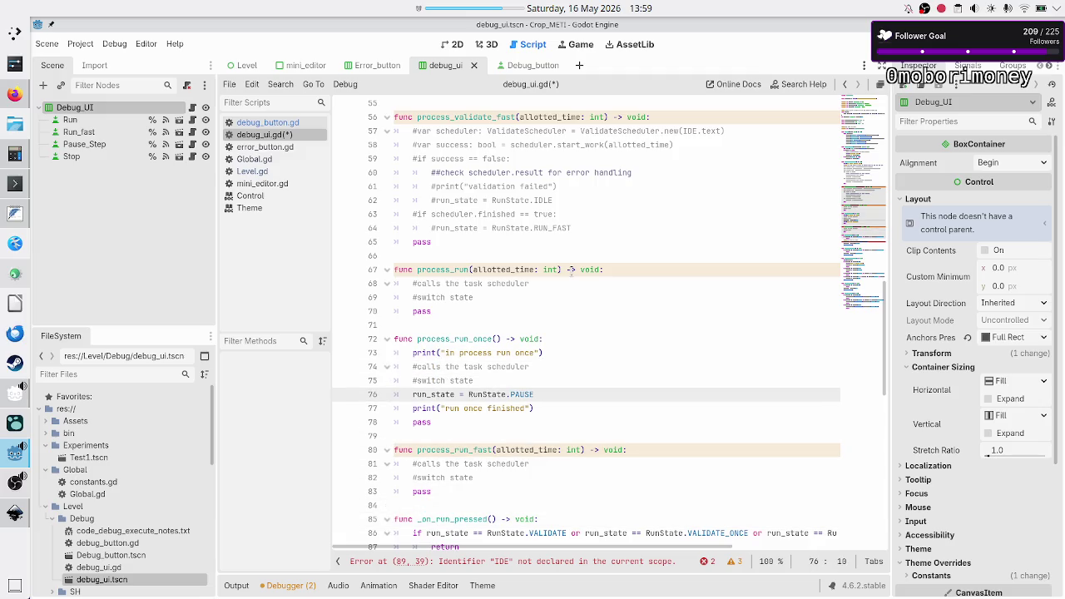
key(Down)
key(Down)
key(Down)
key(Home)
key(Down)
key(Down)
key(Down)
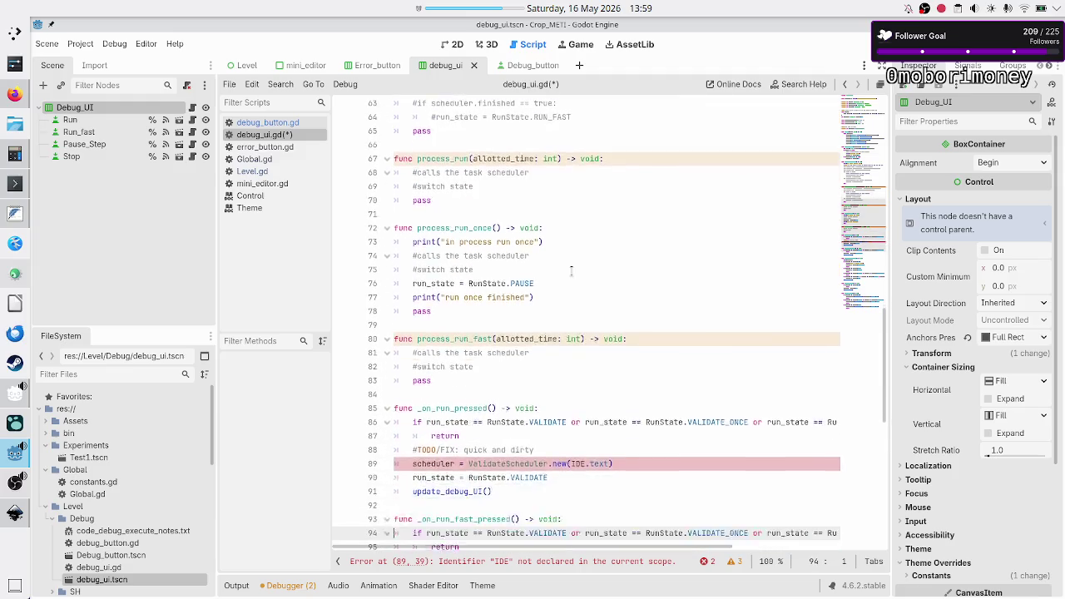
key(Down)
key(Down)
key(Down)
- Comment out the _on_run_pressed body and add a pass line
key(Up)
key(Up)
key(Up)
key(Home)
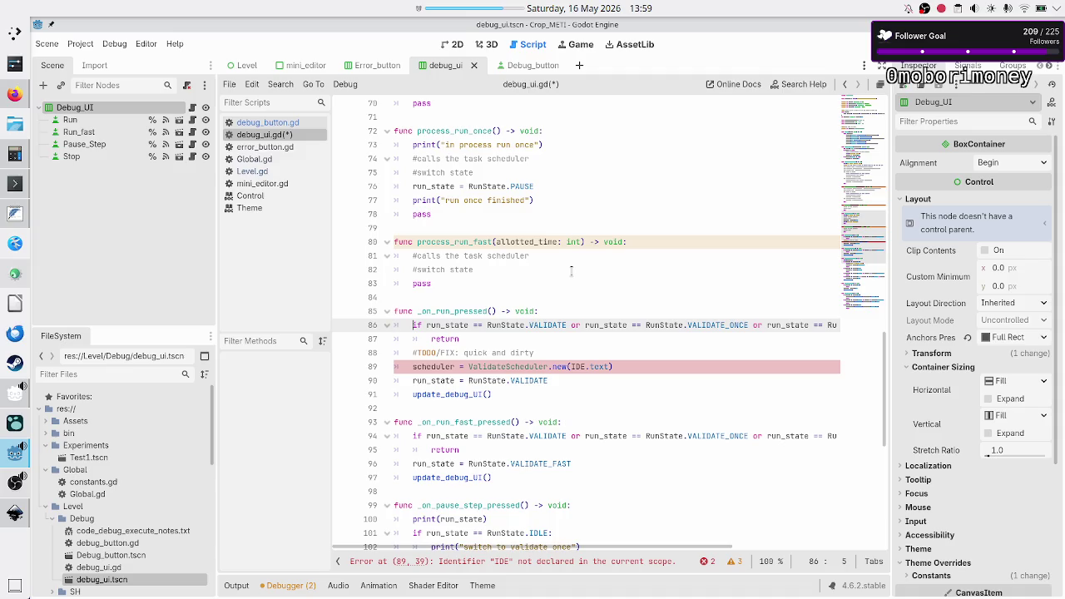
key(shift+Down)
key(shift+Down)
key(shift+Down)
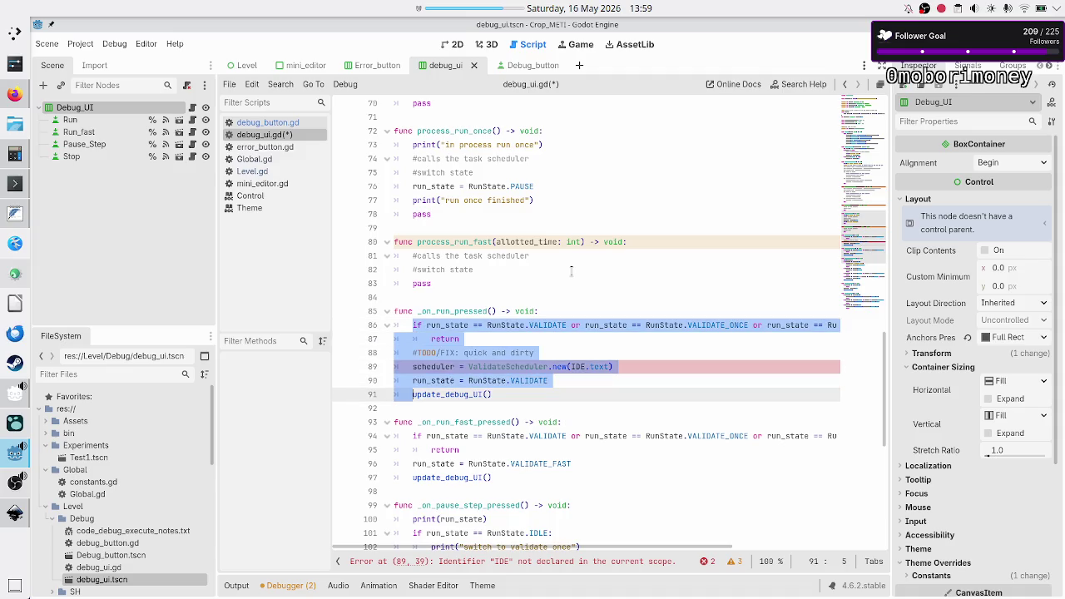
key(shift+End)
key(ctrl+k)
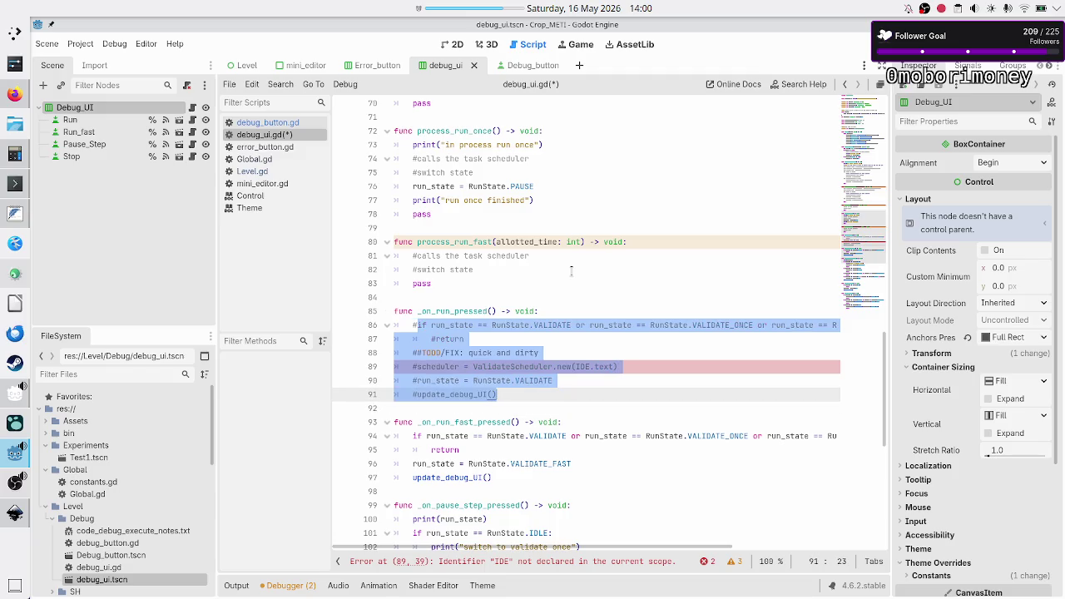
key(Down)
key(Up)
key(Down)
key(Down)
key(Up)
key(Up)
key(Return)
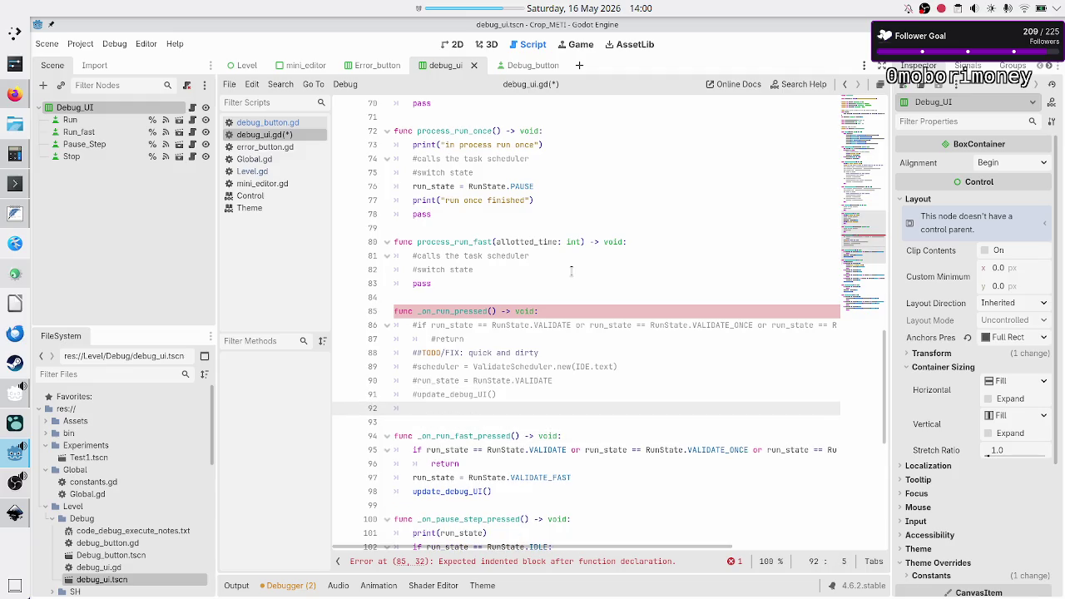
text(pass)
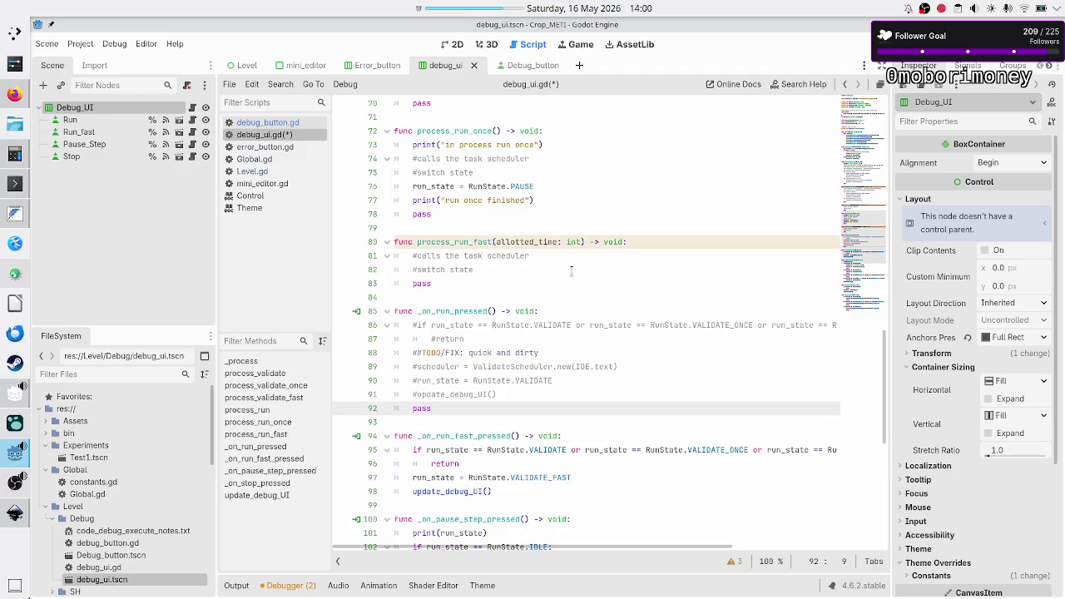
key(Return)
- Uncomment the update_debug_UI() call in _on_run_pressed and remove the pass line
key(Down)
key(Down)
key(Down)
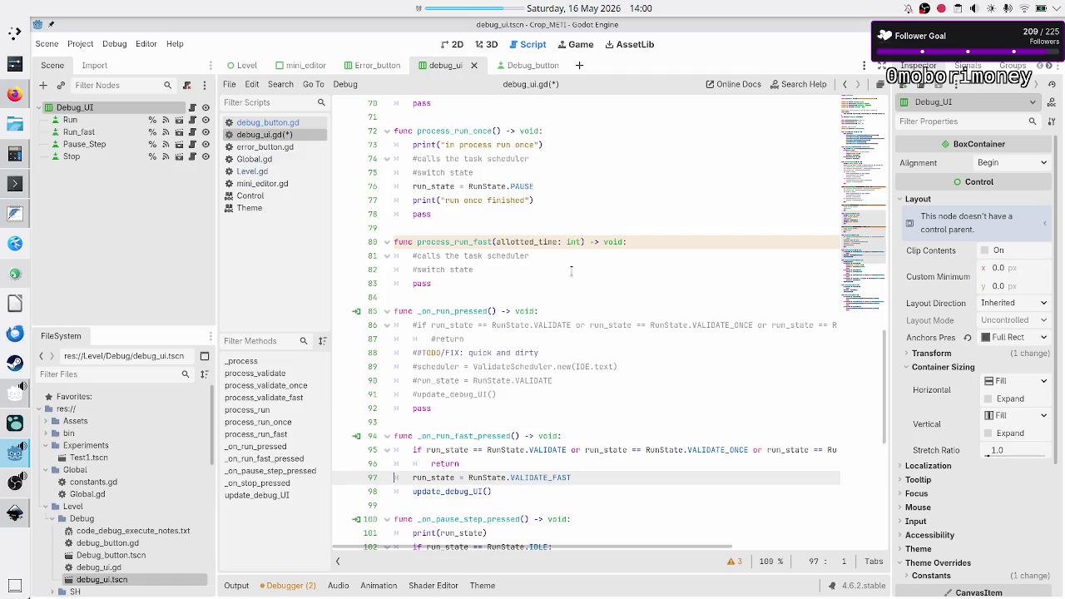
key(Down)
key(Down)
key(Down)
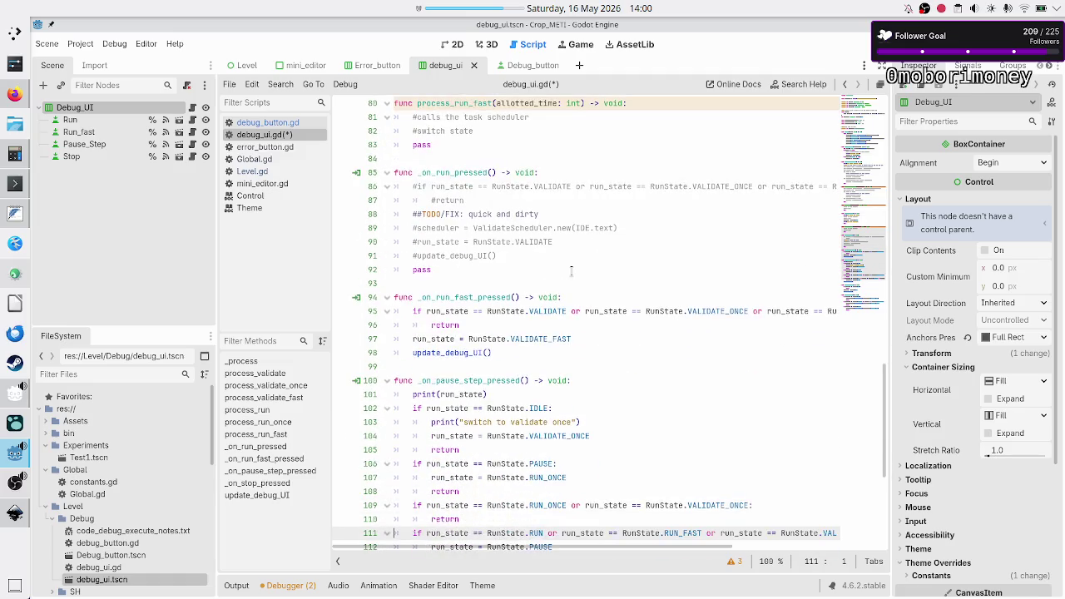
key(Down)
key(Down)
key(Down)
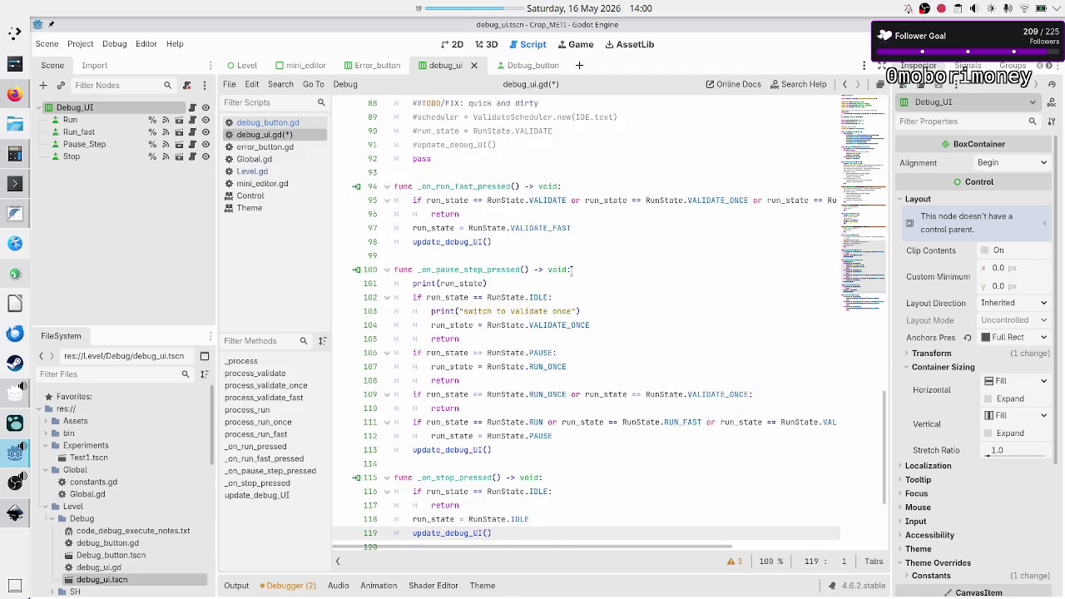
key(Down)
key(Down)
key(Down)
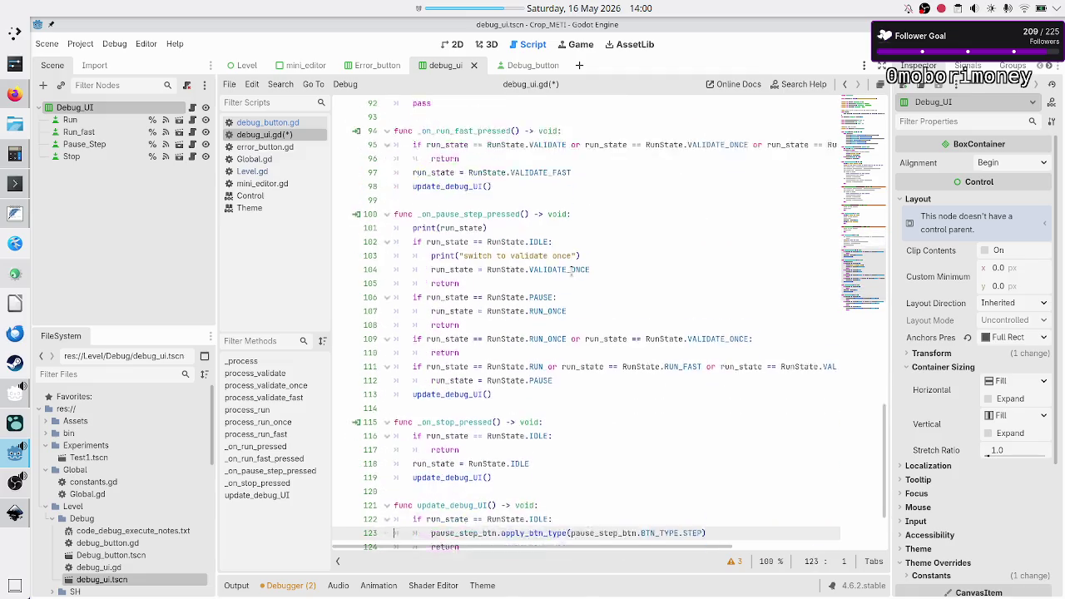
key(Up)
key(Up)
key(Up)
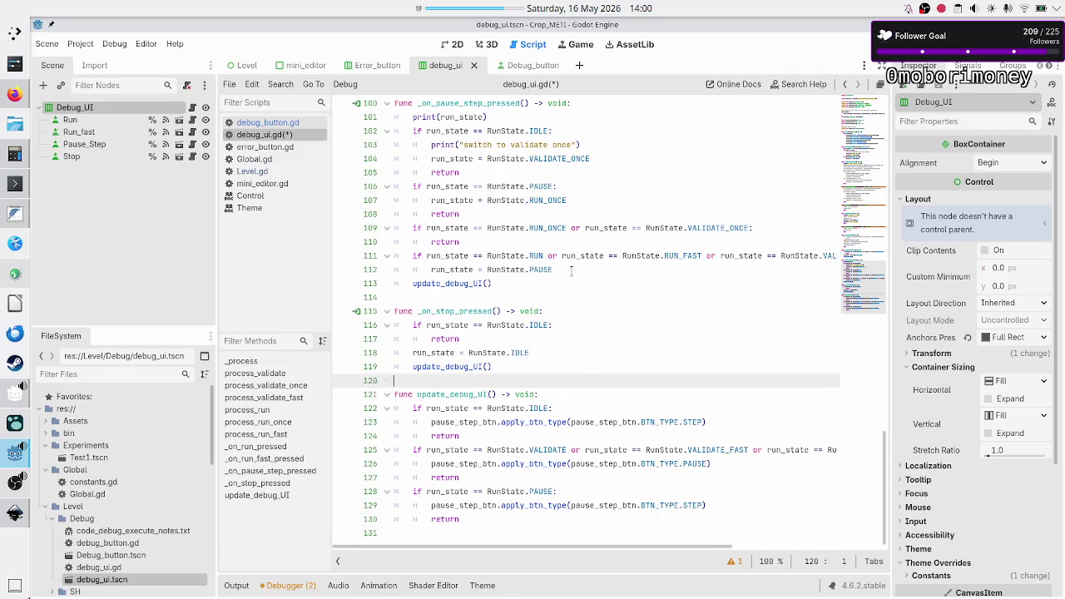
key(Up)
key(Up)
key(Up)
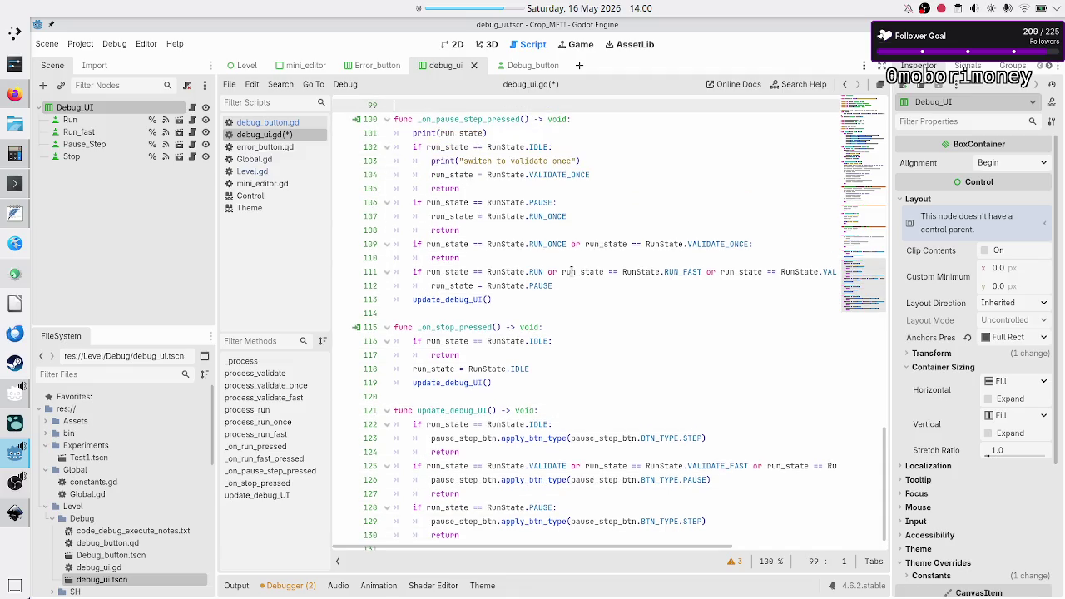
key(Up)
key(Up)
key(Up)
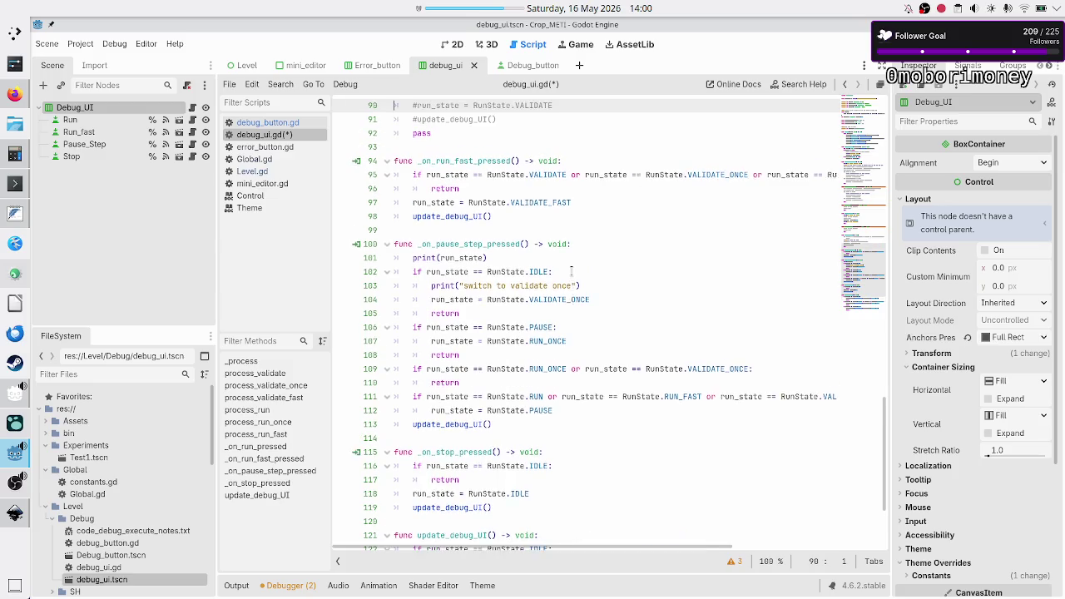
key(Down)
key(Down)
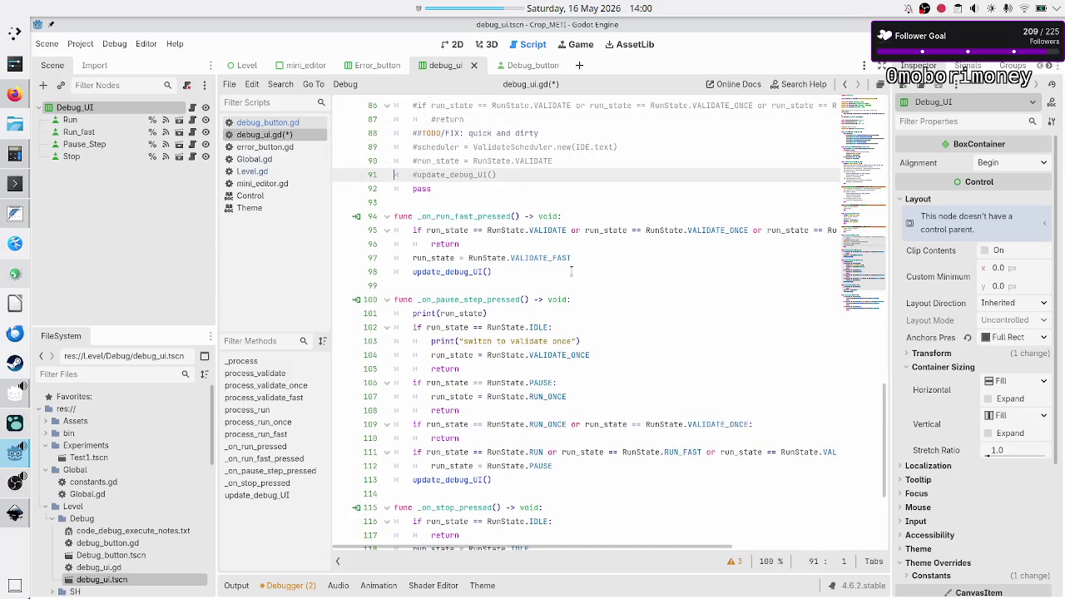
key(ctrl+k)
key(Down)
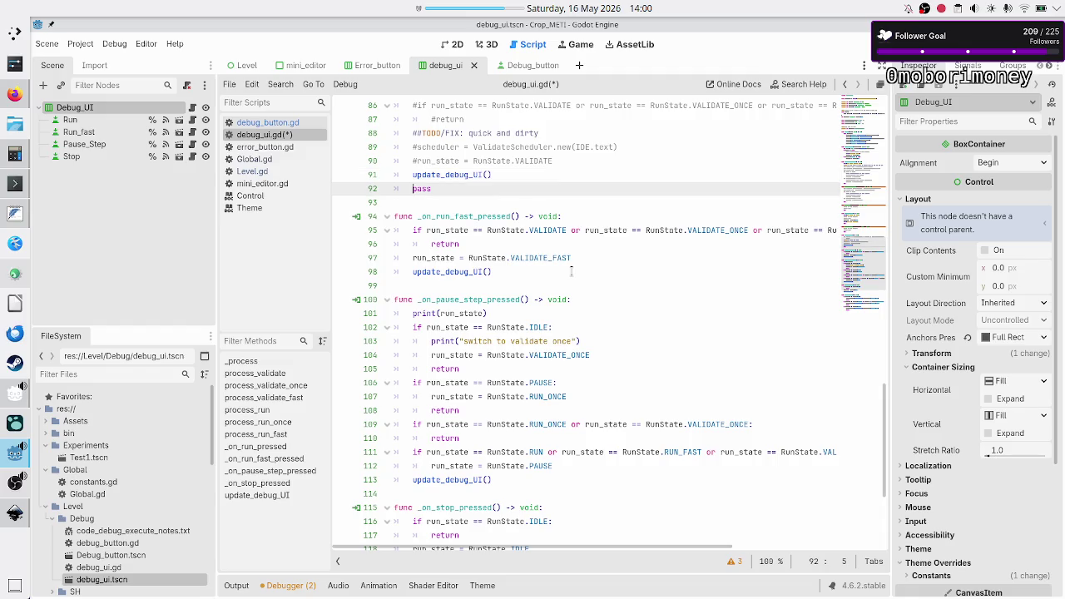
key(ctrl+shift+k)
key(BackSpace)
key(BackSpace)
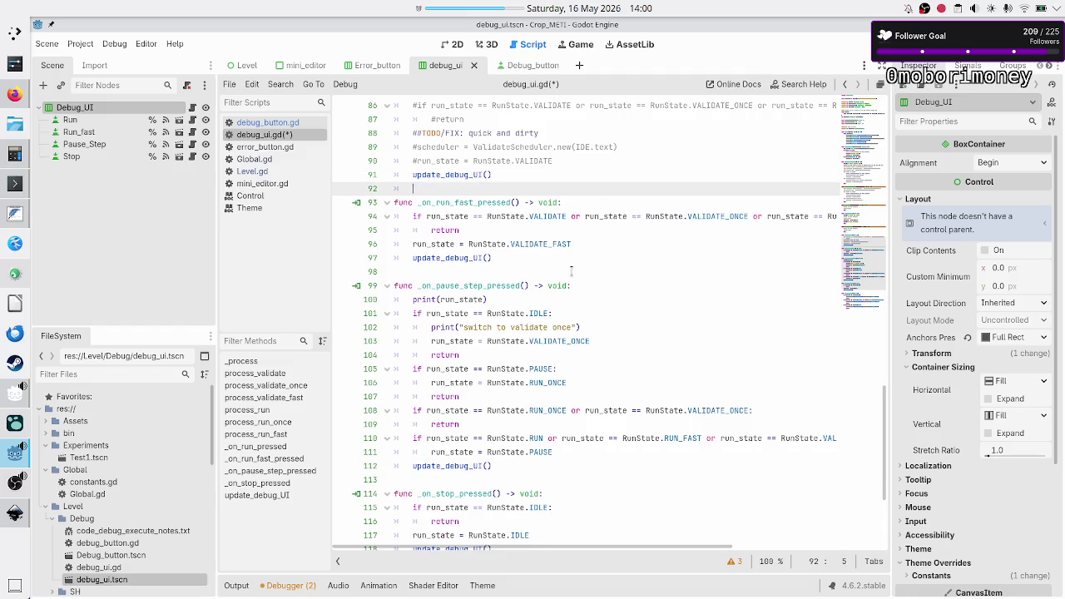
- Move back up through the script and save debug_ui.gd with Ctrl+S
key(Up)
key(Up)
key(Up)
key(Up)
key(Up)
key(Up)
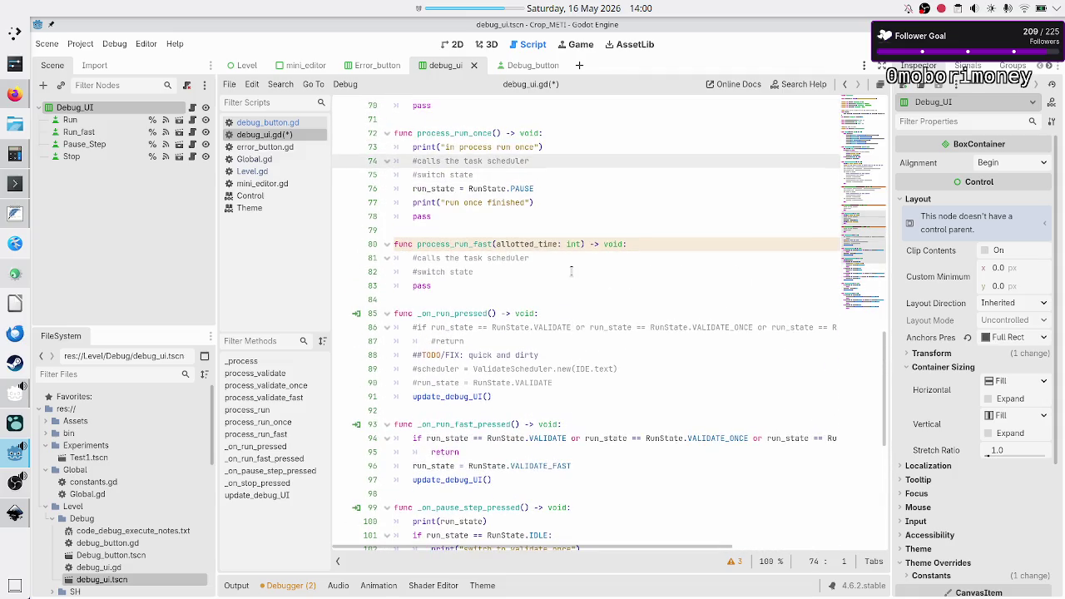
key(Up)
key(Up)
key(Up)
key(Up)
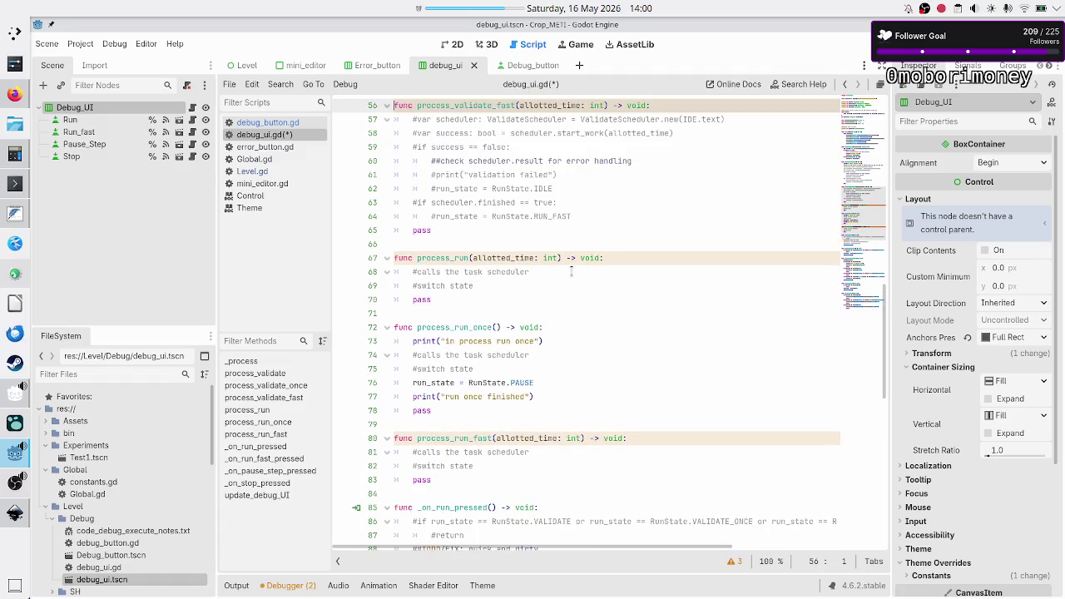
key(Up)
key(Up)
key(Up)
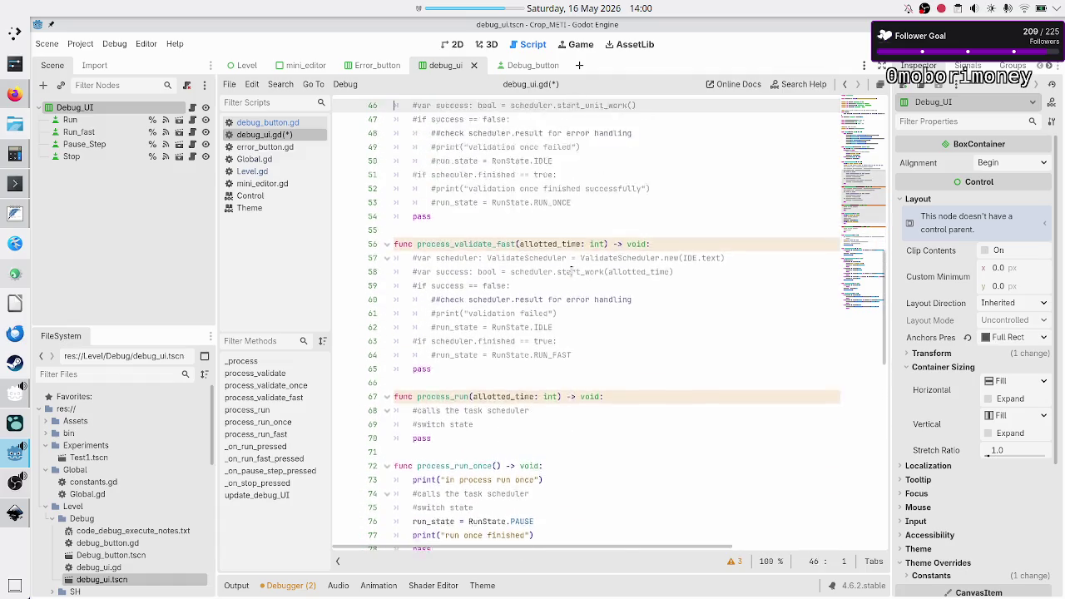
key(Up)
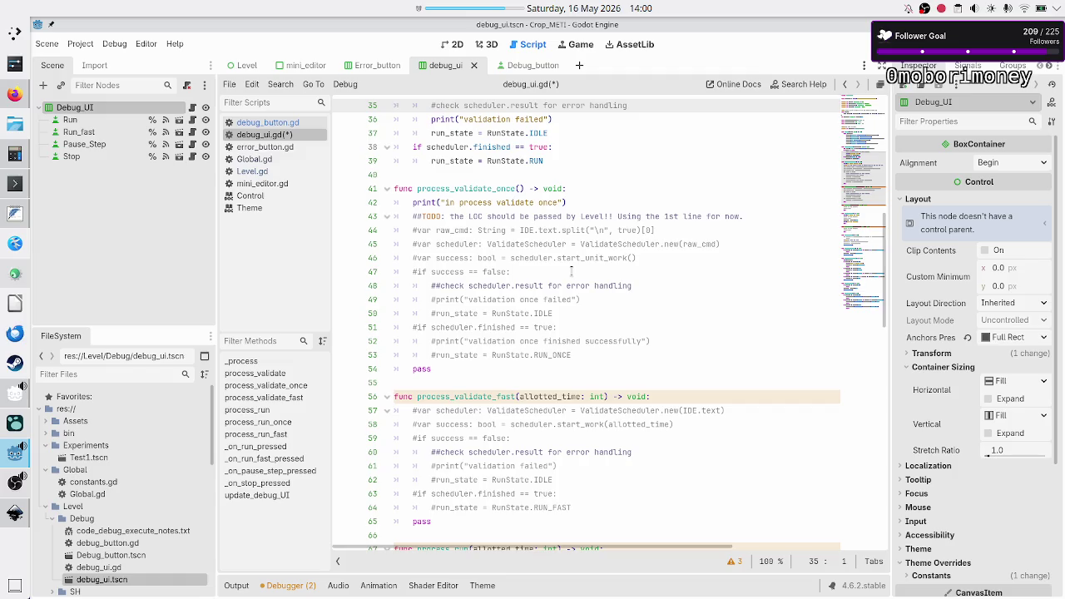
key(Up)
key(Up)
key(Up)
key(ctrl+s)
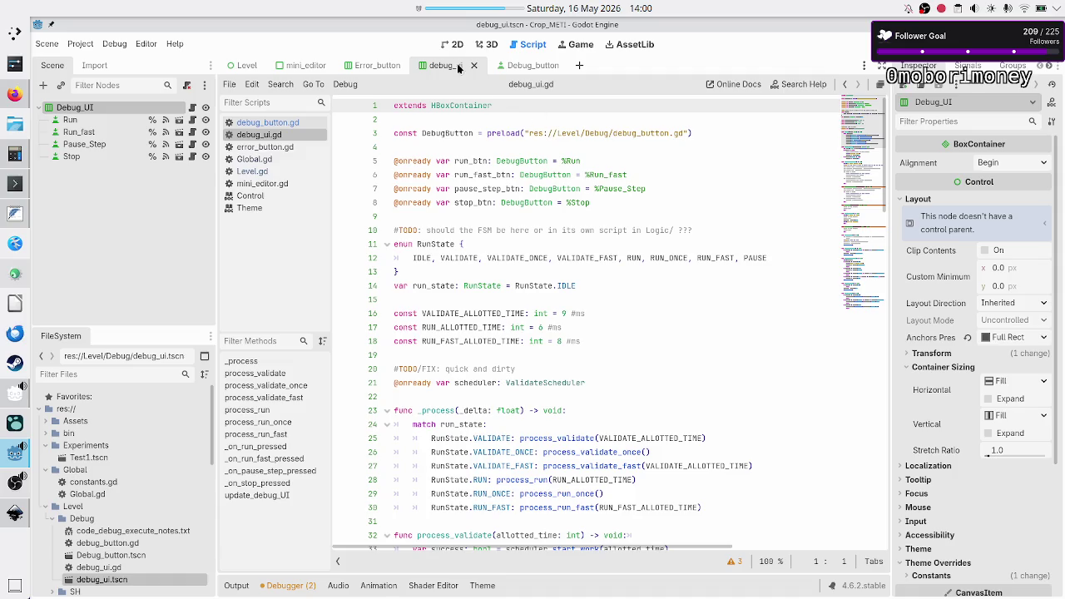
- Switch to the Level scene, close the Theme and Output panels, and show the 2D view
click(246, 65)
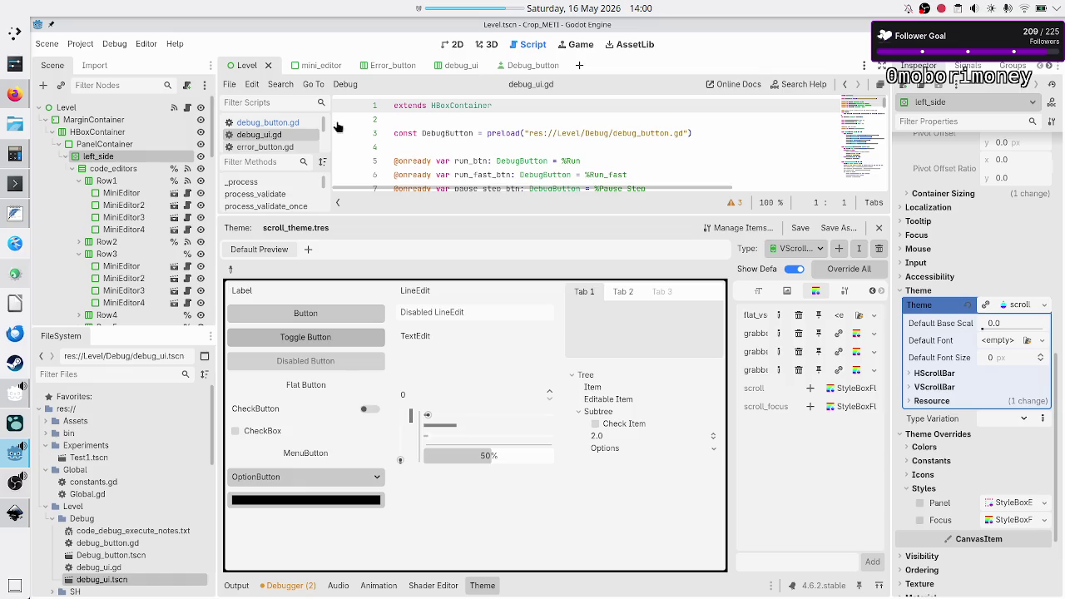
click(489, 587)
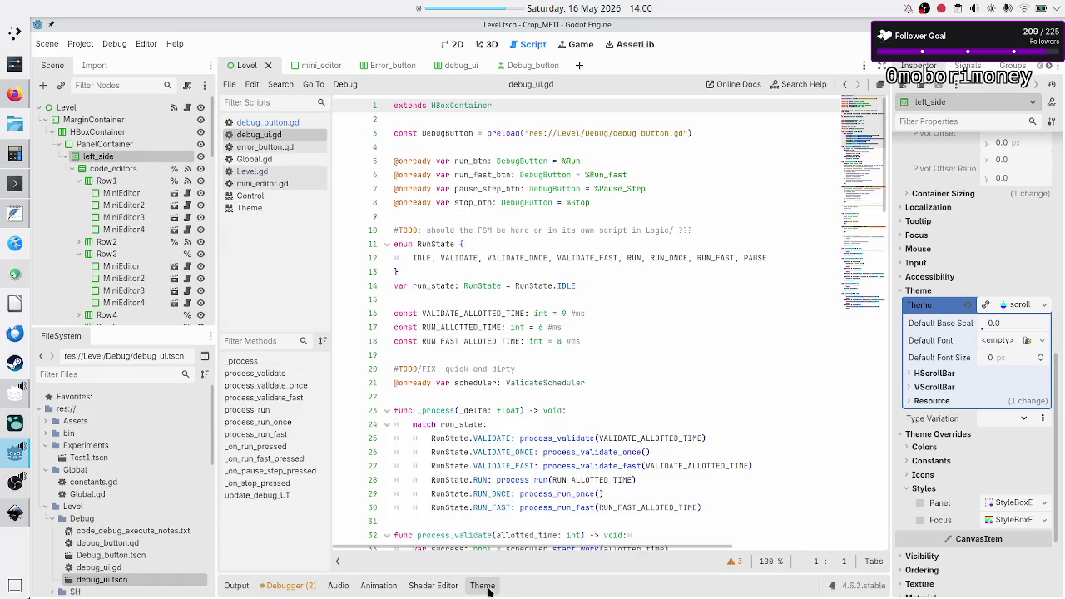
click(239, 586)
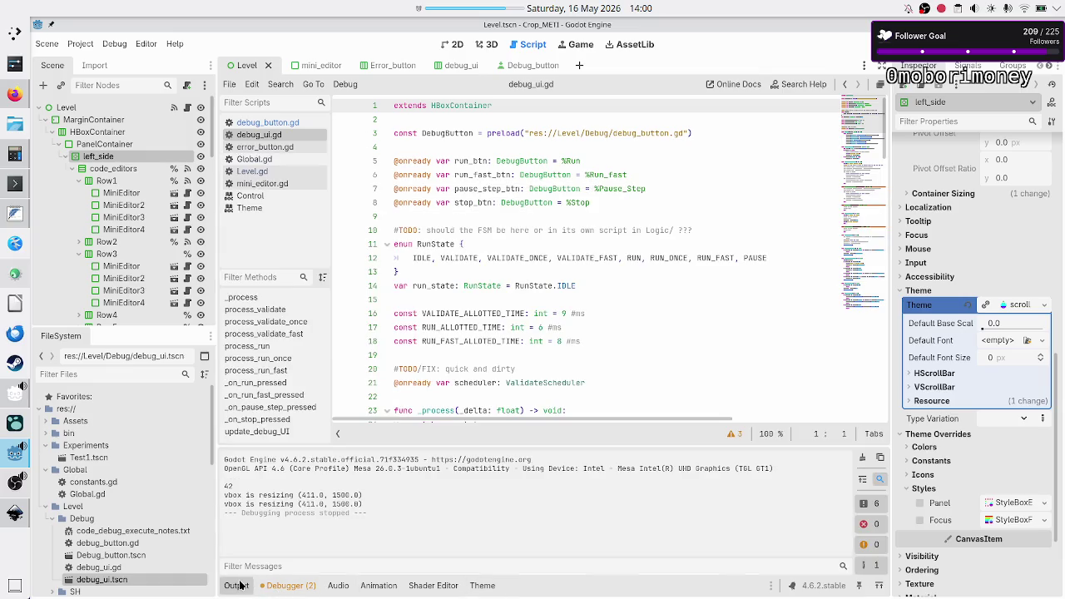
click(238, 586)
click(461, 46)
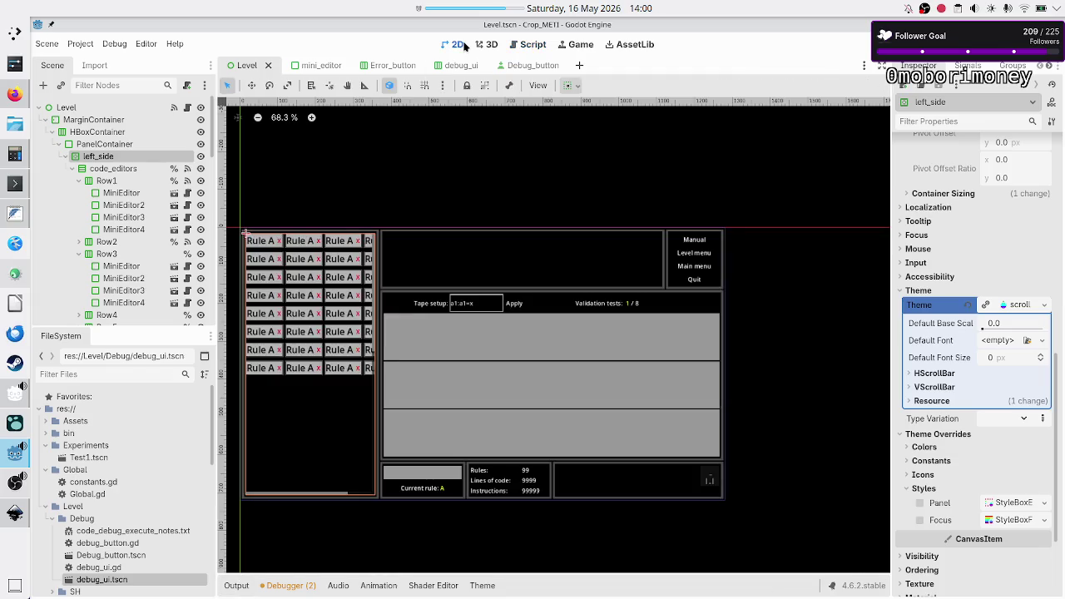
- Select the footer's Panel node in the Scene dock
scroll(133, 250, down, 5)
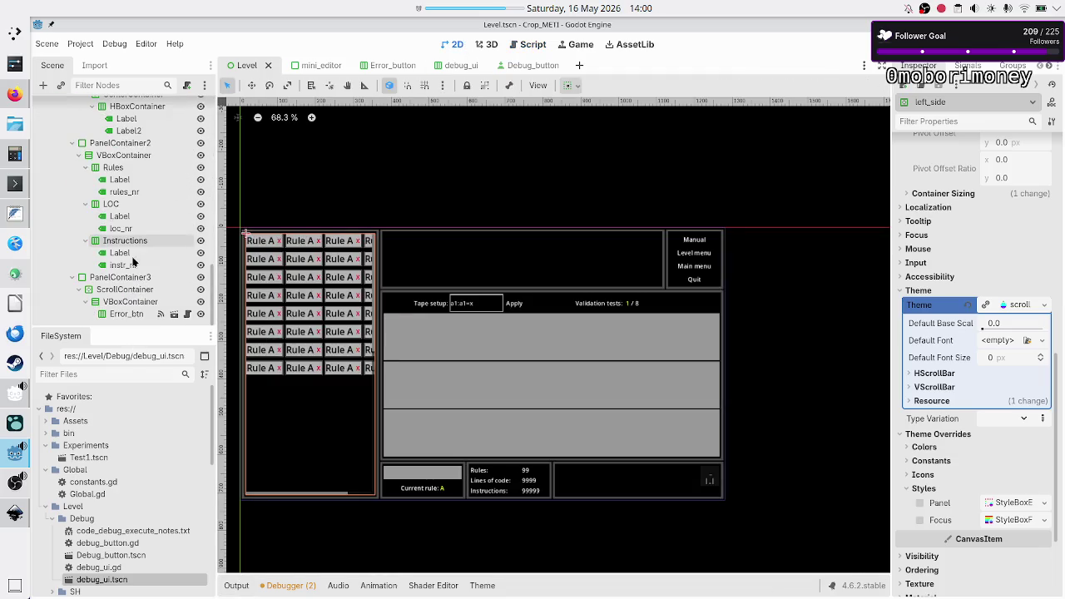
click(131, 147)
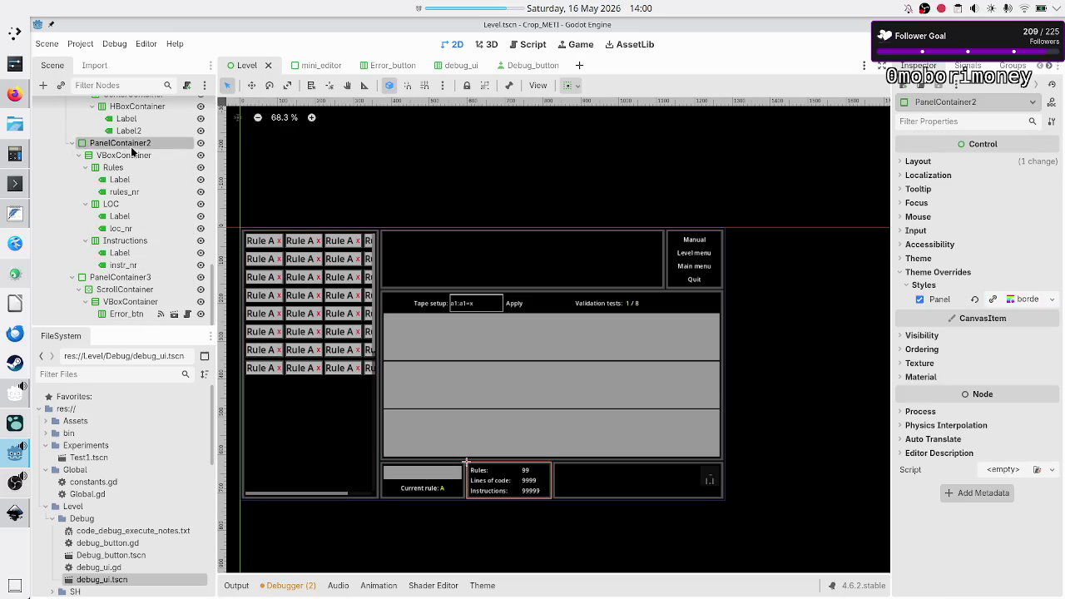
scroll(131, 152, up, 3)
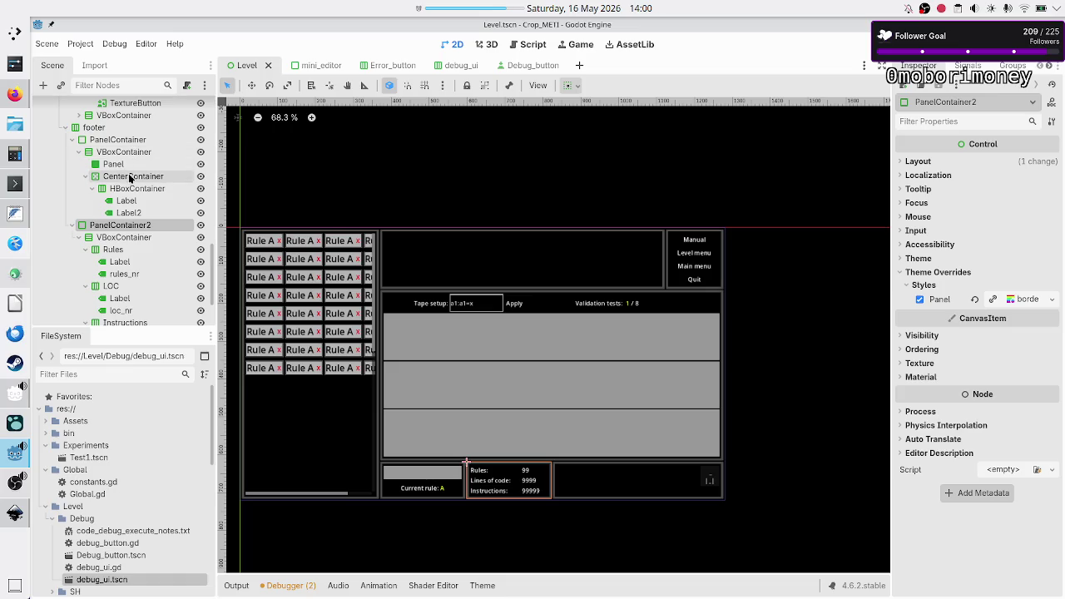
click(130, 166)
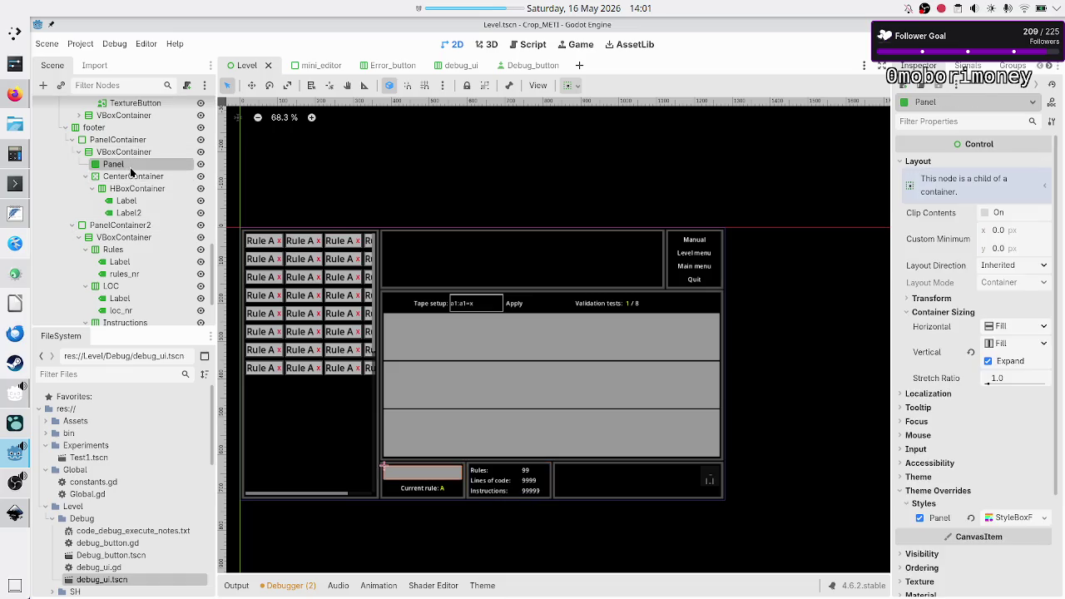
- Delete the footer's Panel node and select the footer VBoxContainer
key(Delete)
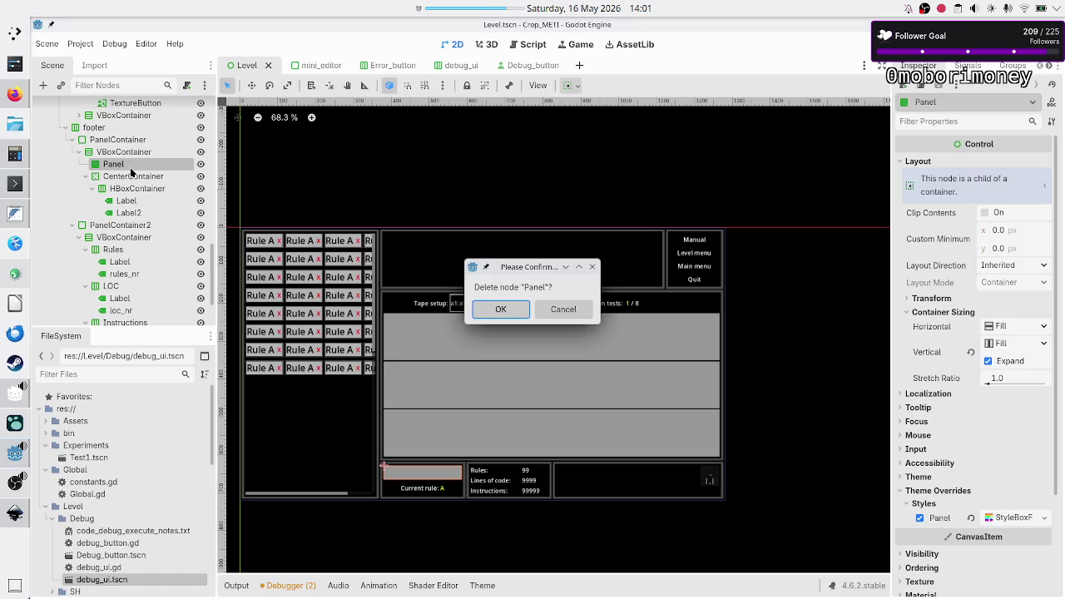
key(Return)
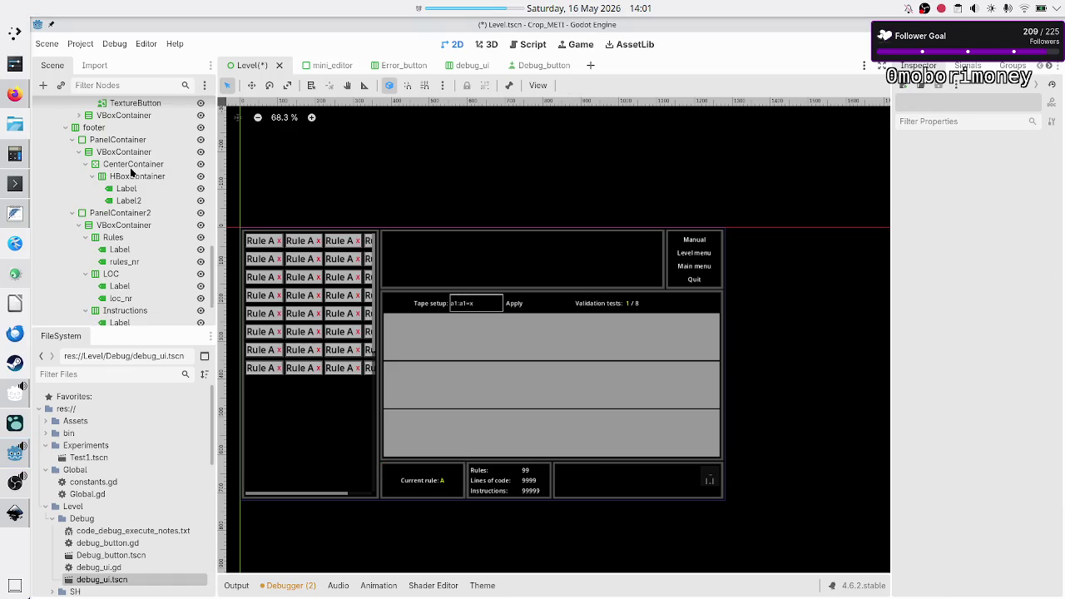
click(127, 152)
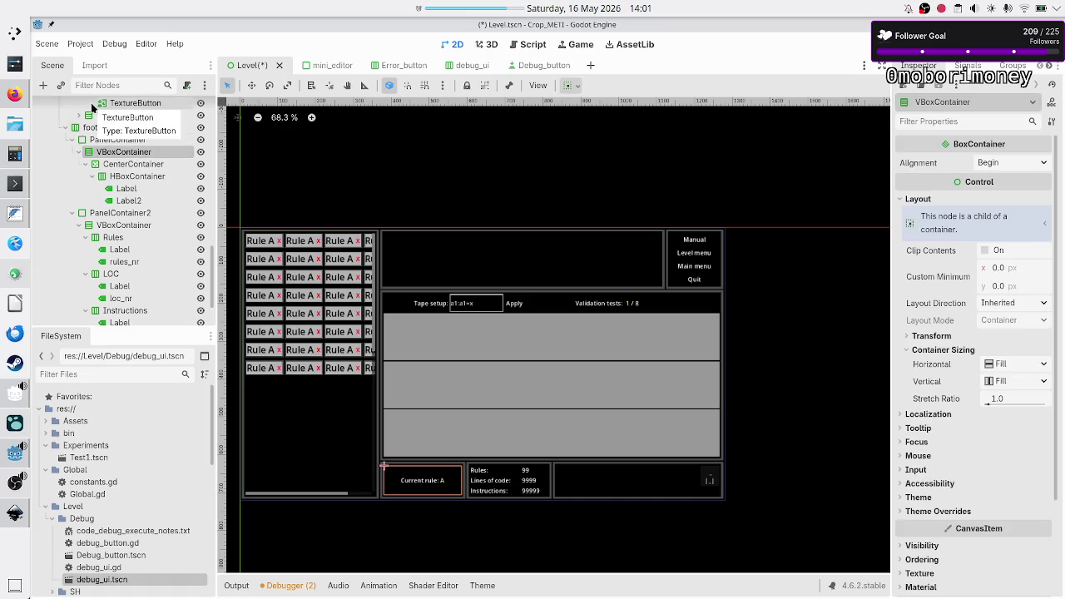
click(125, 165)
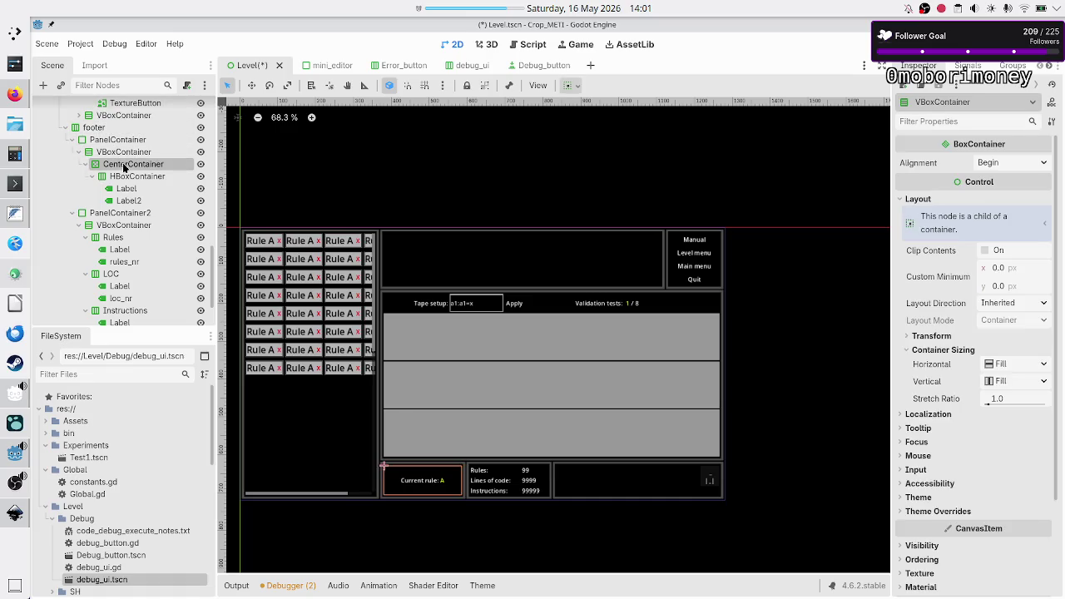
click(123, 152)
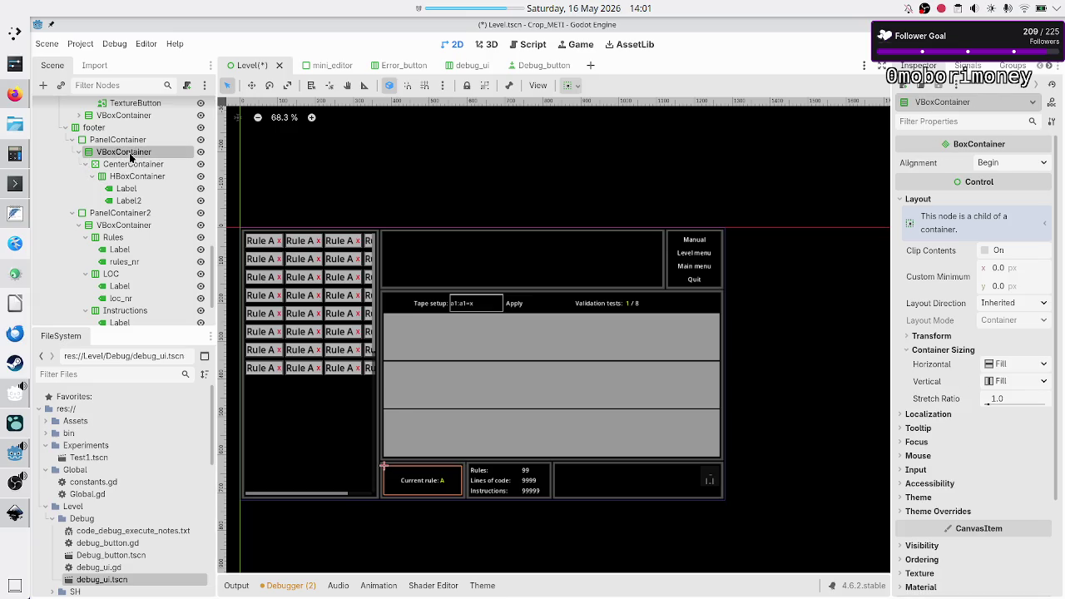
- Instance debug_ui.tscn as a child of the footer VBoxContainer
click(60, 85)
text(deb)
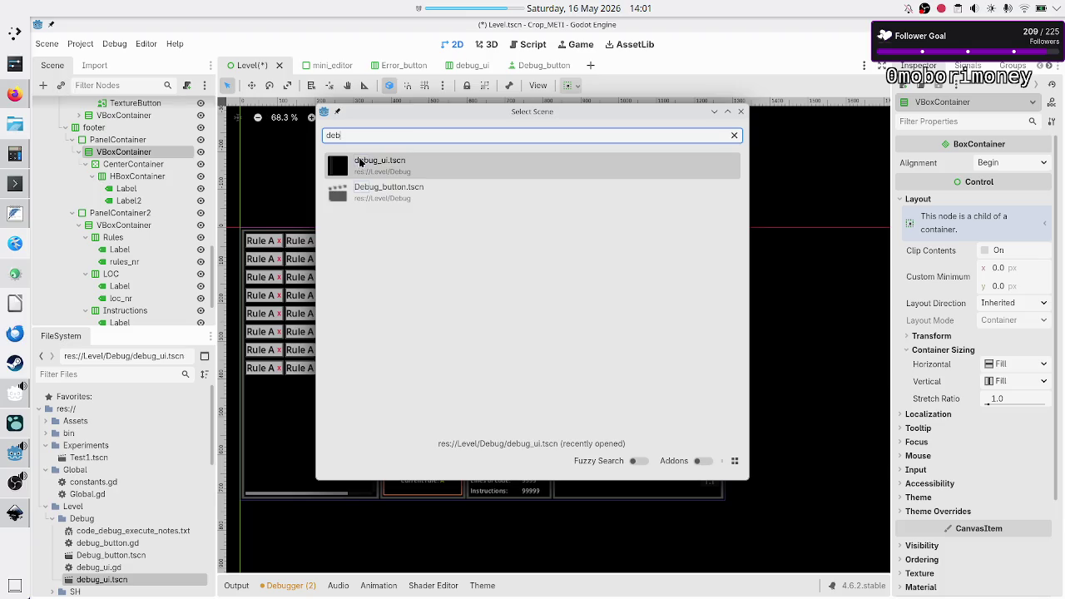
double_click(360, 162)
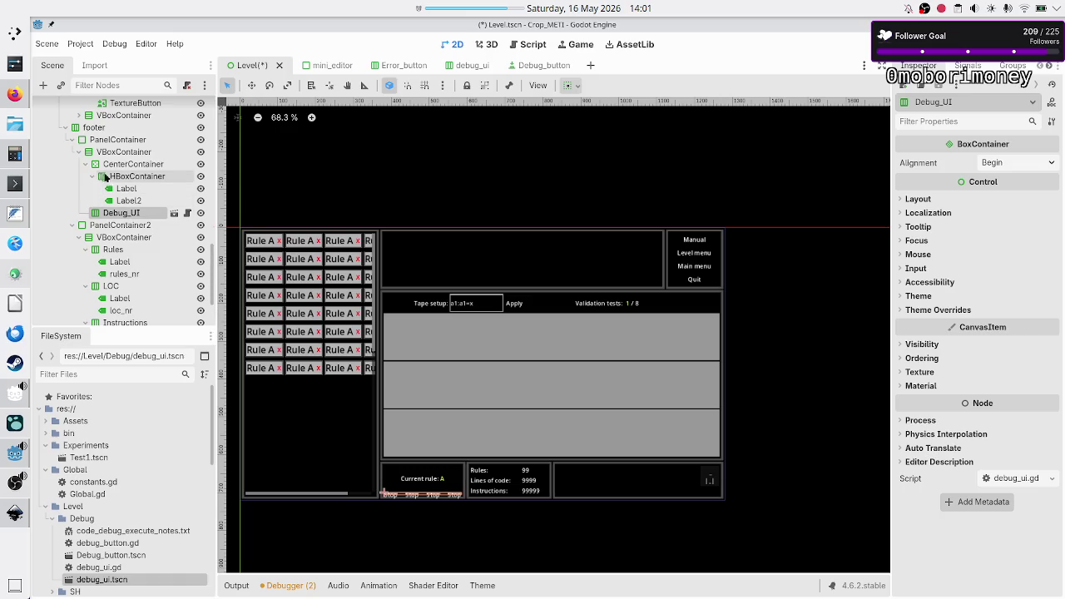
click(85, 165)
- Move Debug_UI above the CenterContainer in the footer, undoing a misplaced drop
drag(122, 176, 122, 165)
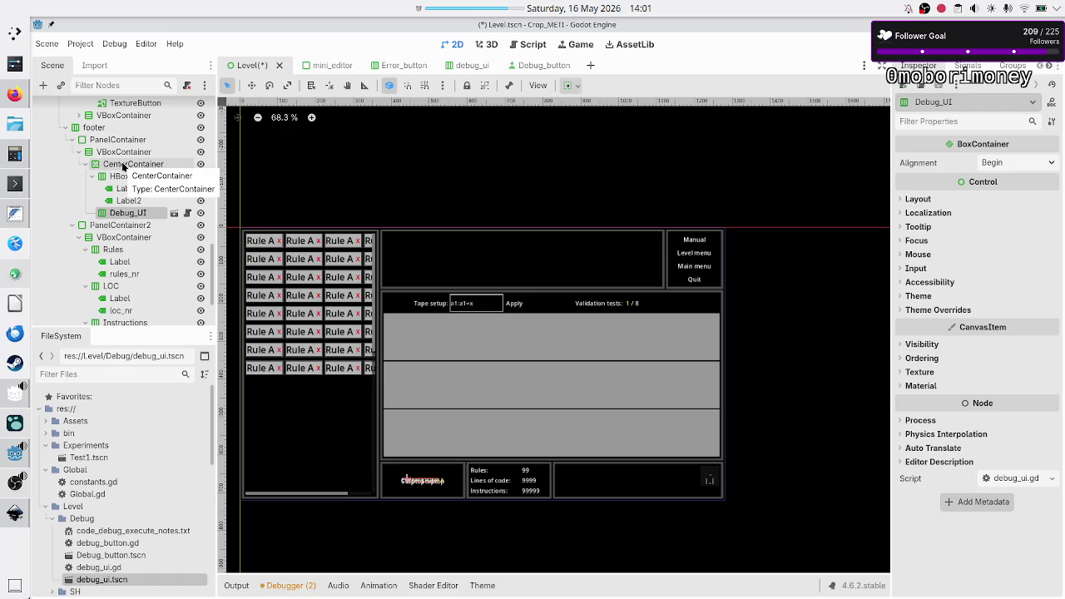
key(ctrl+z)
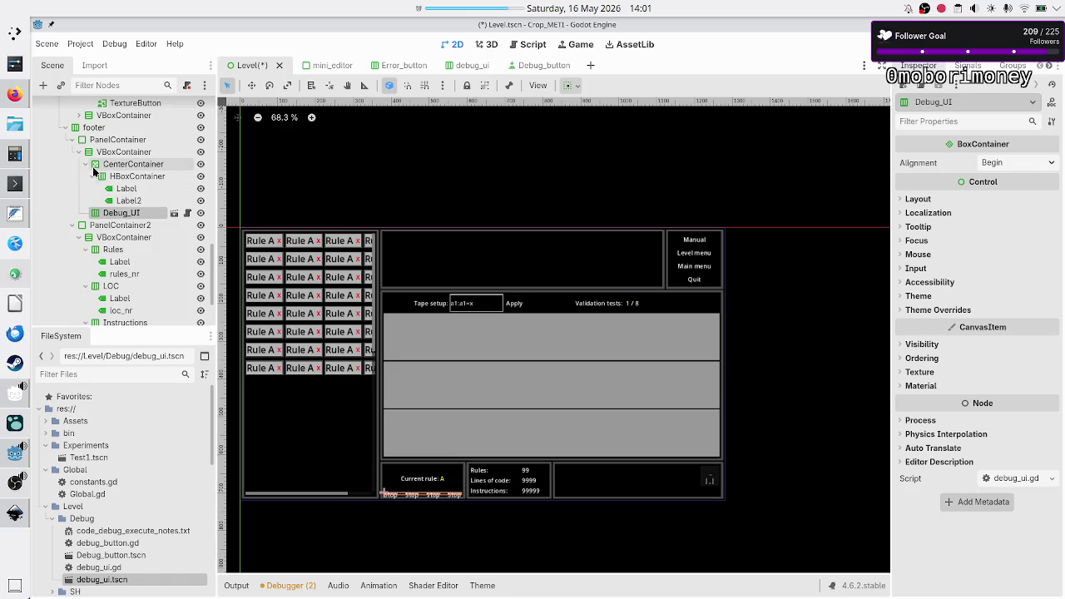
click(87, 166)
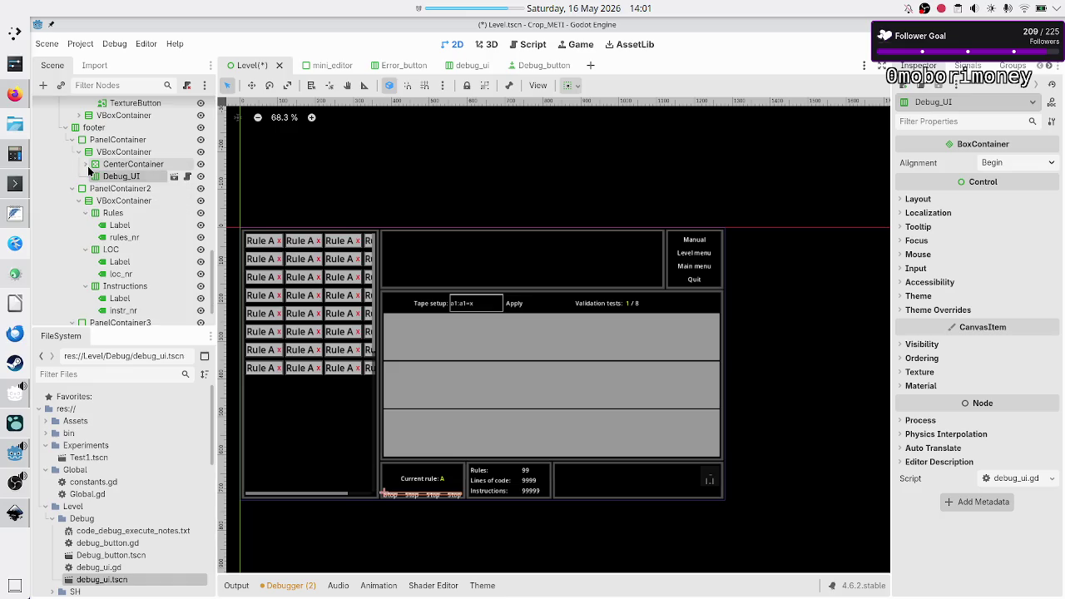
drag(105, 179, 84, 162)
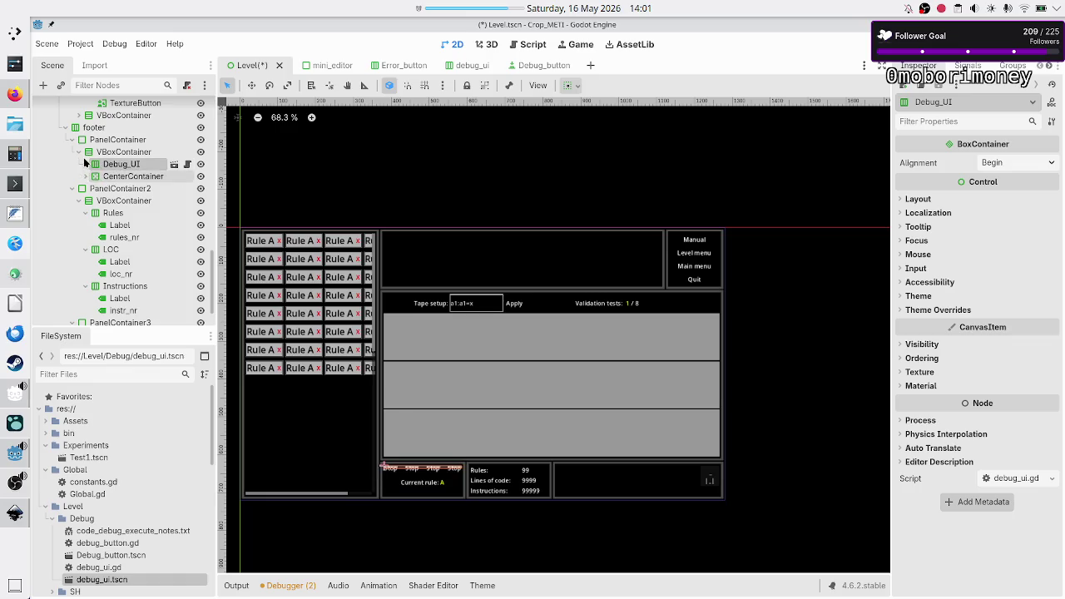
click(127, 174)
click(126, 166)
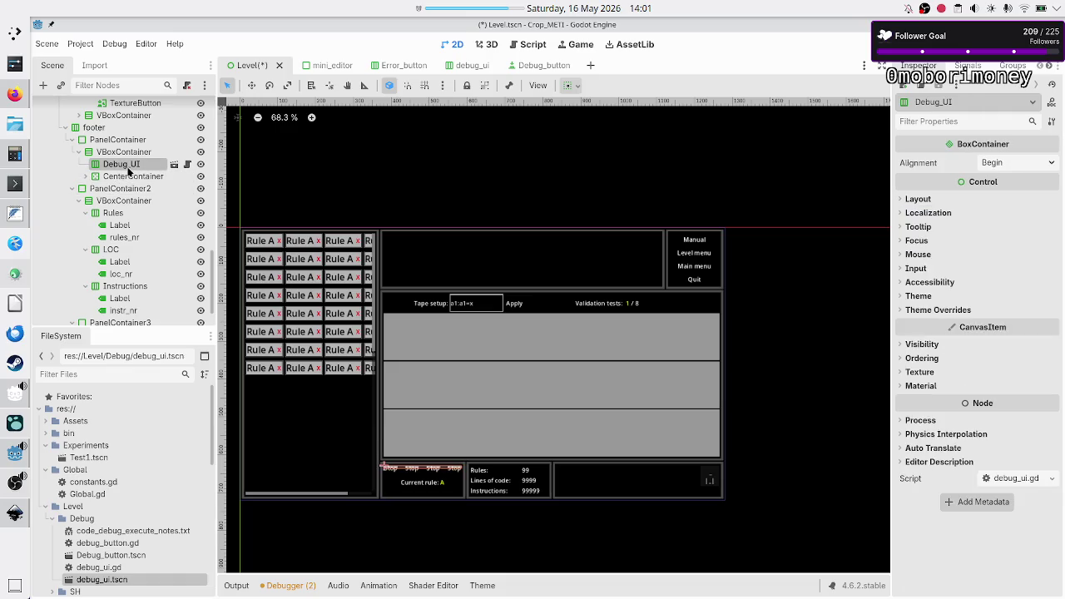
- Turn on Vertical Expand under Debug_UI's Layout > Container Sizing
click(920, 199)
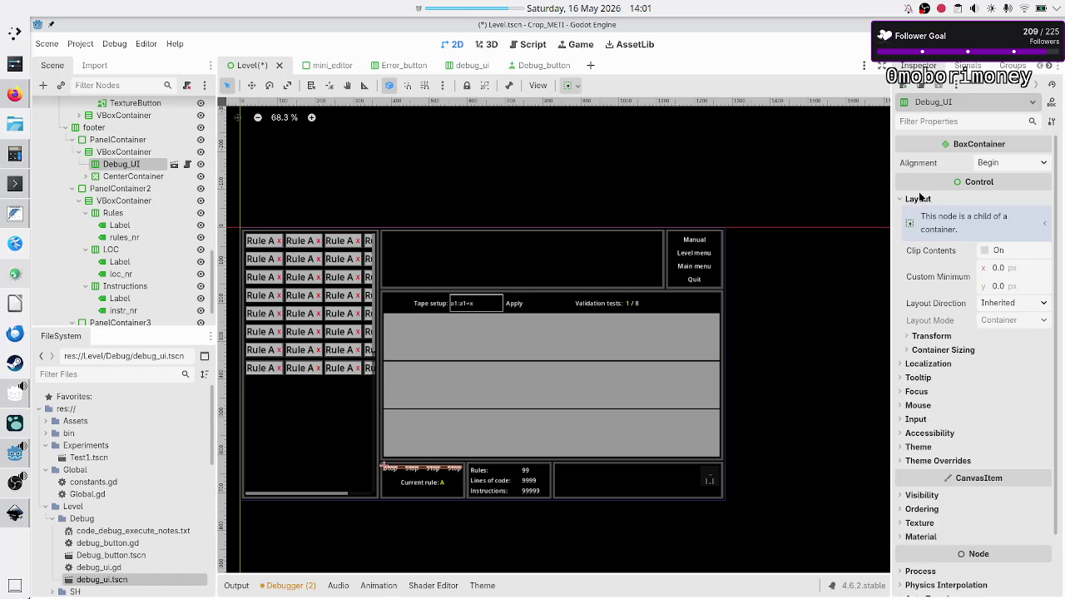
click(953, 350)
click(1004, 400)
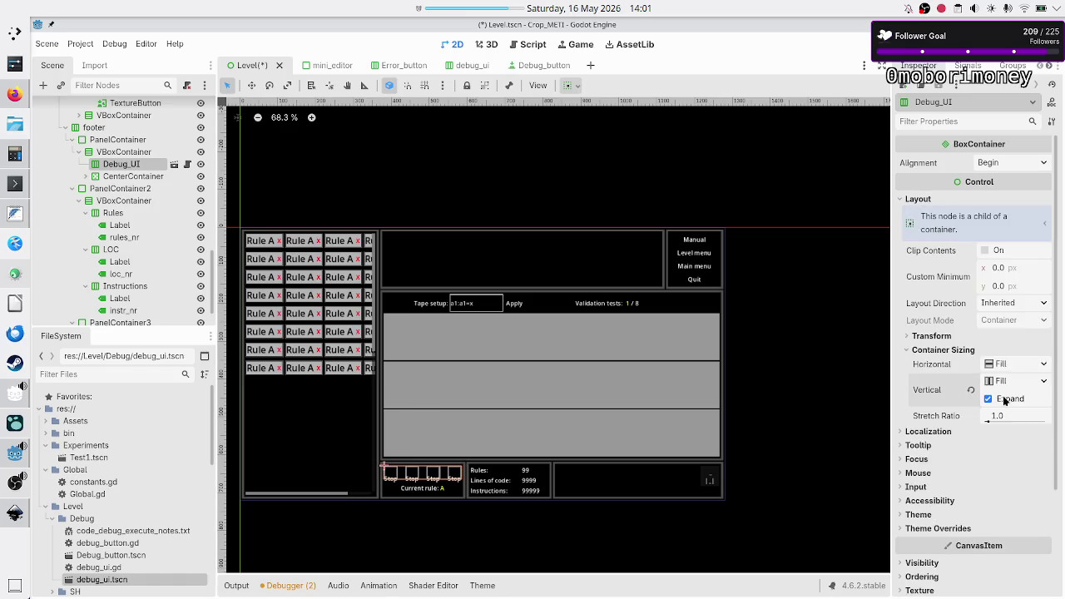
click(140, 176)
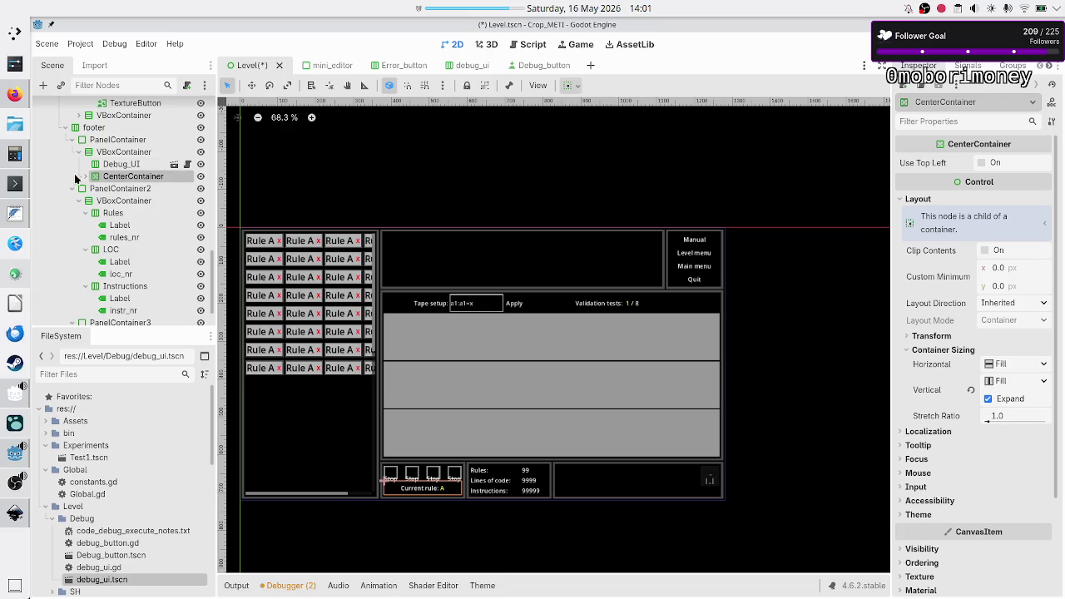
click(109, 165)
- Try Debug_UI stretch ratios of 3, 5 and 4, returning to 3
click(999, 417)
text(3)
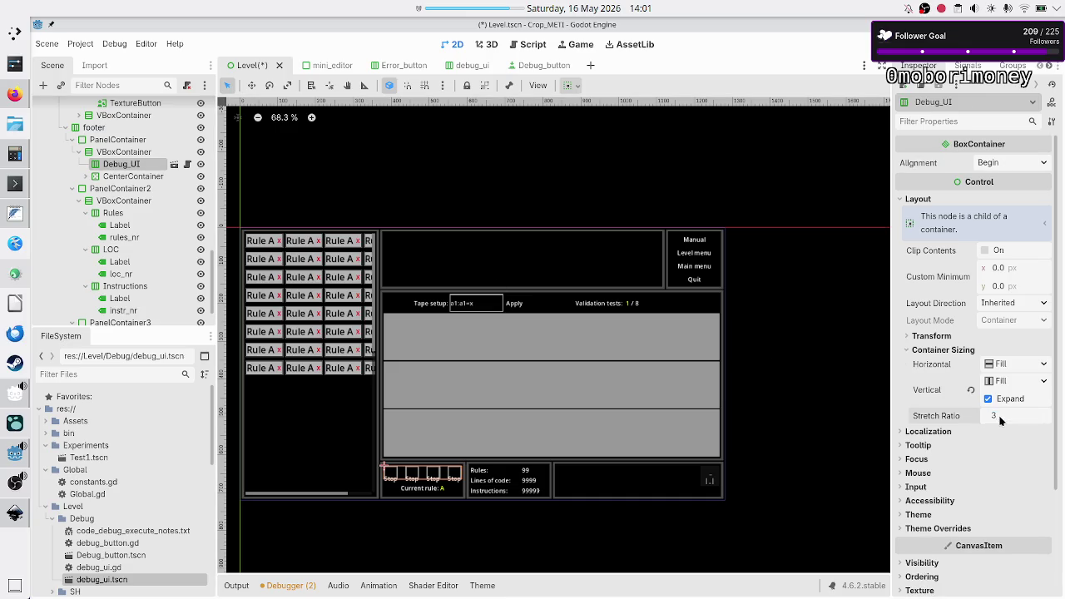
key(Return)
click(1000, 420)
text(5)
key(Return)
click(1000, 420)
text(4)
key(Return)
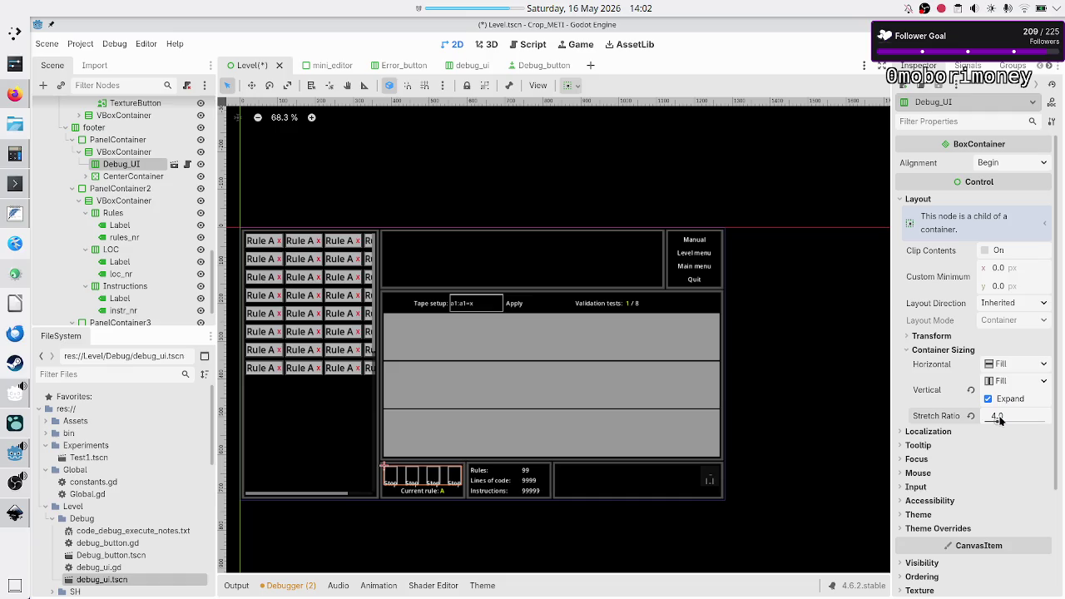
click(999, 420)
text(3)
key(Return)
- Compare stretch ratios 2 and 4, settle on 3, then save and run the game
click(1018, 418)
text(2)
key(Return)
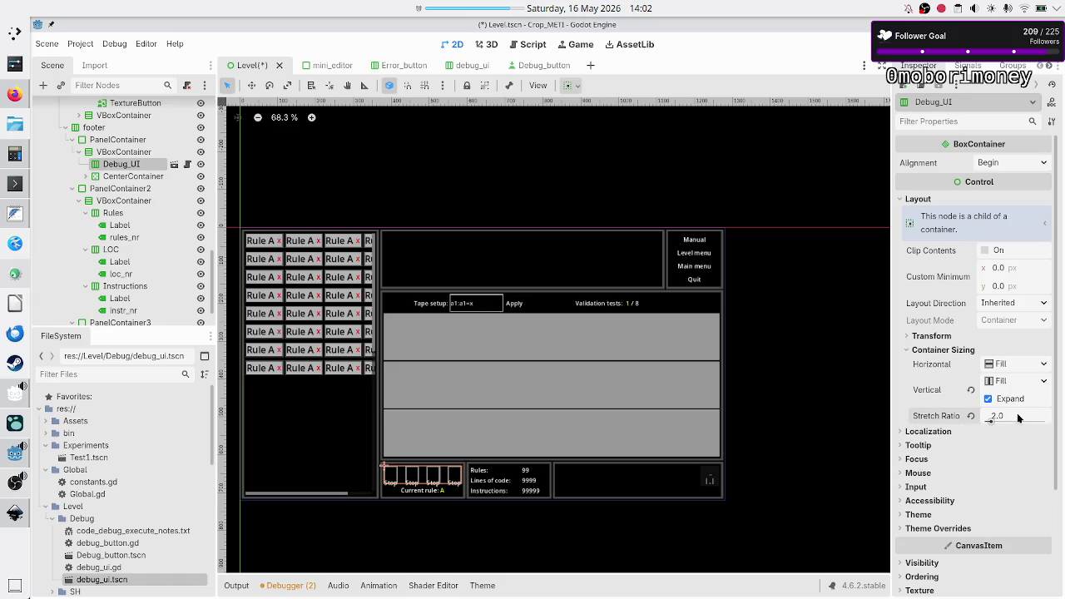
click(1019, 417)
text(3)
key(Return)
click(1018, 417)
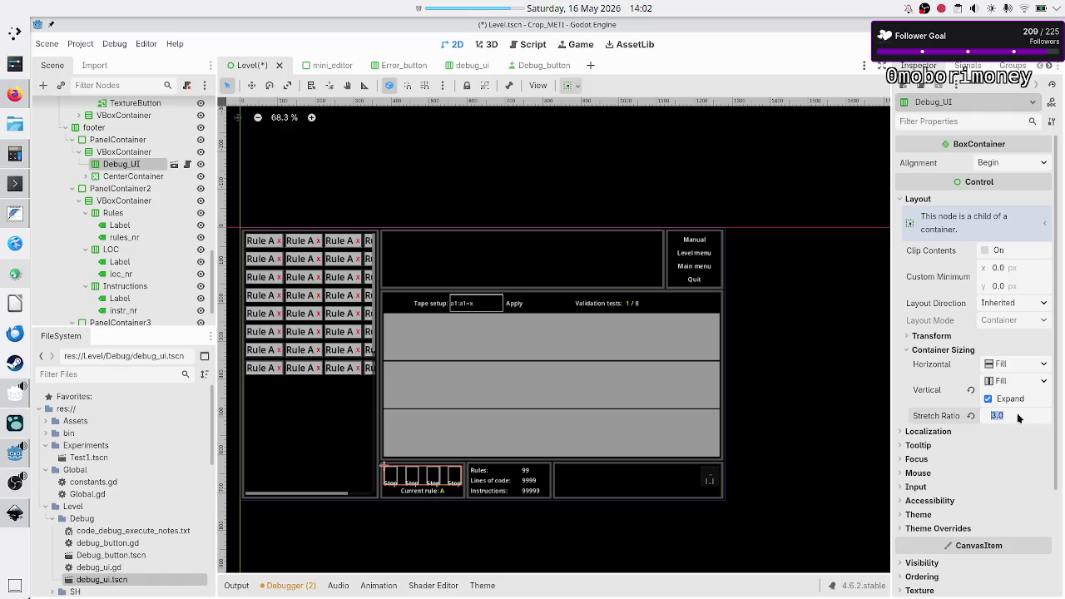
text(4)
key(Return)
click(1018, 418)
text(3)
key(Return)
key(F6)
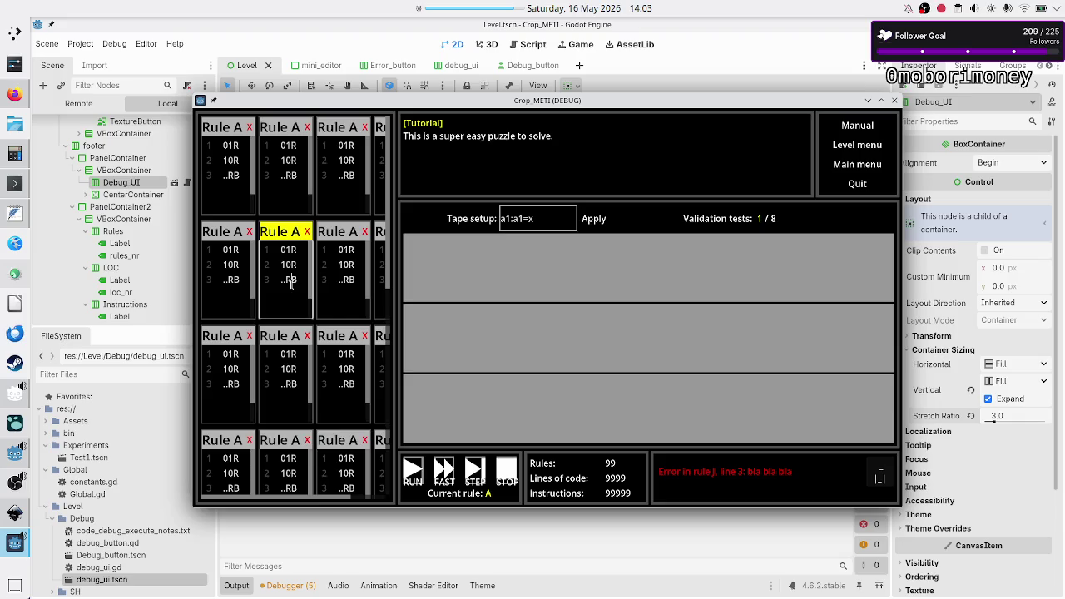
- Inspect the erroring rule and a Rule A box in-game, close it, open debug_ui, then go to Inkscape
click(709, 477)
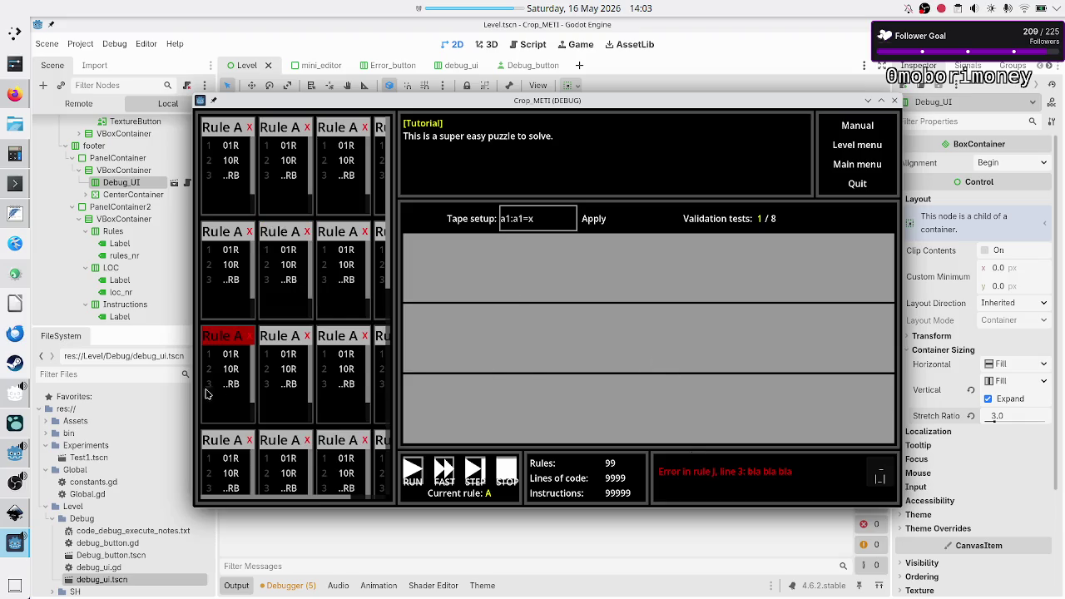
click(277, 393)
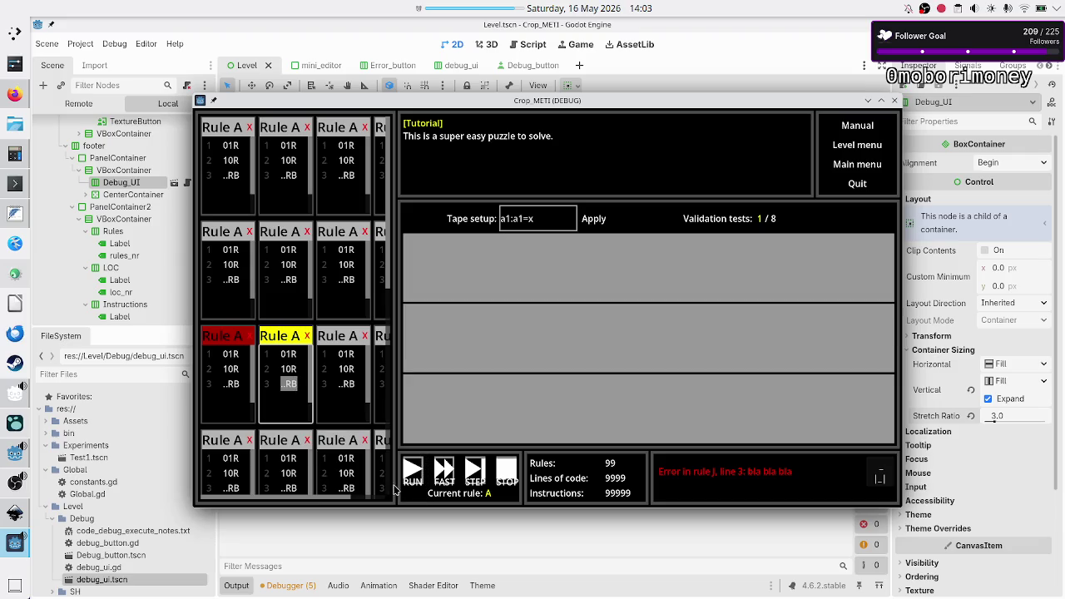
click(896, 102)
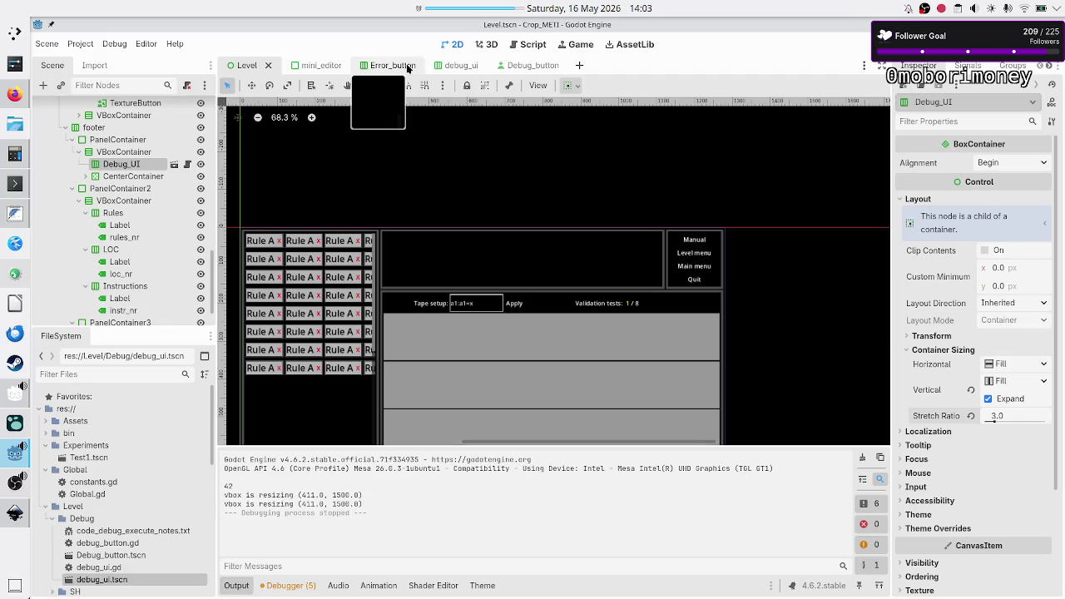
click(453, 65)
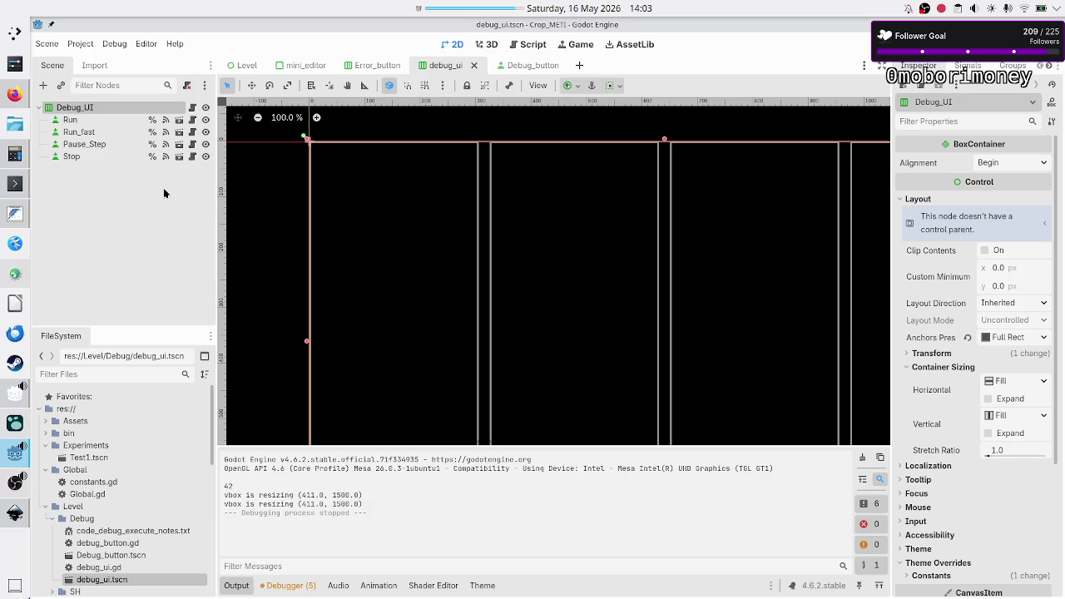
click(17, 511)
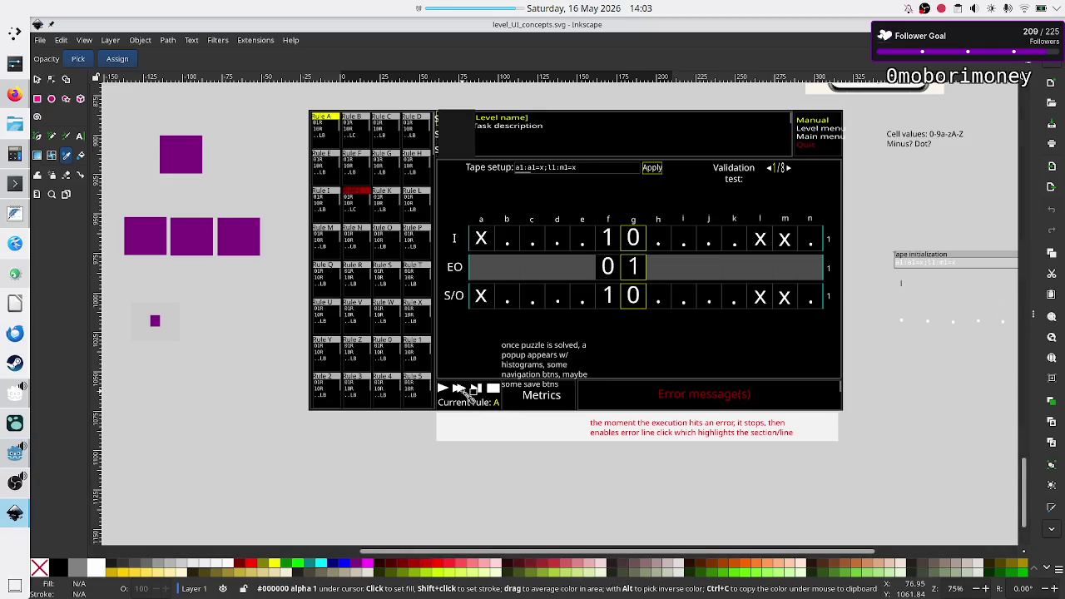
- Zoom and pan across the mockup's playback buttons and Metrics panel, then return to Godot
scroll(468, 394, up, 6)
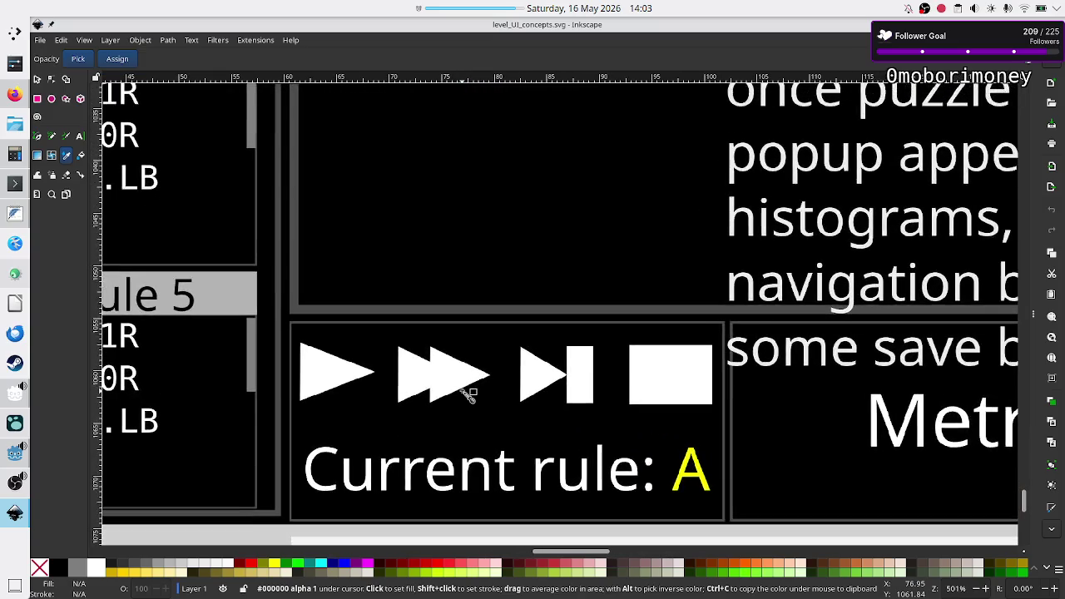
scroll(468, 395, down, 1)
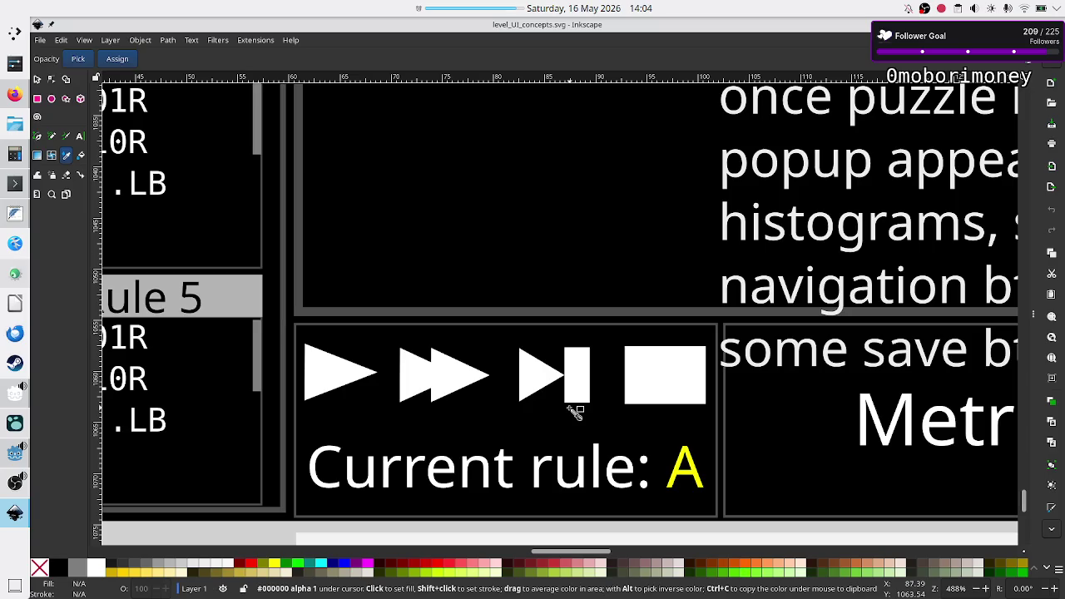
scroll(575, 411, left, 5)
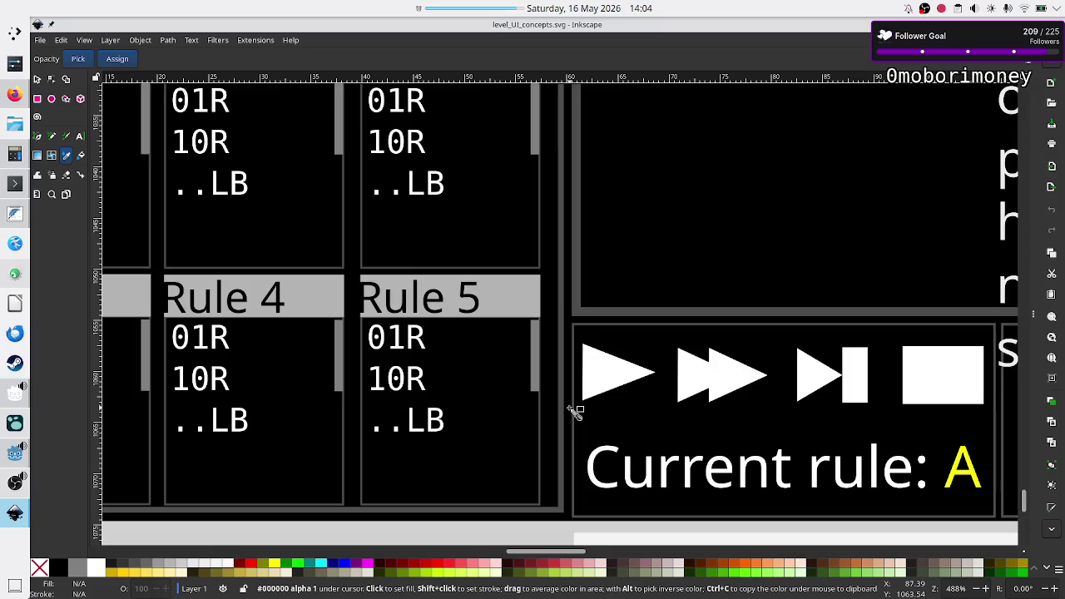
scroll(576, 411, right, 7)
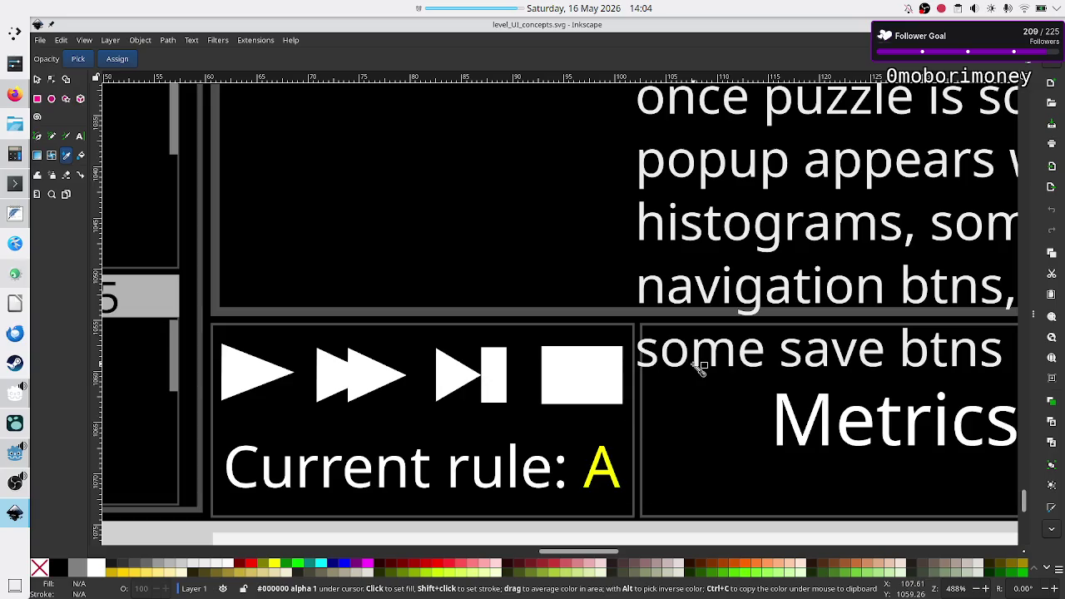
scroll(666, 409, right, 10)
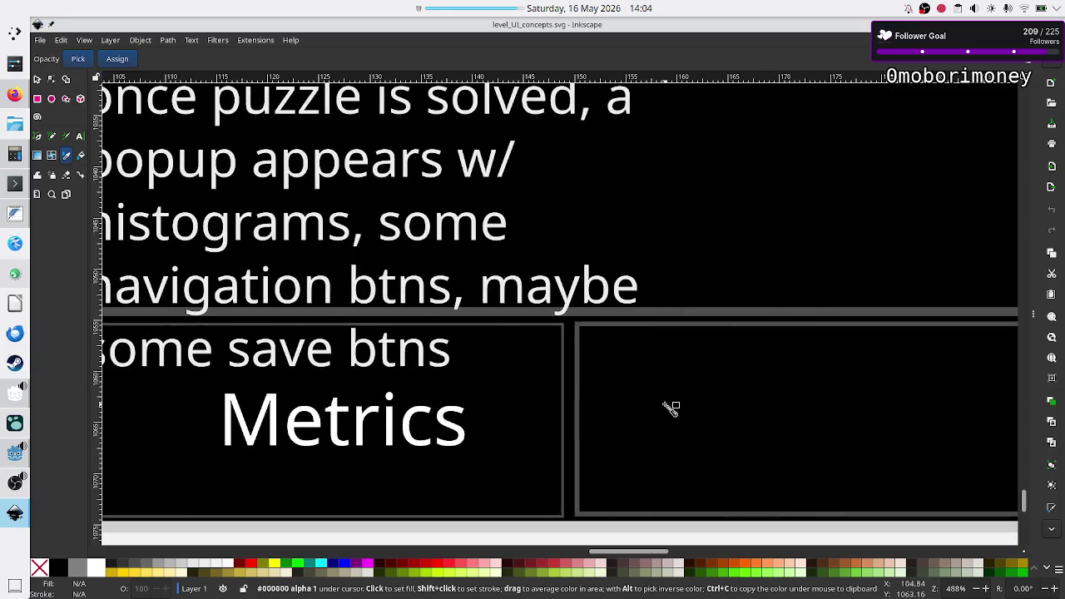
scroll(671, 409, left, 15)
scroll(670, 409, right, 1)
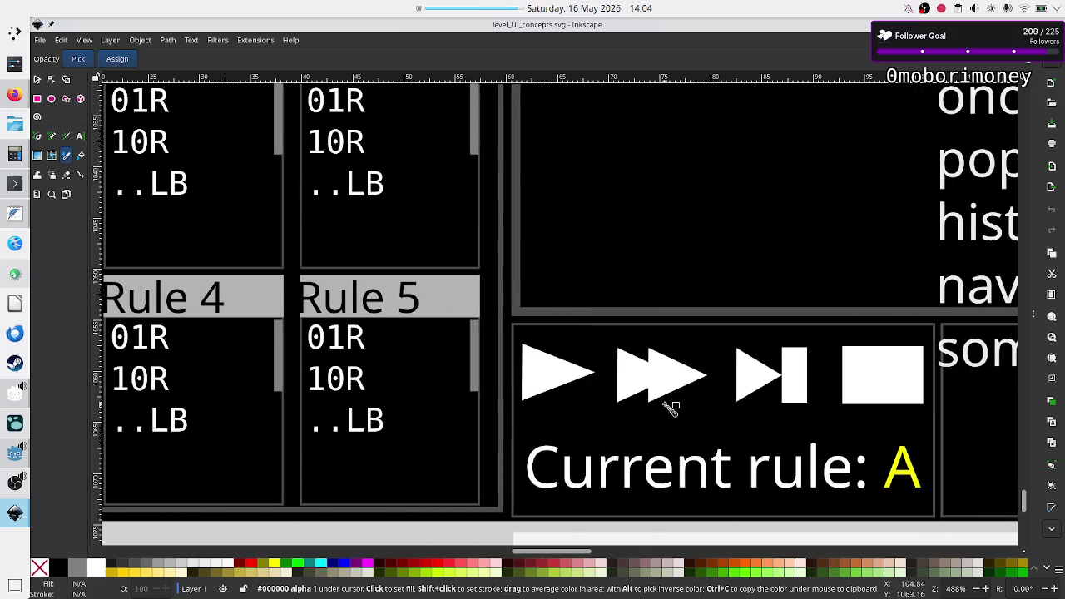
key(alt+Tab)
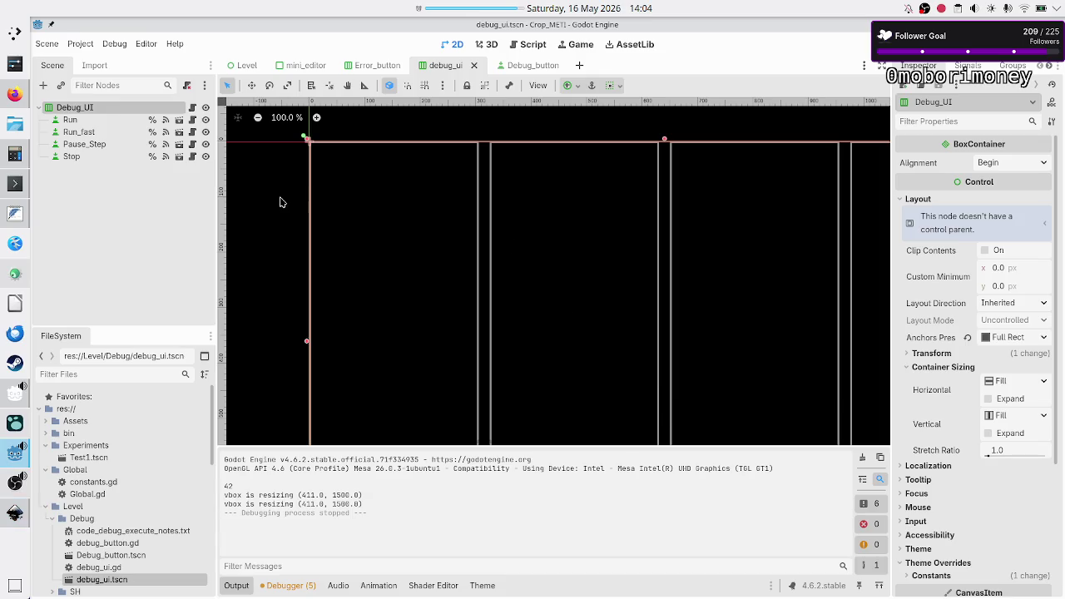
click(79, 120)
click(520, 66)
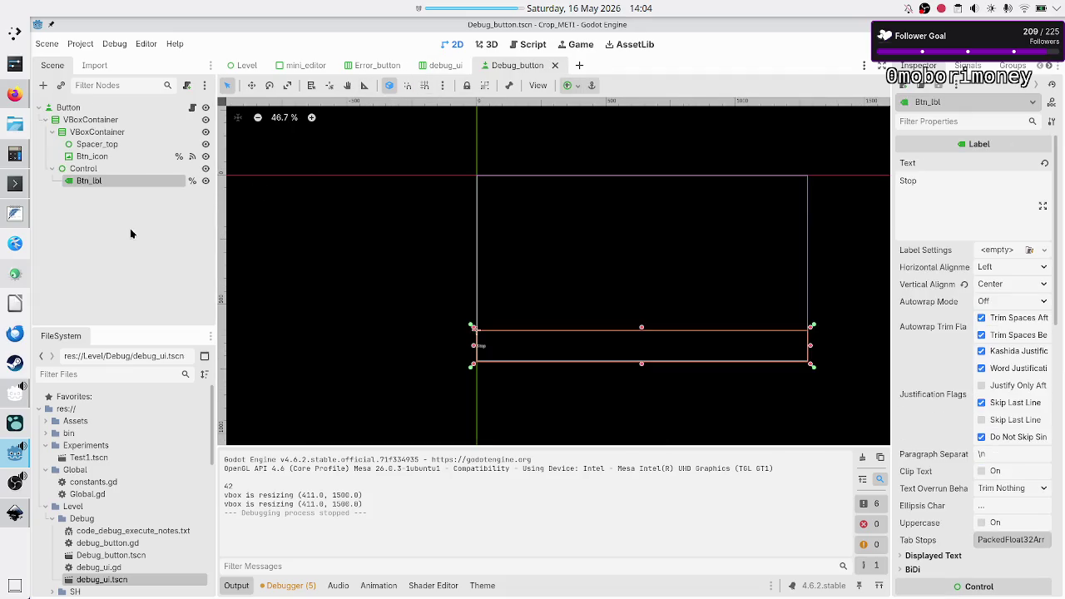
scroll(456, 210, up, 3)
scroll(455, 210, up, 5)
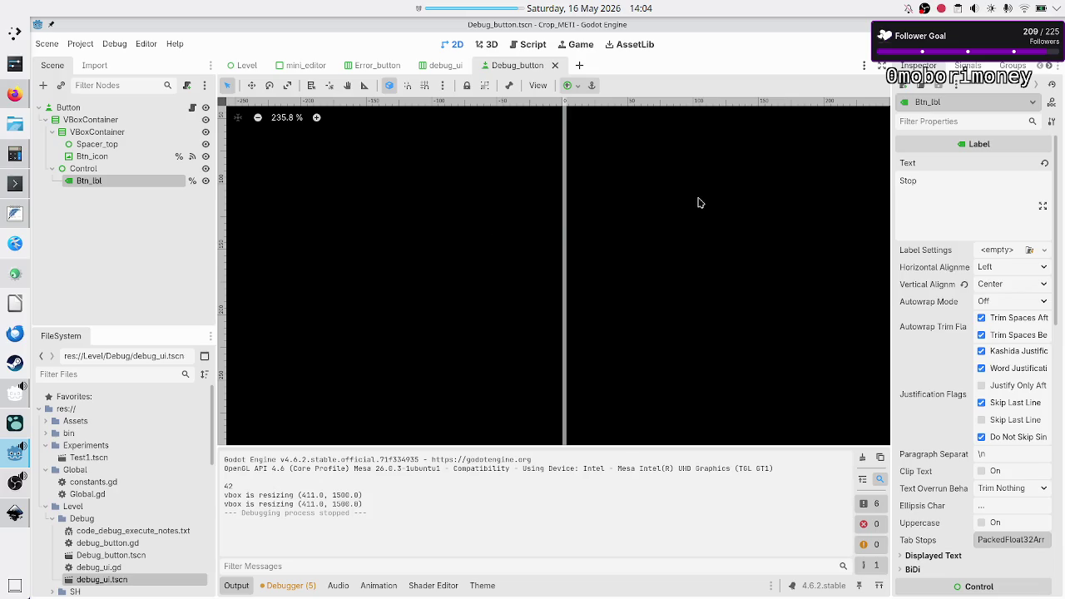
scroll(701, 203, down, 5)
scroll(700, 203, down, 1)
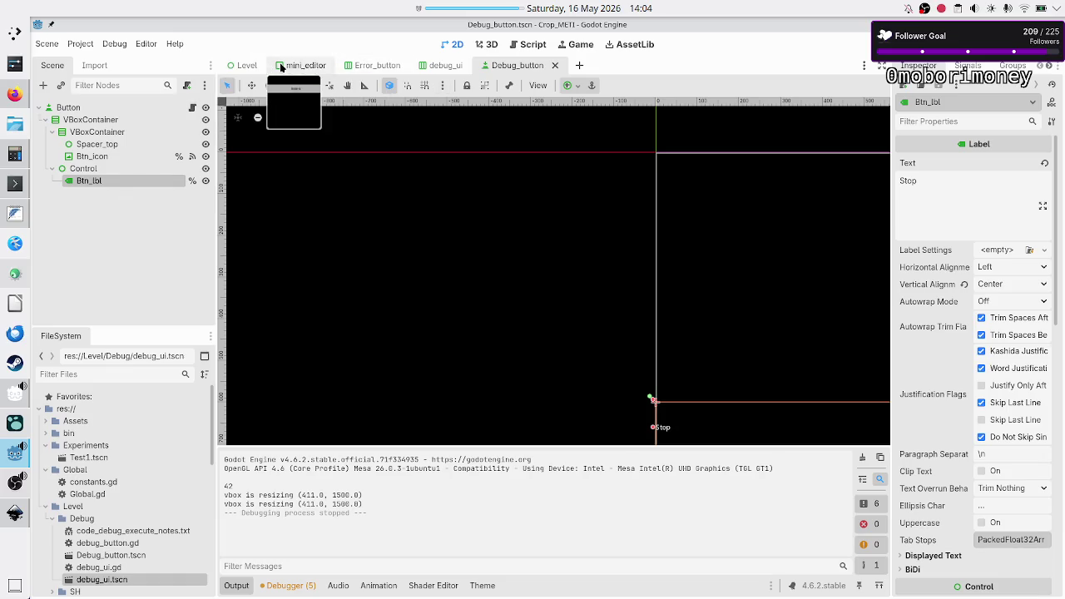
click(447, 68)
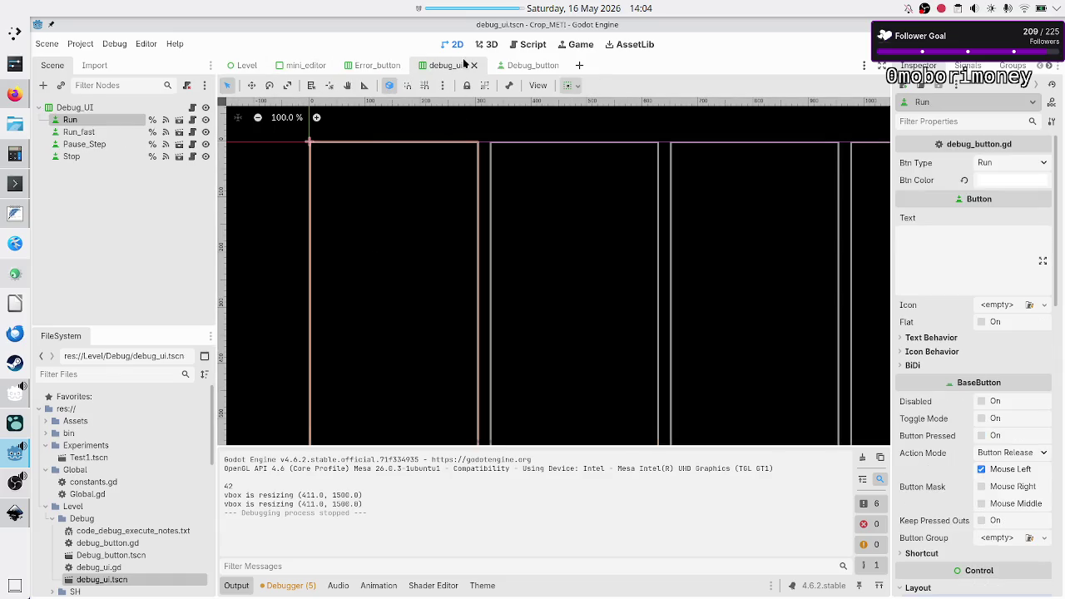
click(192, 107)
scroll(535, 223, down, 20)
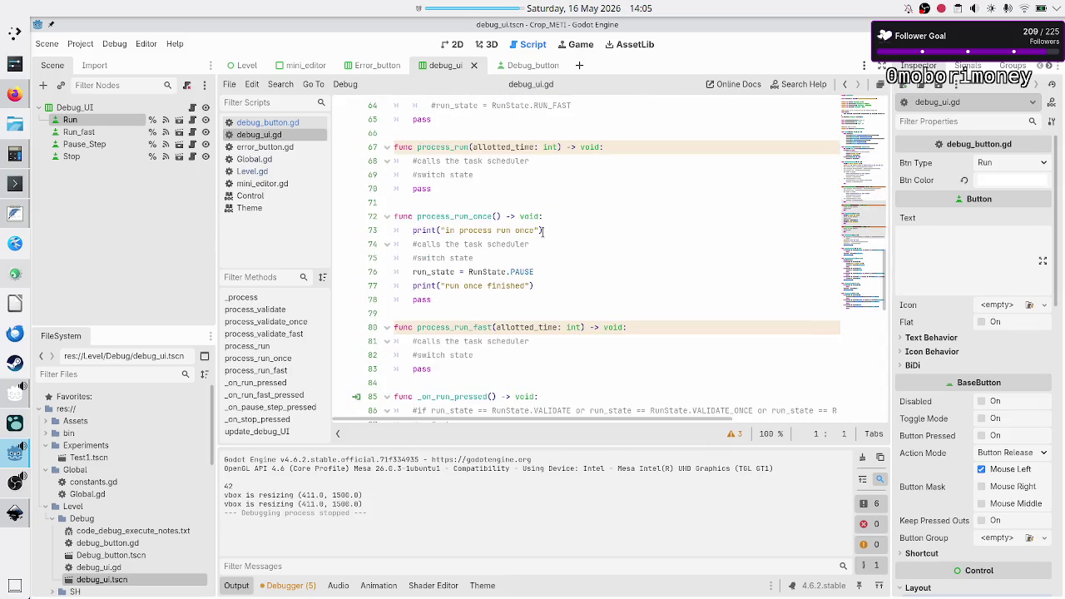
scroll(542, 231, down, 15)
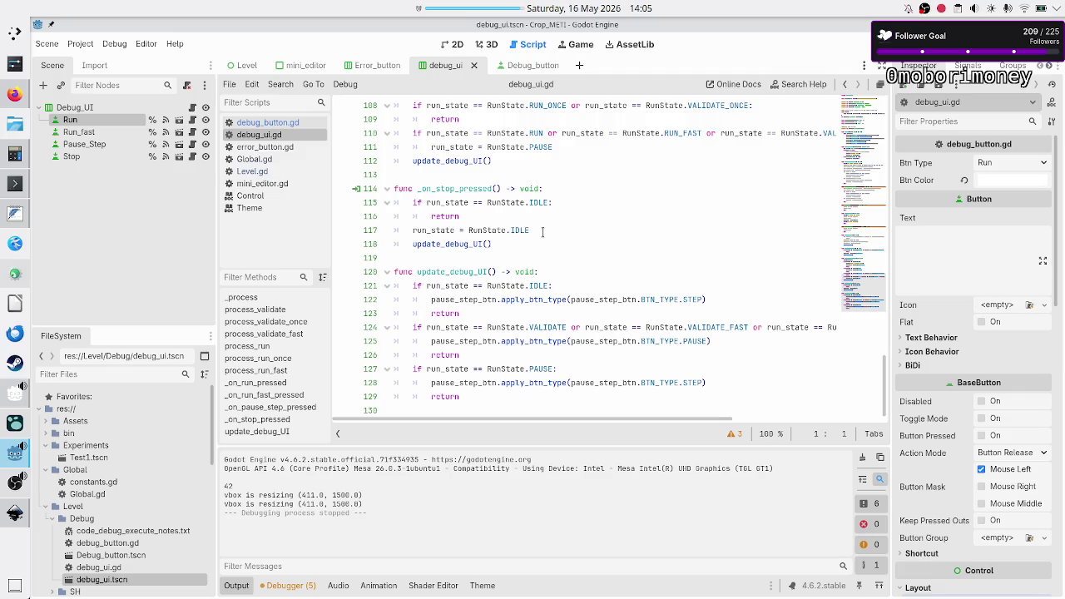
mouse_move(526, 288)
scroll(548, 291, up, 20)
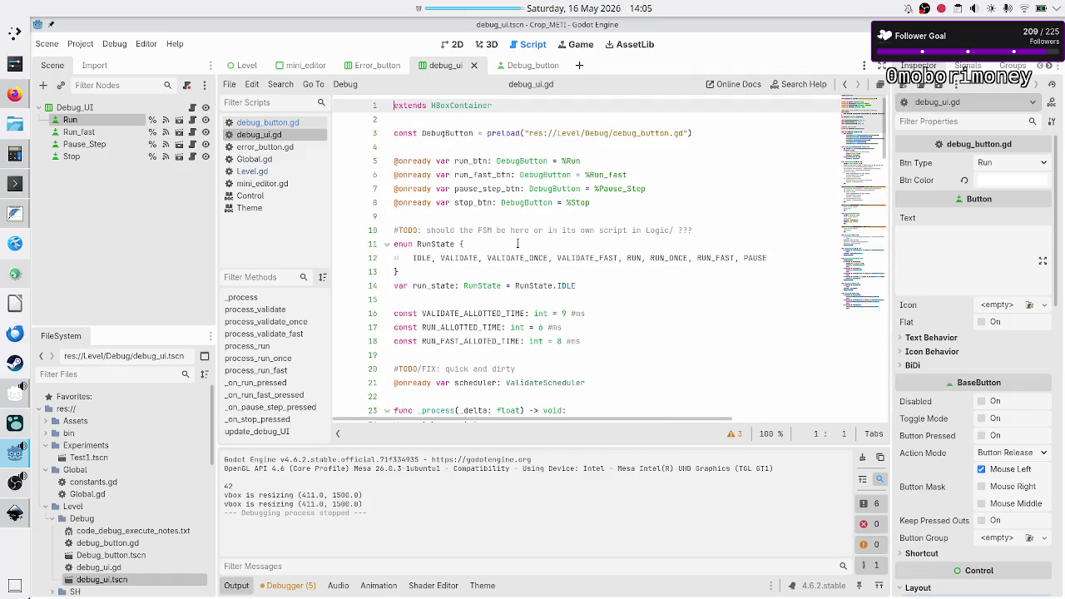
double_click(448, 244)
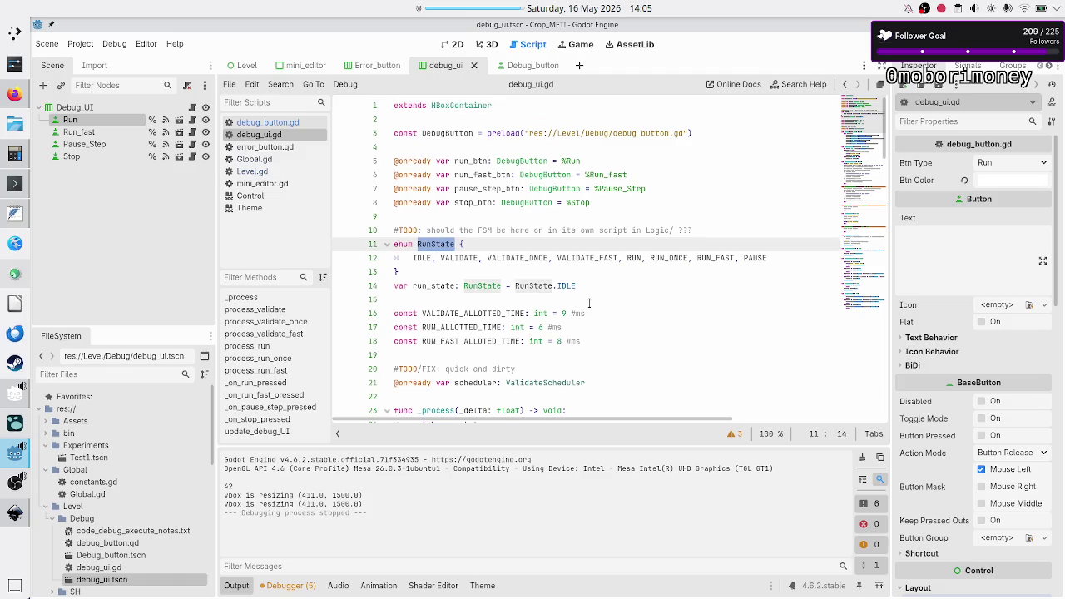
scroll(627, 292, down, 4)
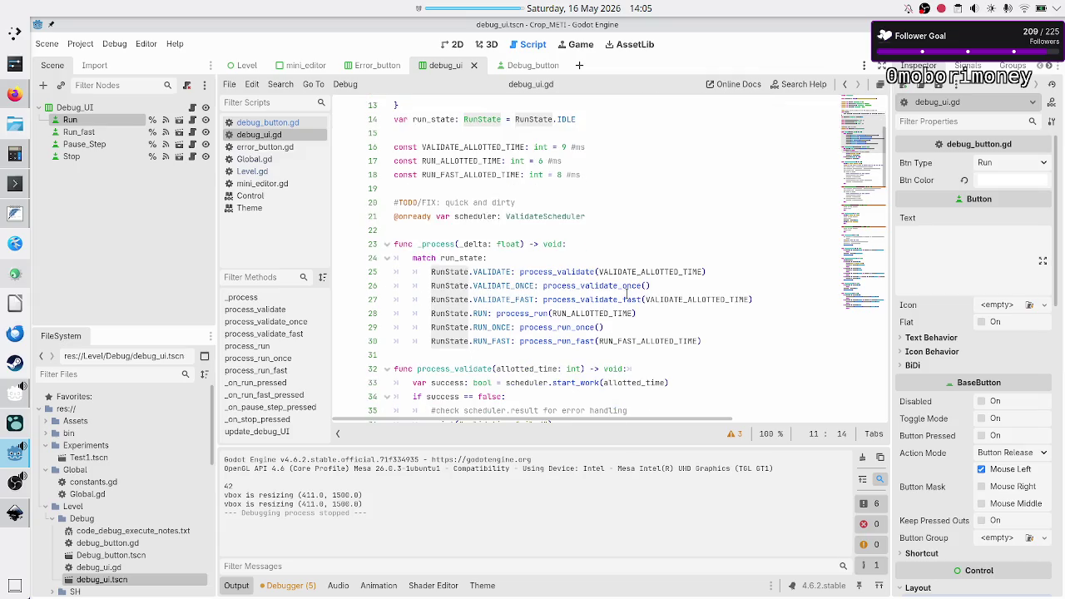
scroll(627, 292, up, 4)
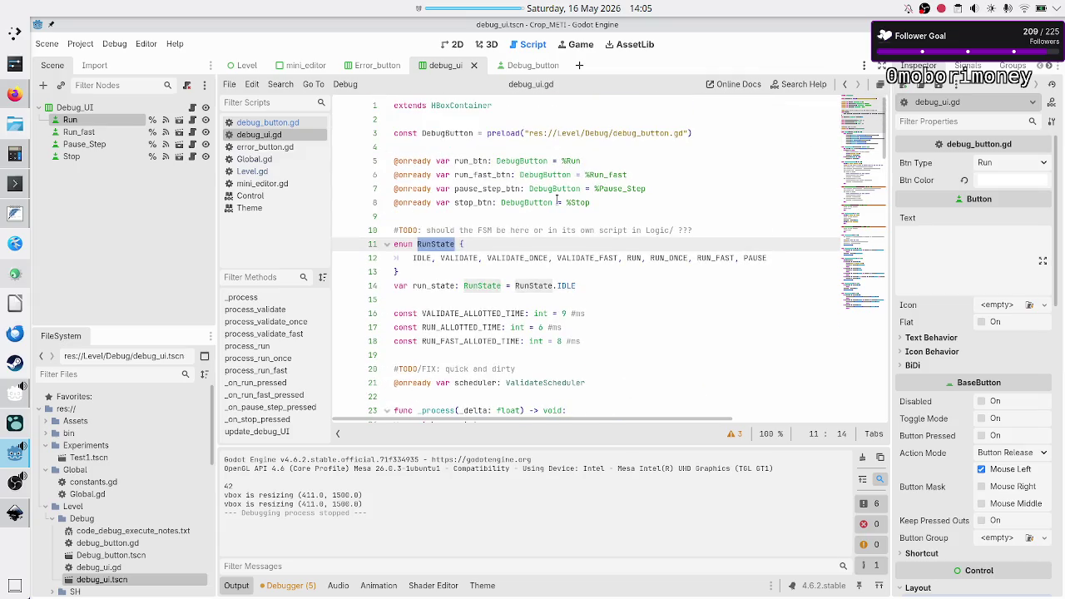
click(453, 44)
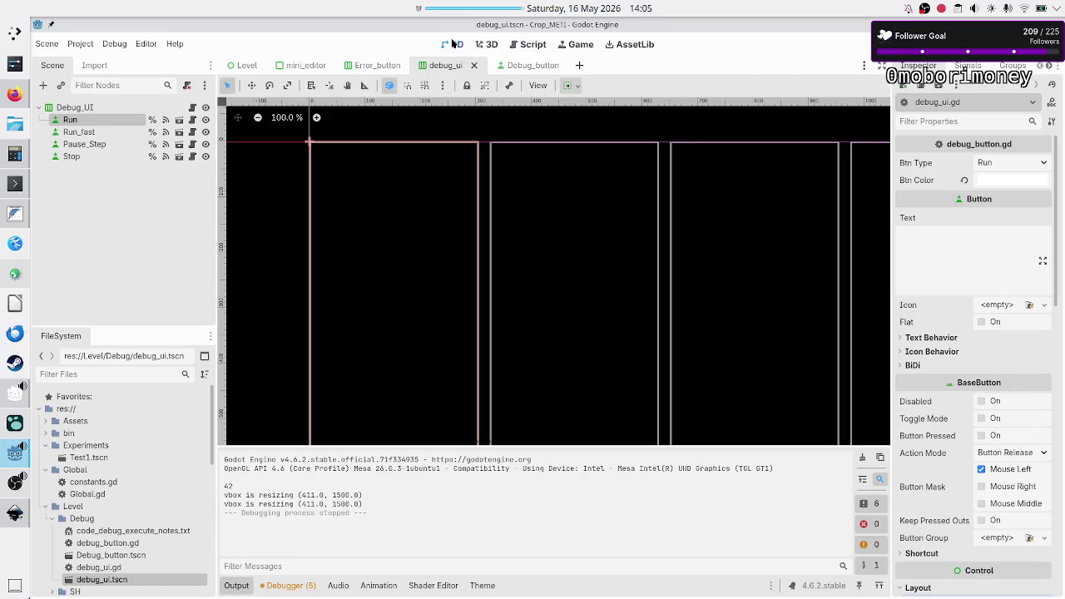
- Inspect Debug_UI's anchor presets and the Run button node without changing anything
click(98, 105)
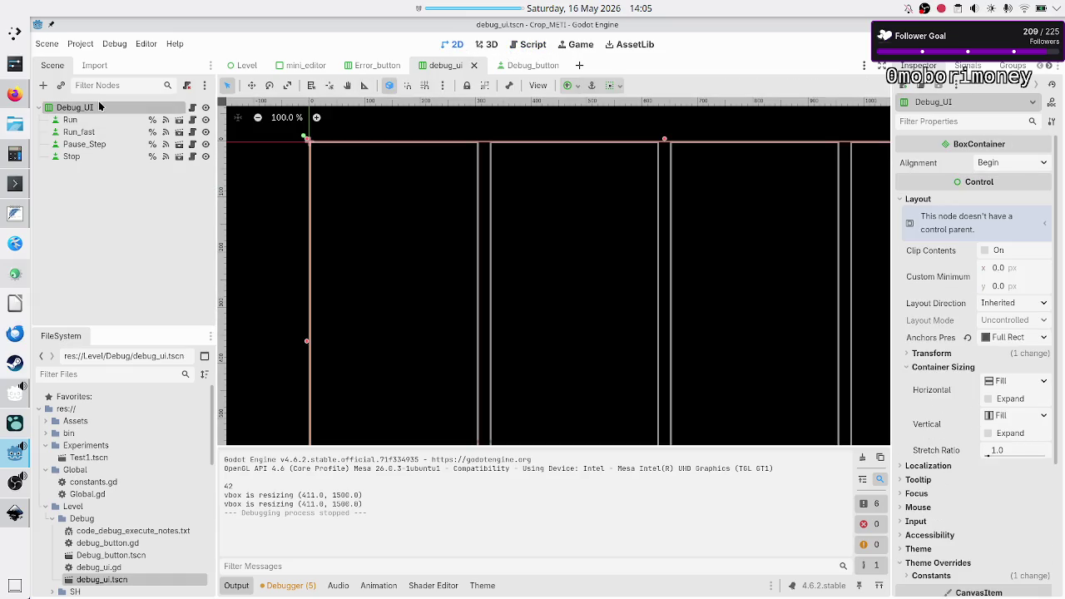
click(580, 87)
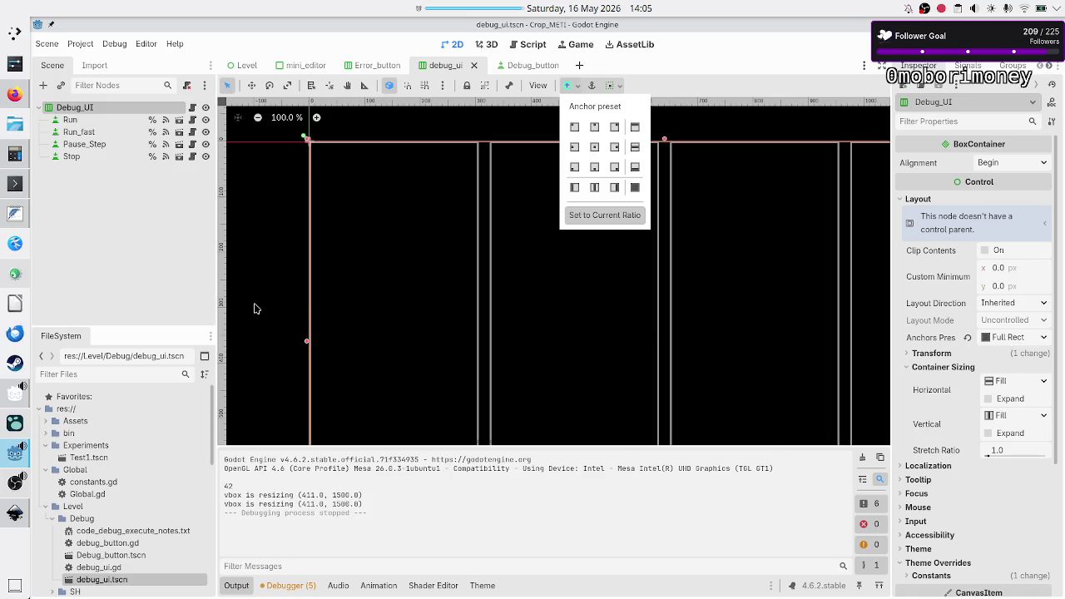
click(156, 249)
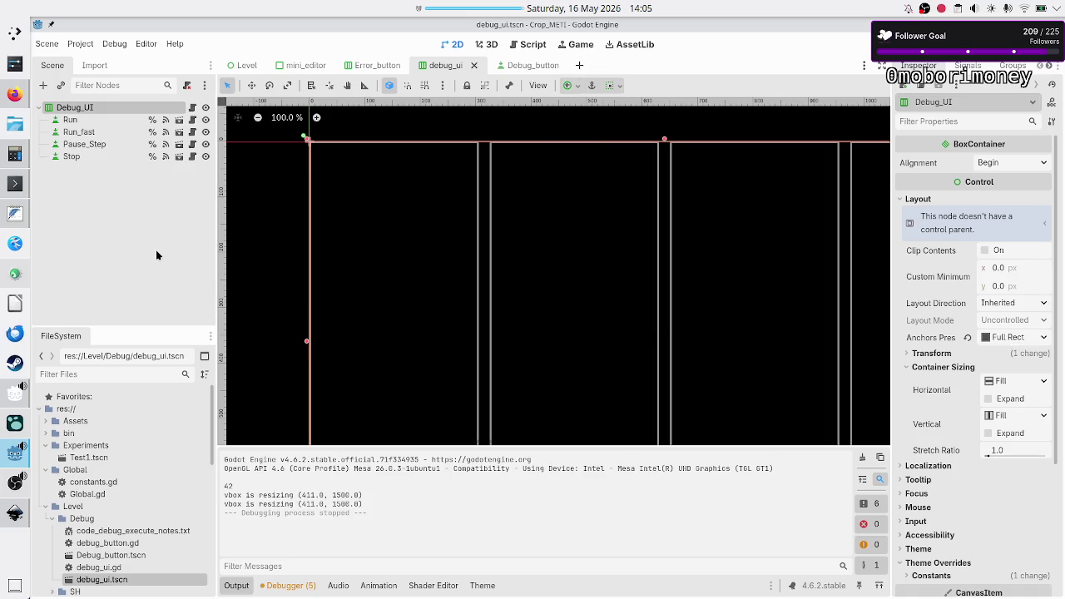
click(131, 119)
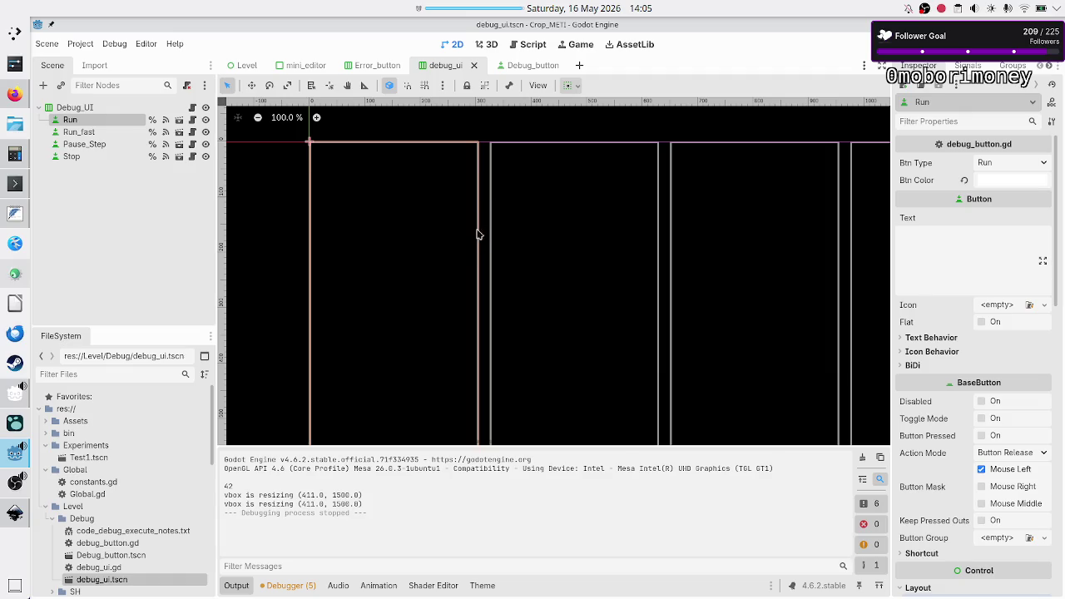
scroll(476, 257, down, 3)
scroll(476, 257, up, 3)
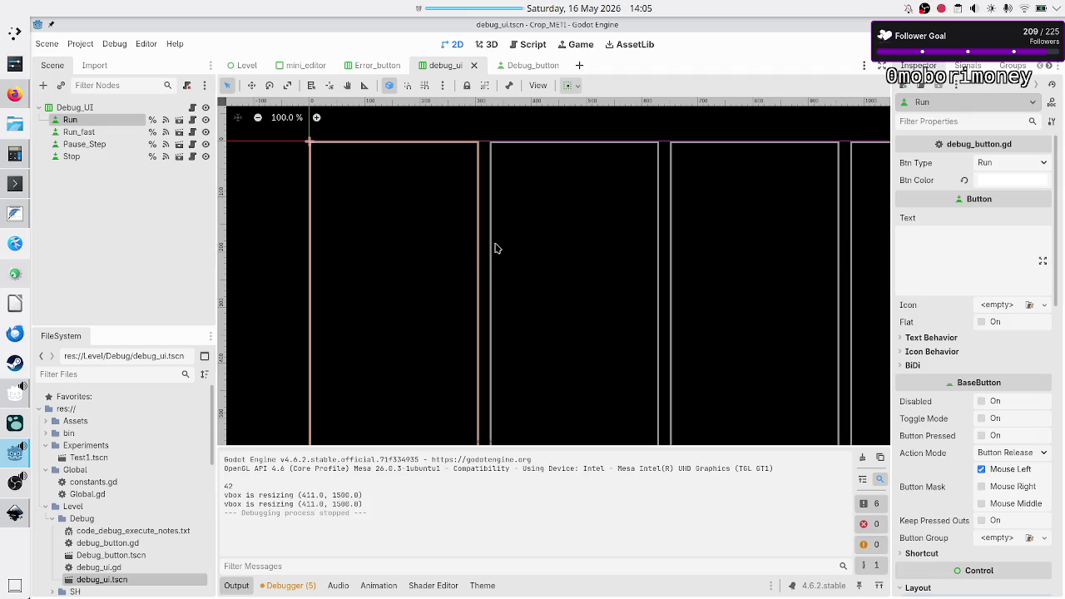
click(92, 111)
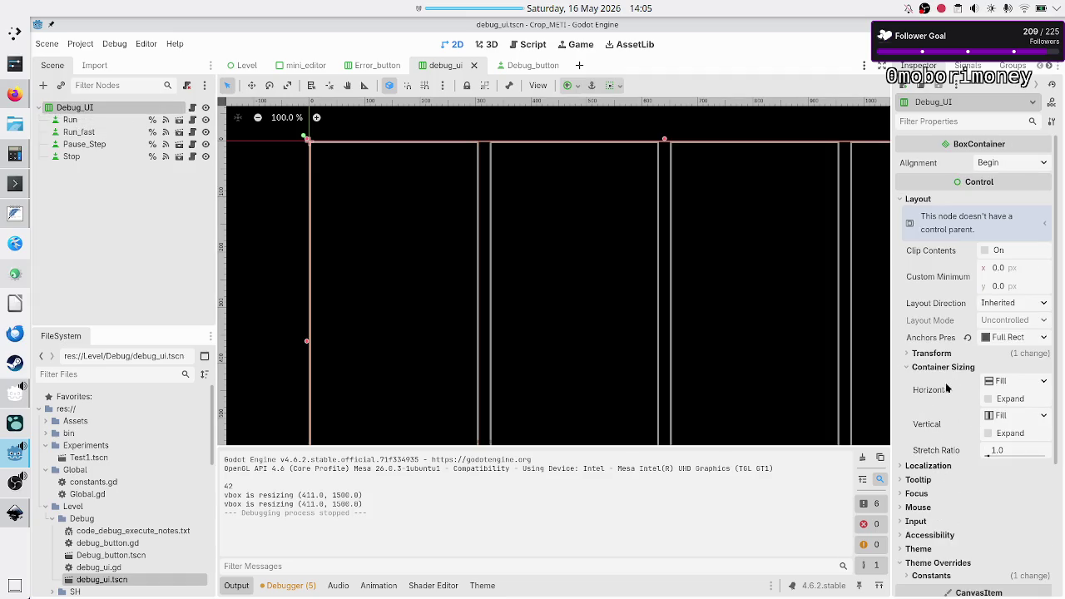
scroll(944, 509, down, 3)
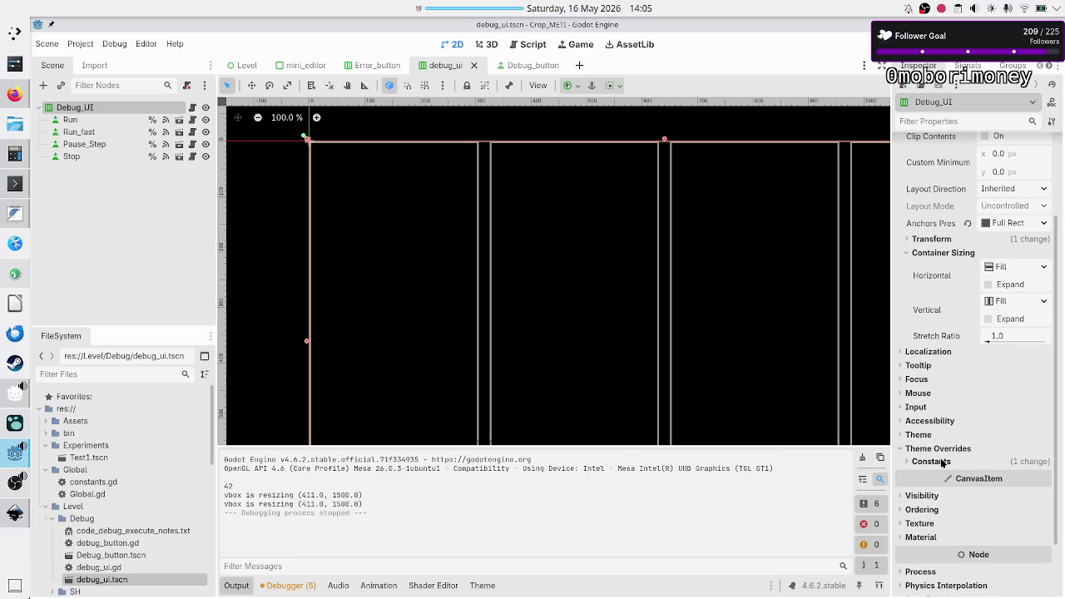
- Set Debug_UI's Separation constant override to 5, after first reverting it to 0
click(943, 463)
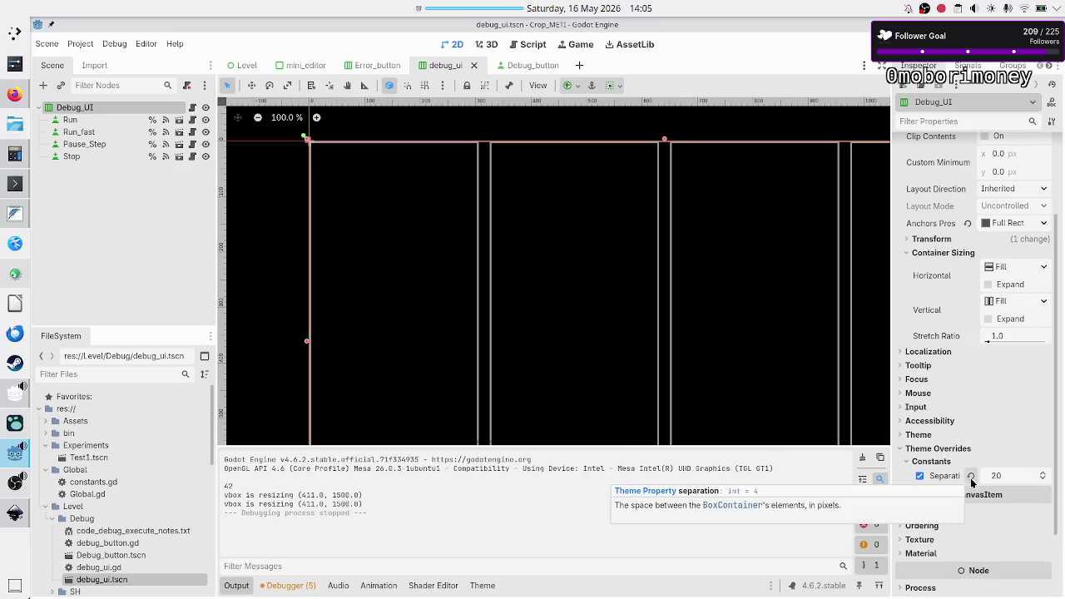
click(971, 476)
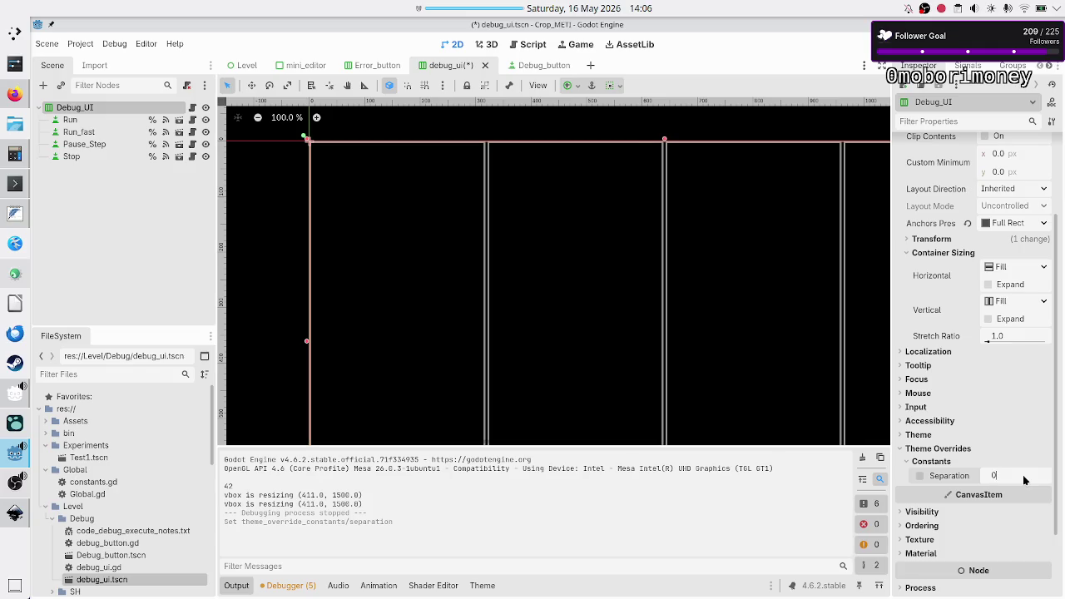
key(Return)
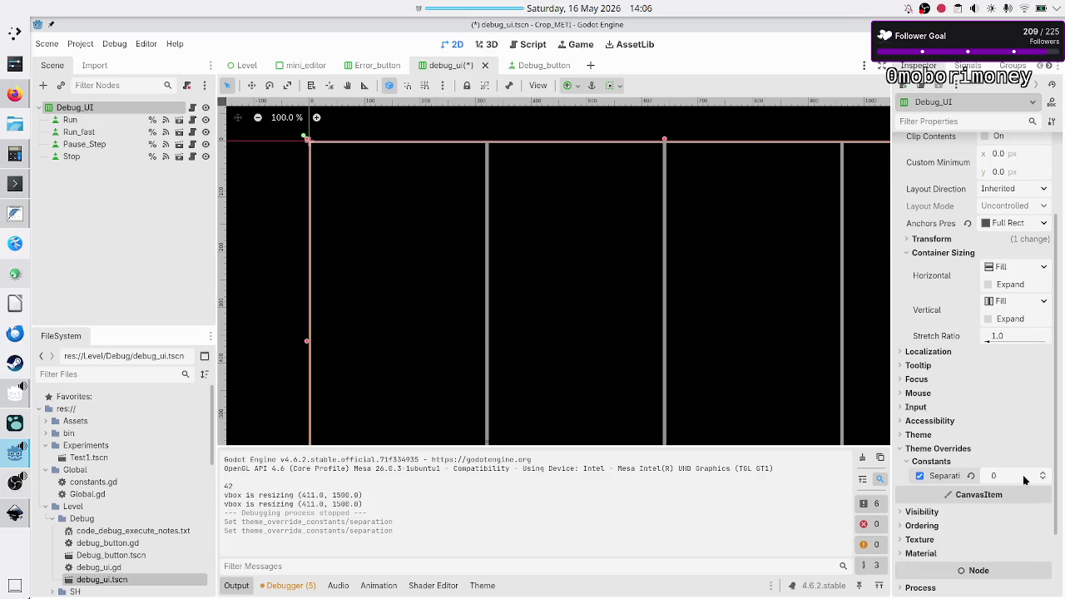
click(1023, 479)
text(5)
key(Return)
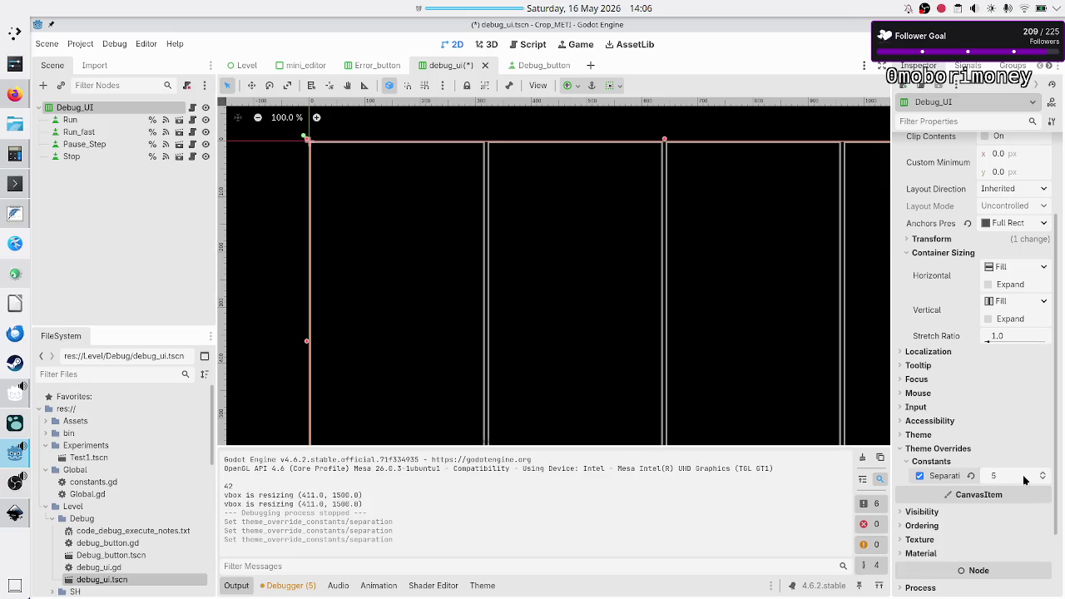
click(102, 123)
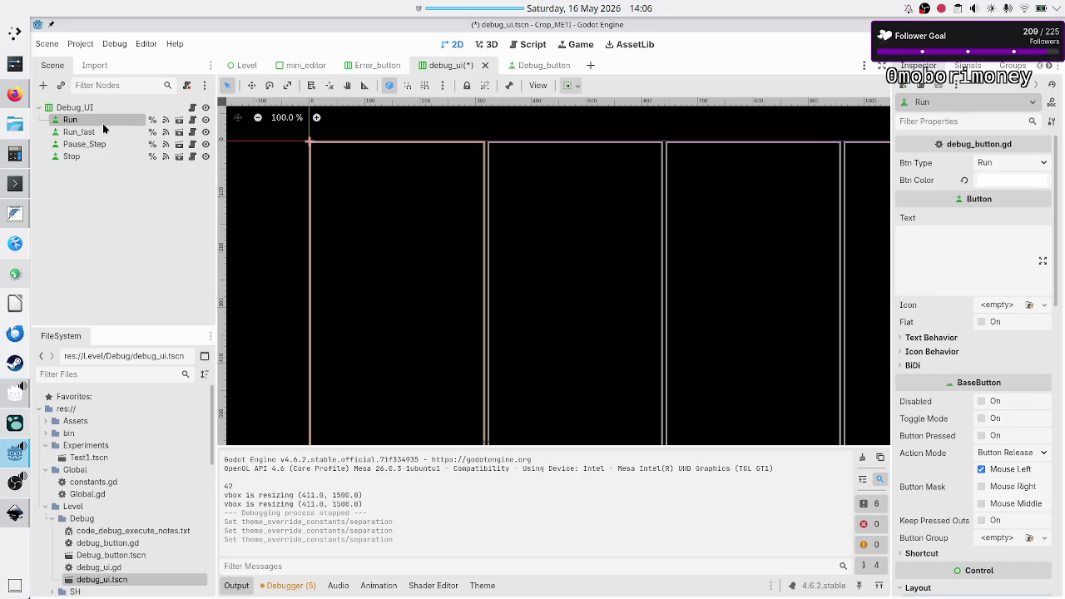
click(530, 67)
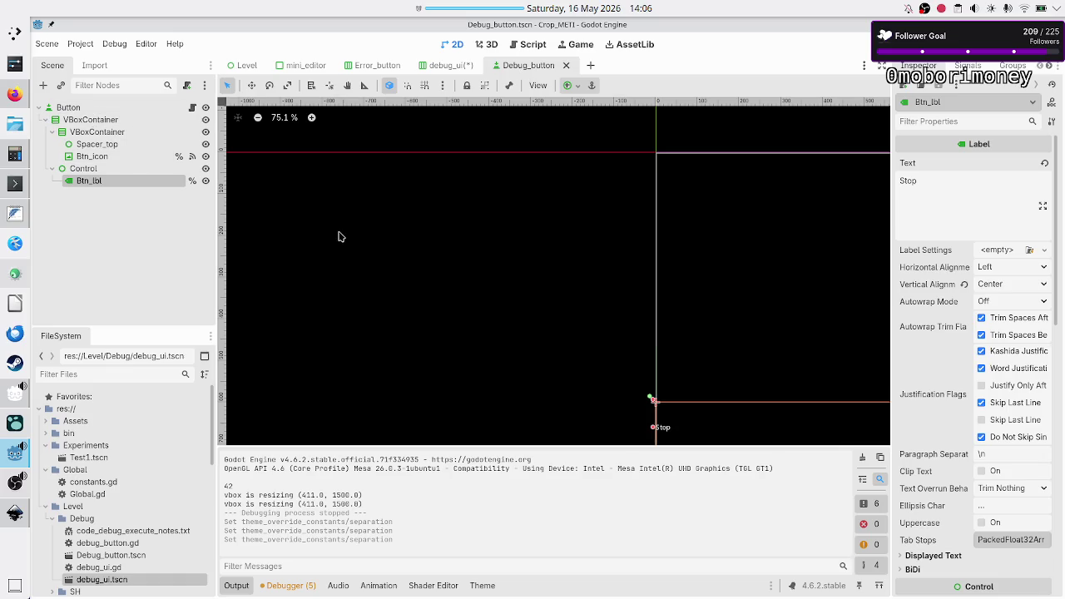
- Select the outer VBoxContainer in Debug_button, collapse Output, and dismiss the Time out! message
scroll(510, 302, right, 10)
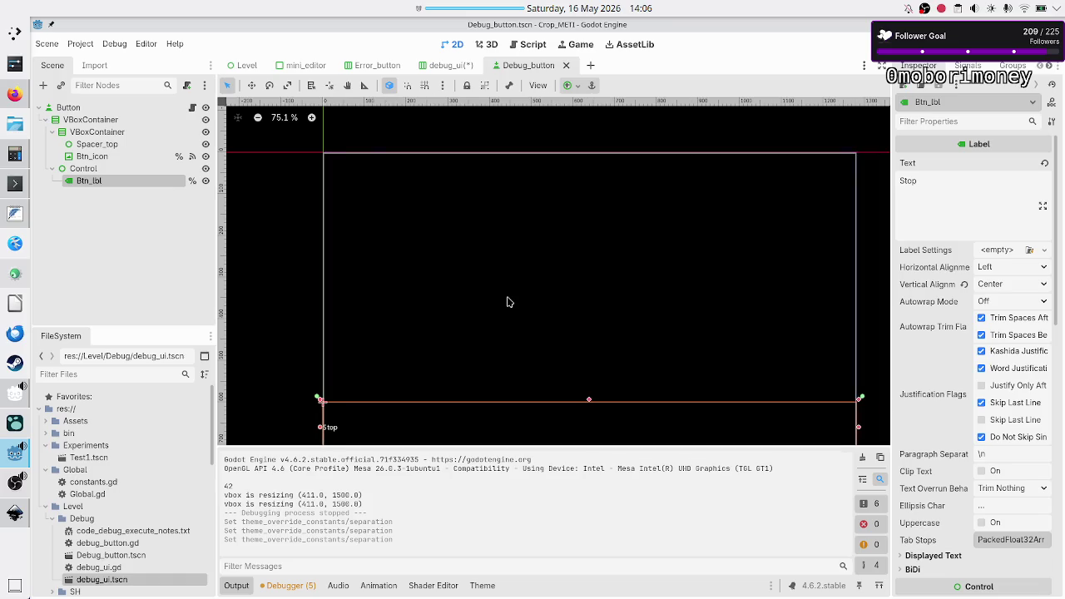
click(83, 120)
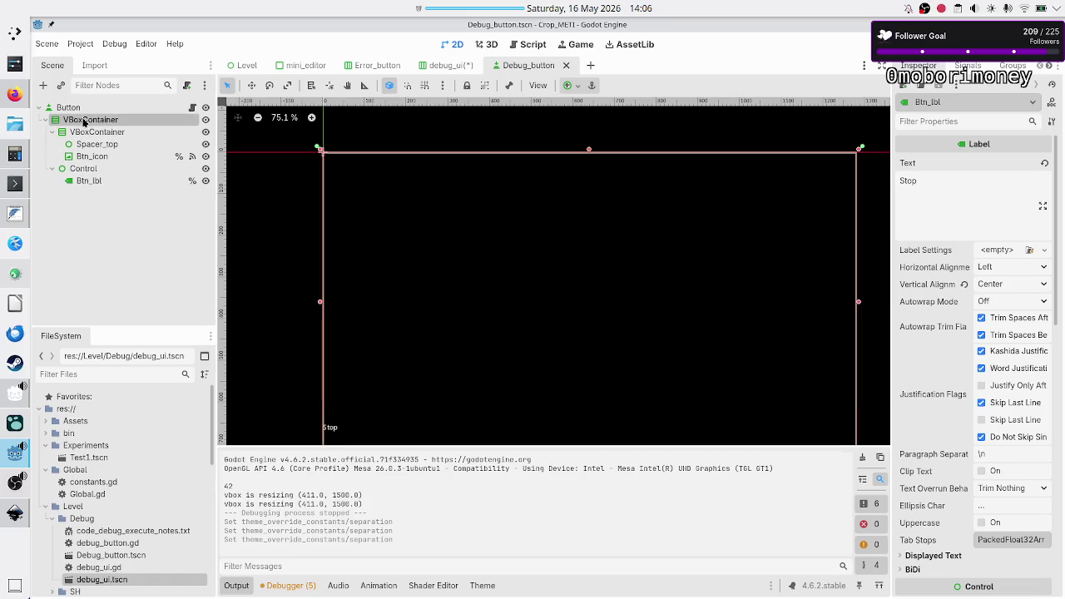
click(241, 590)
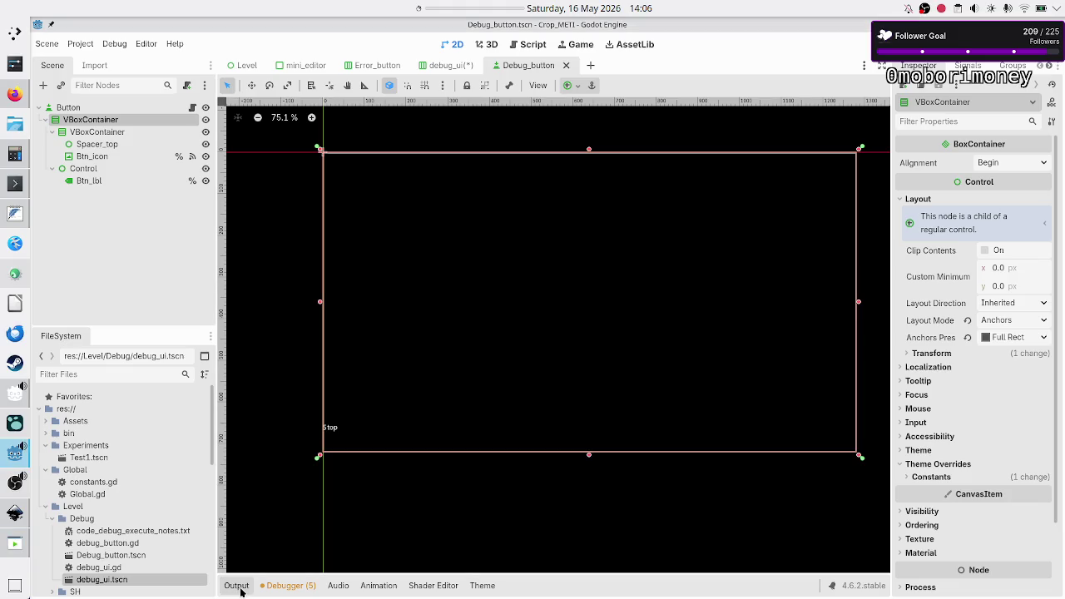
click(6, 545)
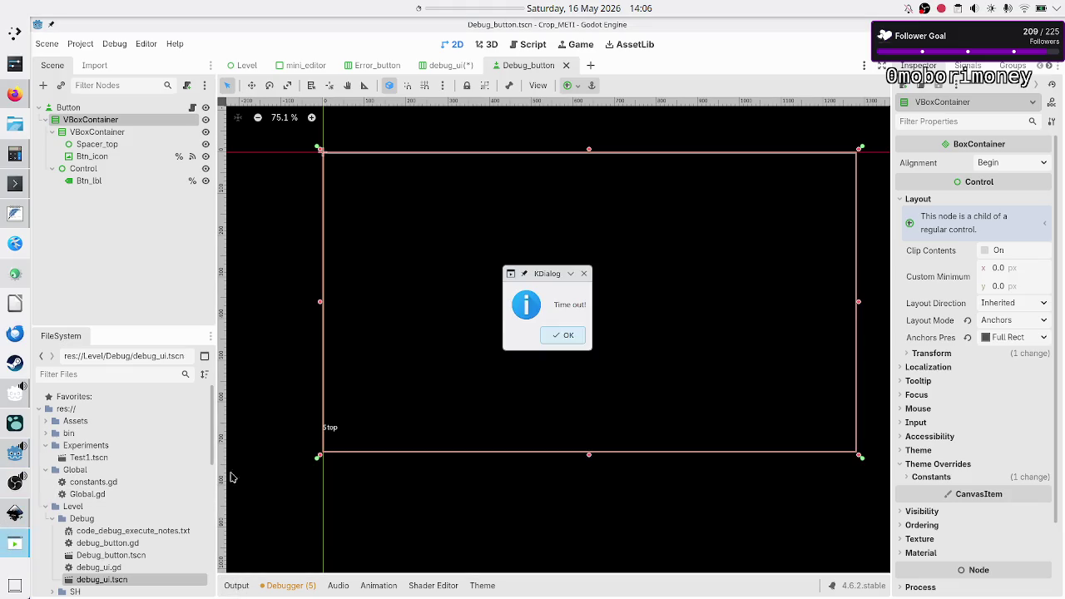
click(555, 338)
- Start a 00:03:00 break countdown on the desktop timer and bring up the BRB note
right_click(491, 8)
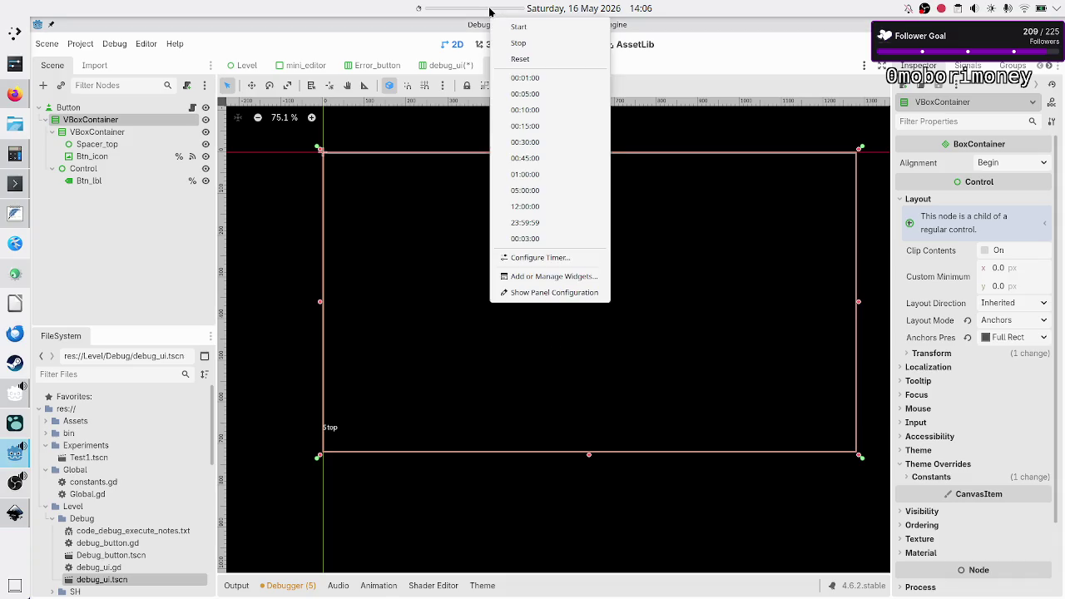
click(535, 241)
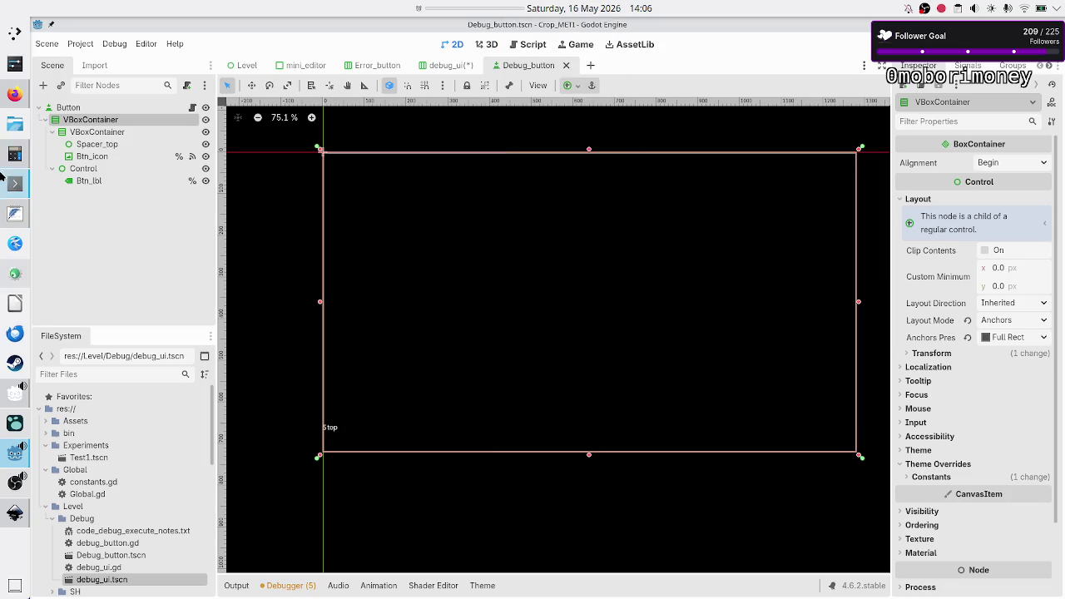
click(14, 214)
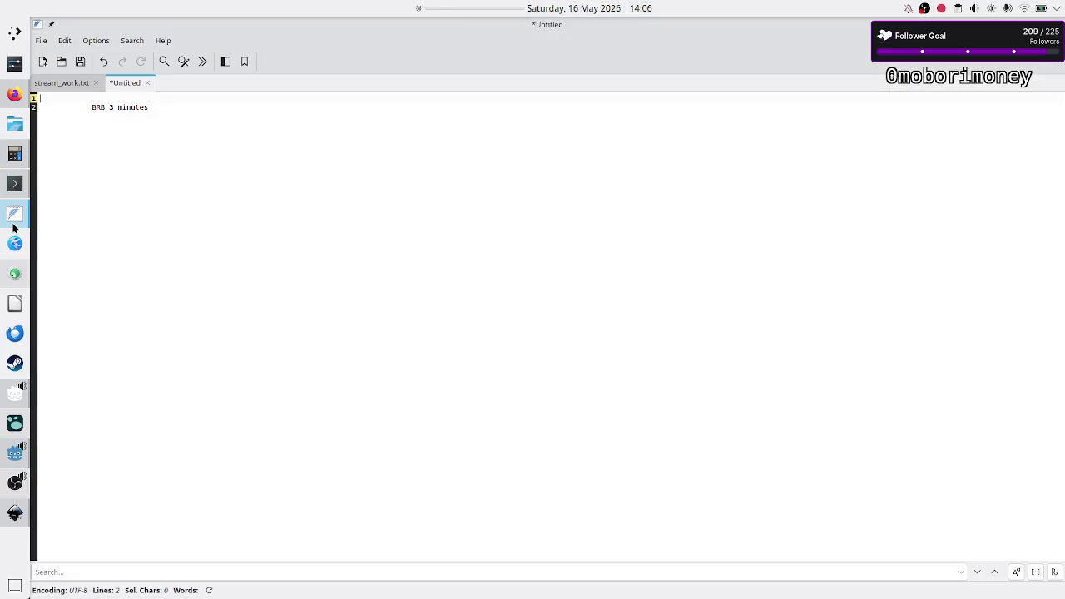
- Un-maximize the BRB 3 minutes note window and bring OBS Studio forward
mouse_move(439, 23)
mouse_down()
mouse_move(441, 116)
mouse_move(466, 150)
mouse_move(537, 191)
mouse_up()
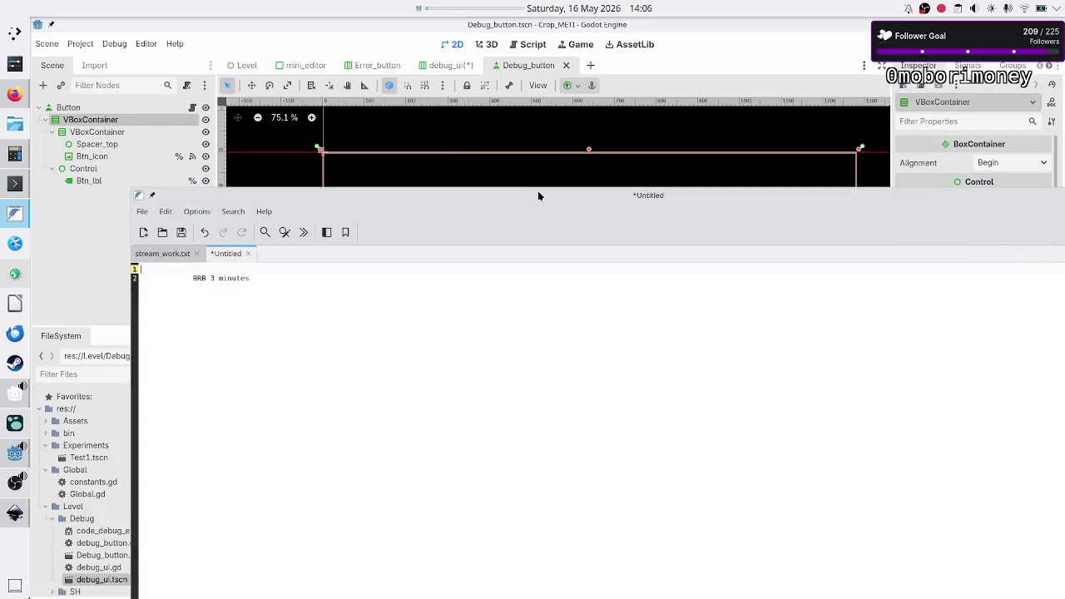
click(7, 492)
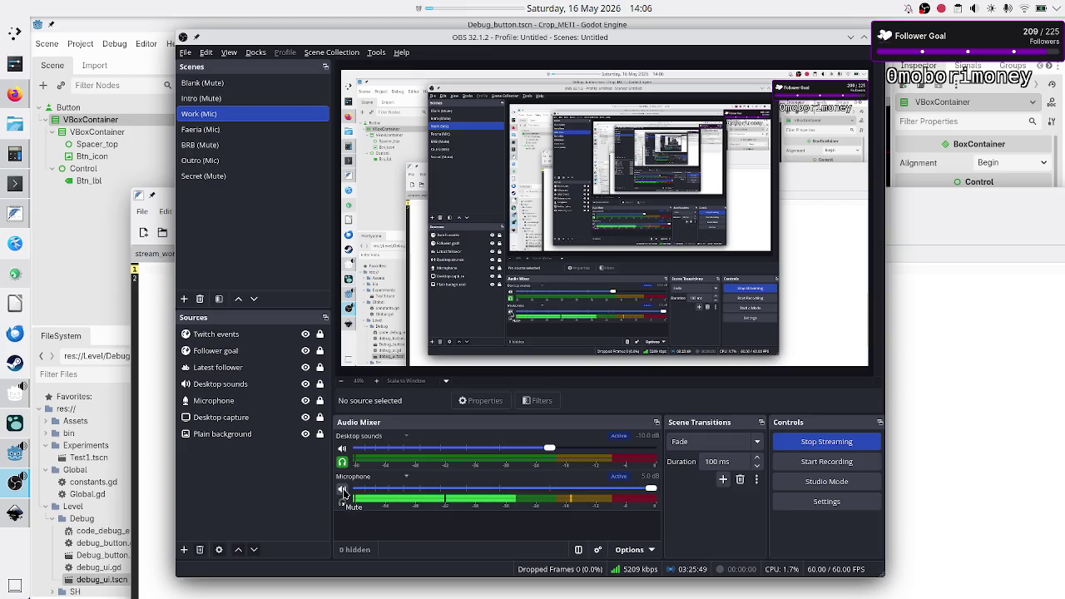
- Mute the stream microphone, raise the BRB note, and minimize OBS Studio
click(342, 491)
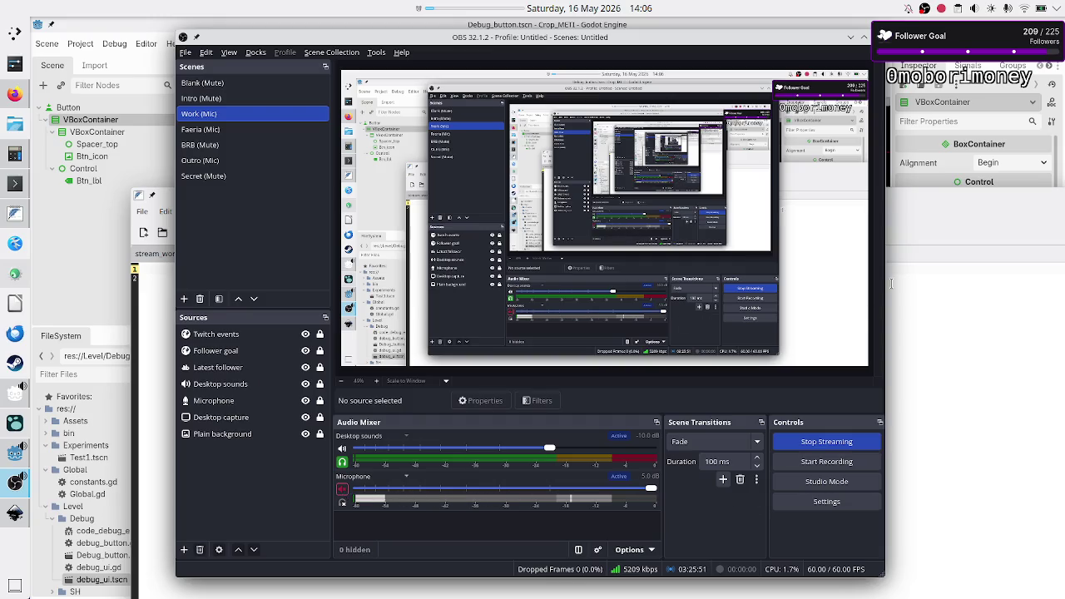
click(956, 296)
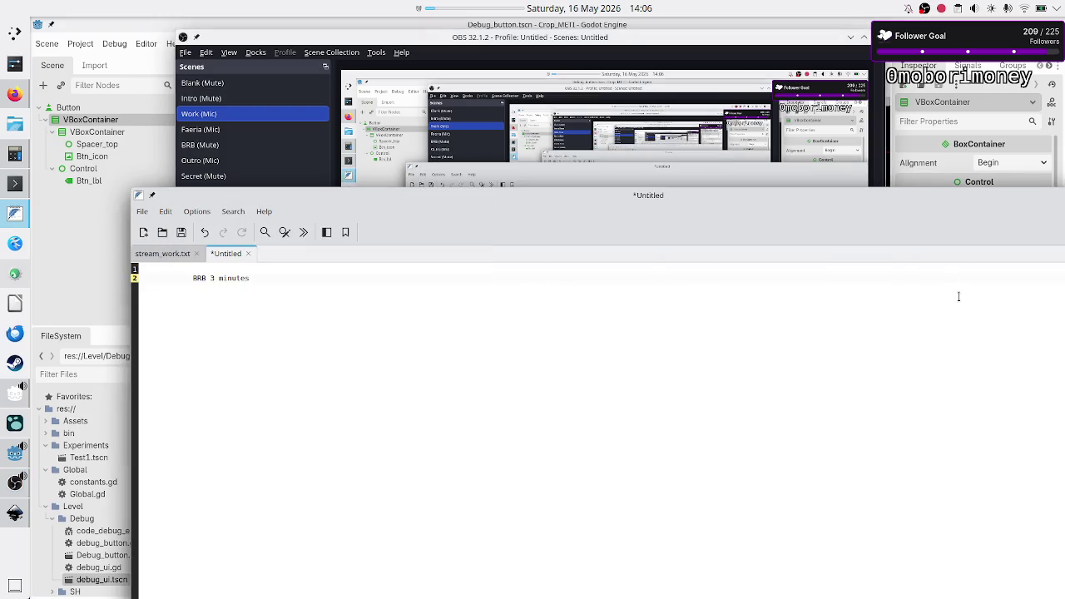
click(850, 36)
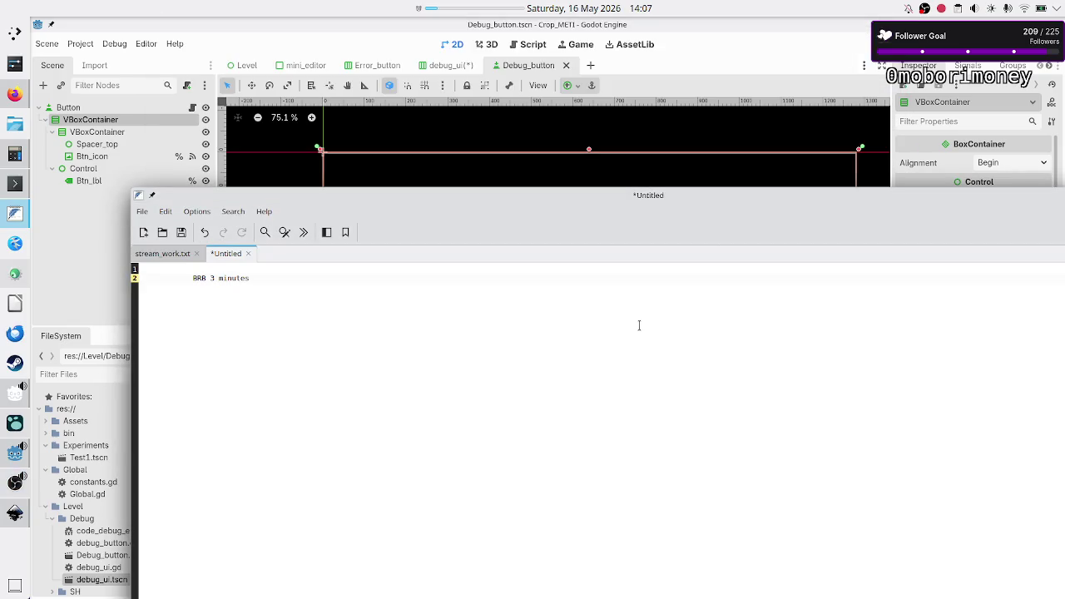
click(481, 9)
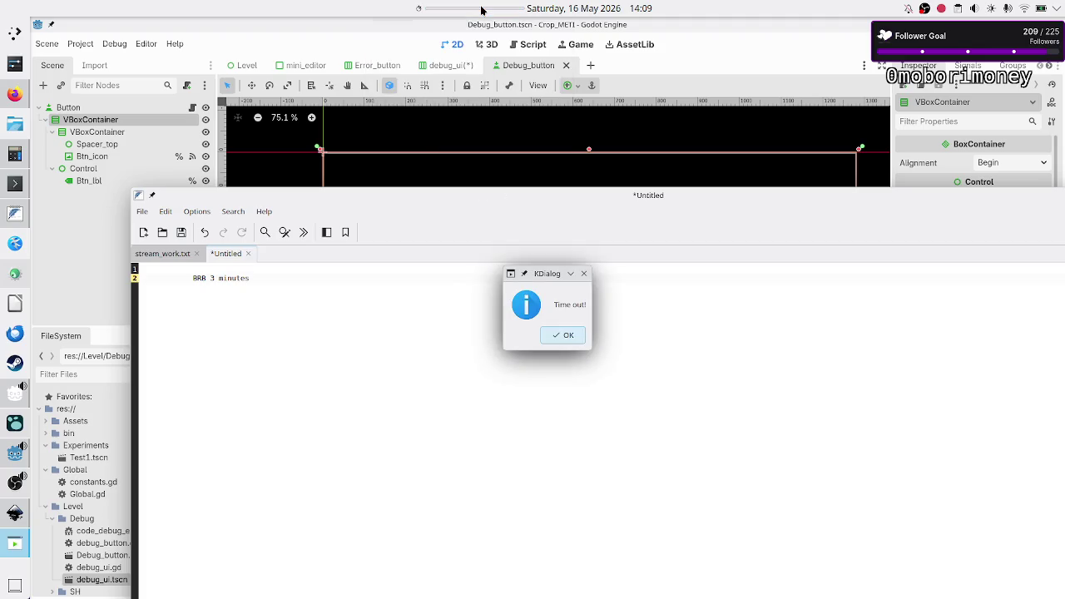
- Dismiss the Time out! message, resize and reposition the BRB note, then minimize it
click(566, 335)
mouse_move(837, 200)
mouse_down()
mouse_move(696, 150)
mouse_move(654, 155)
mouse_up()
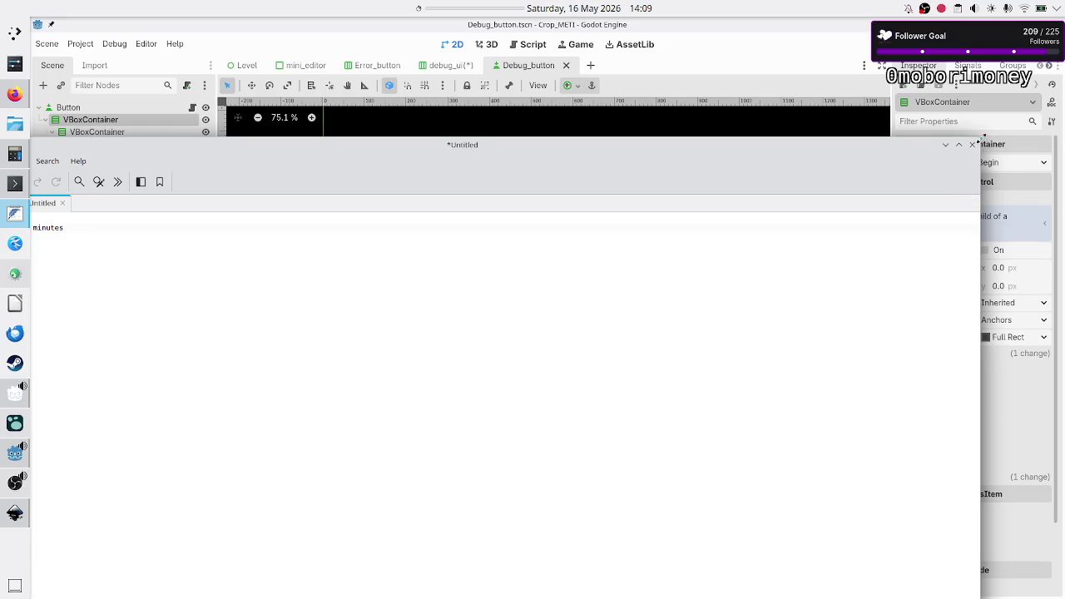
mouse_move(980, 139)
mouse_down()
mouse_move(487, 216)
mouse_move(366, 211)
mouse_up()
mouse_move(273, 214)
mouse_down()
mouse_move(416, 71)
mouse_move(478, 63)
mouse_up()
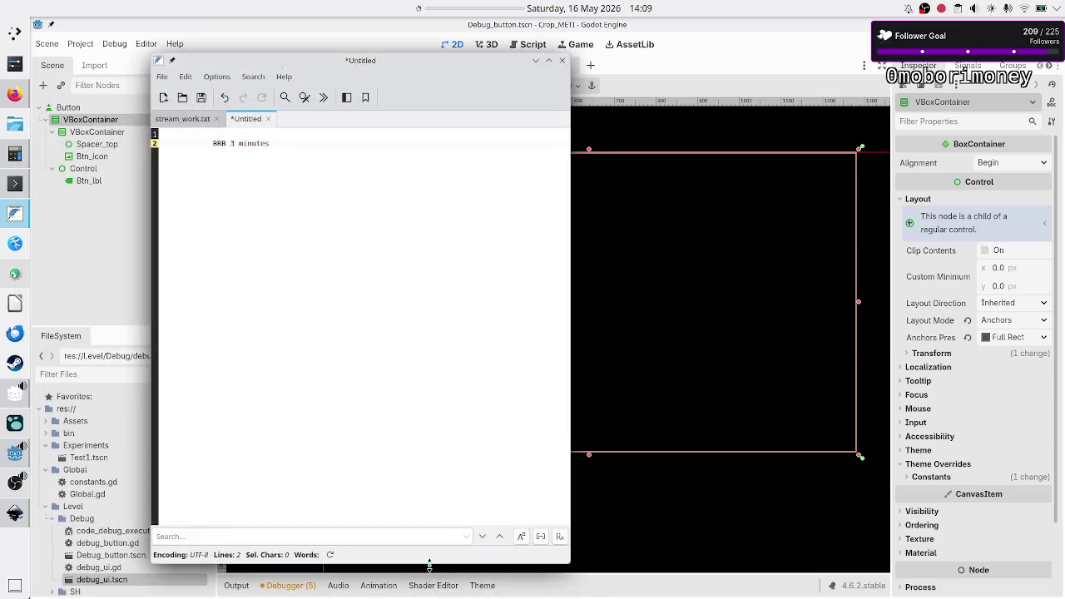
drag(430, 566, 459, 349)
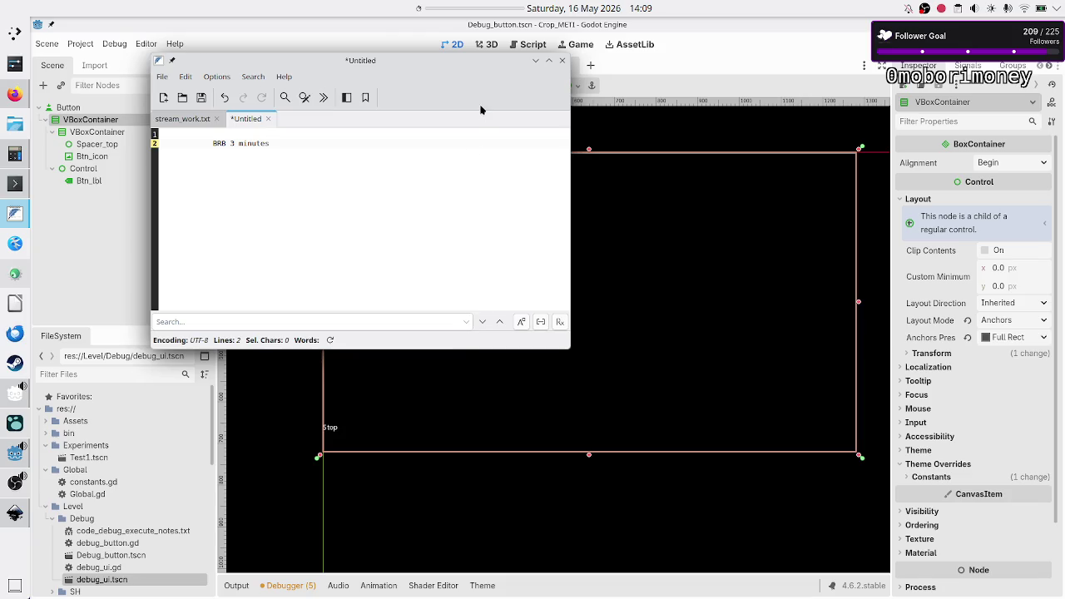
mouse_move(468, 64)
mouse_down()
mouse_move(459, 131)
mouse_move(595, 149)
mouse_move(688, 182)
mouse_up()
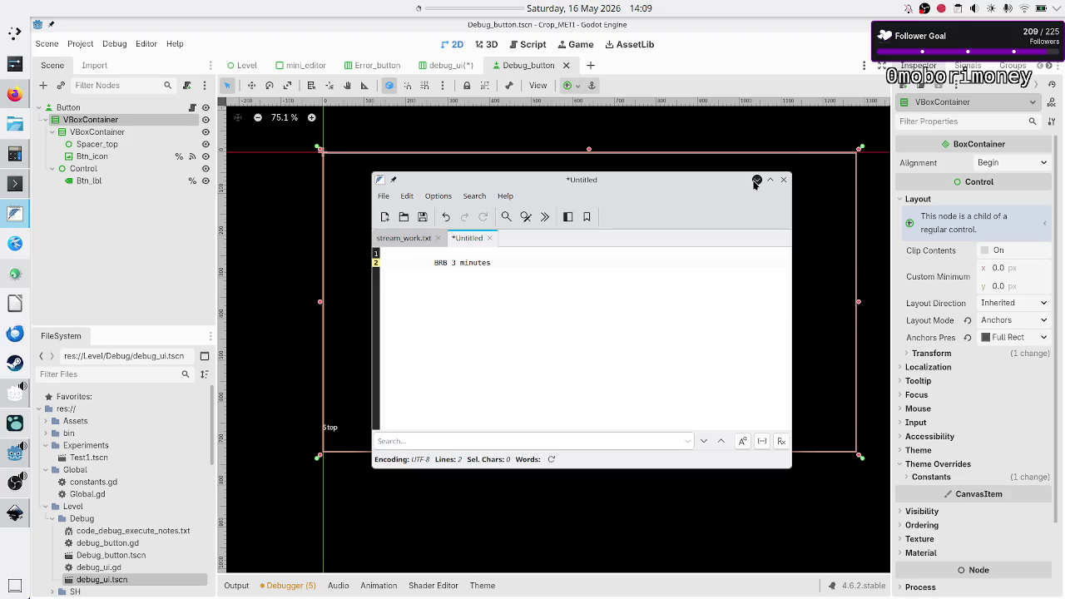
click(756, 180)
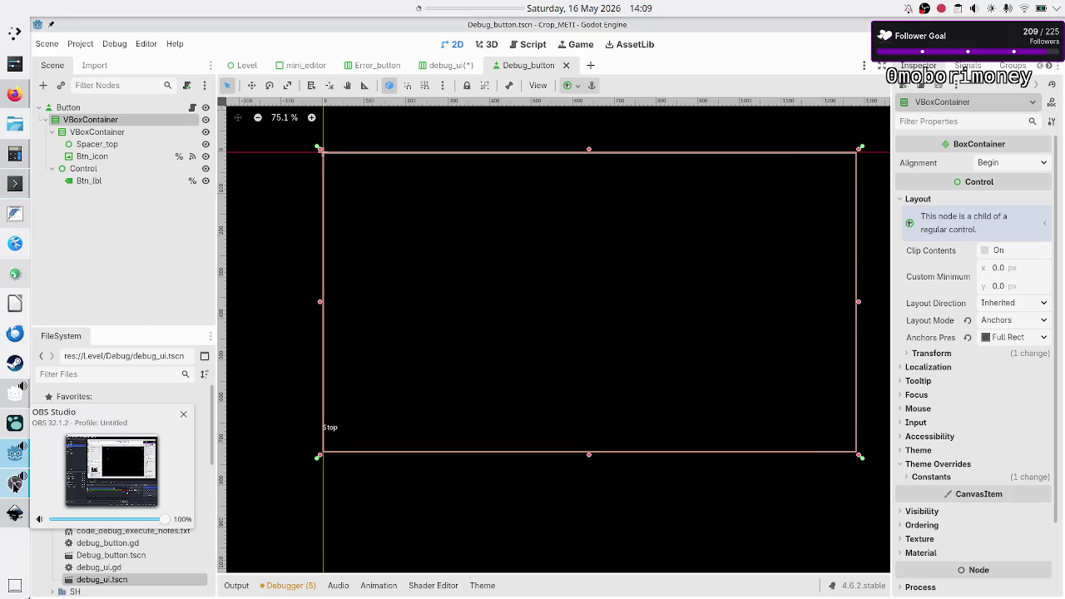
- Unmute the microphone in OBS Studio and minimize OBS
click(15, 484)
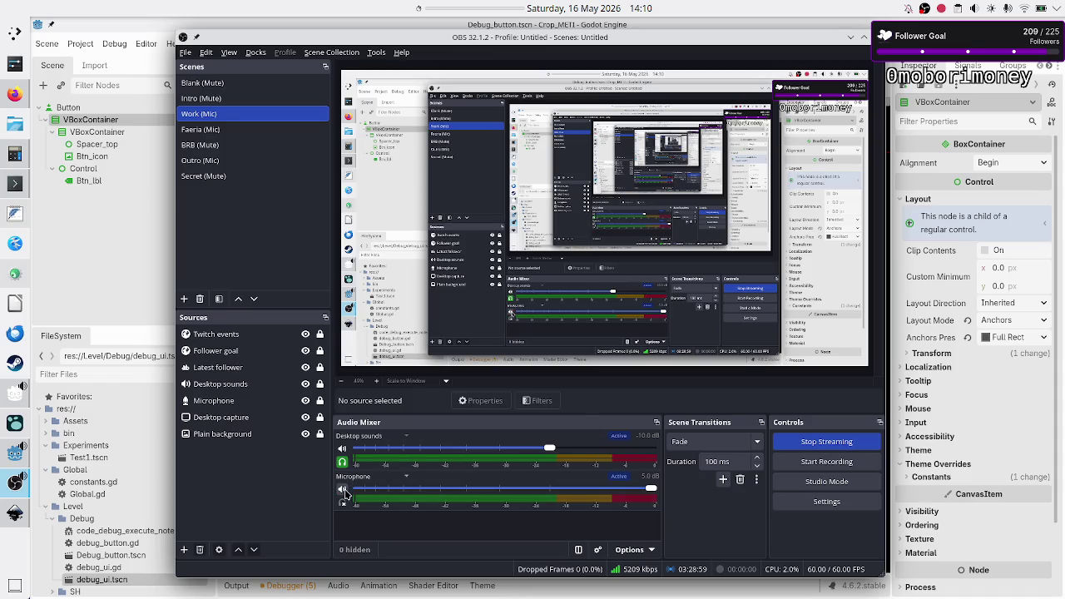
click(343, 490)
click(343, 491)
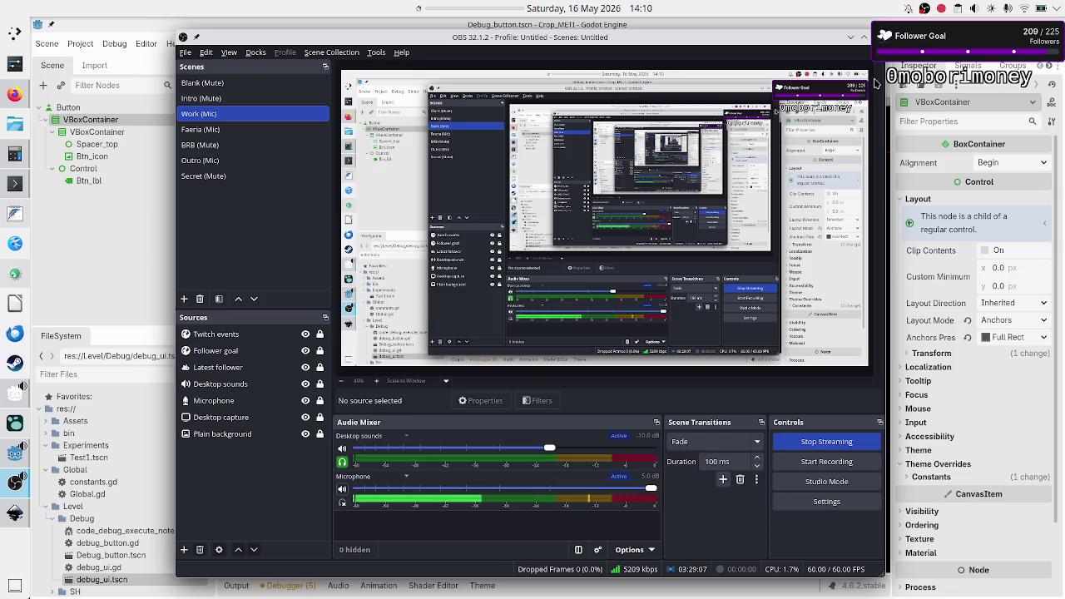
click(850, 36)
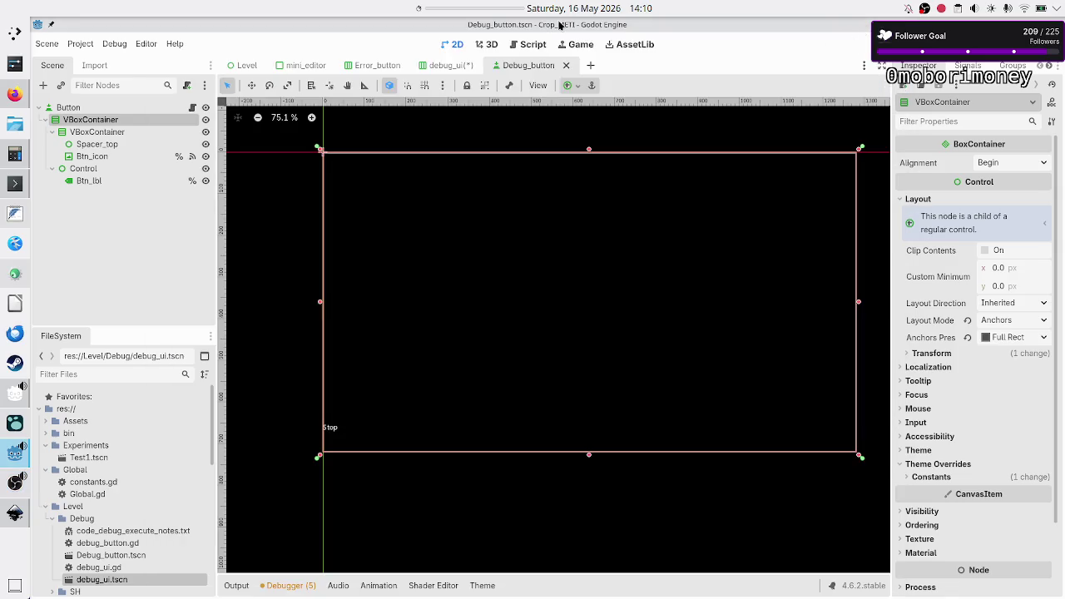
- Start a one-hour timer, then review VBoxContainer, Spacer_top and Btn_icon before opening debug_ui
right_click(475, 10)
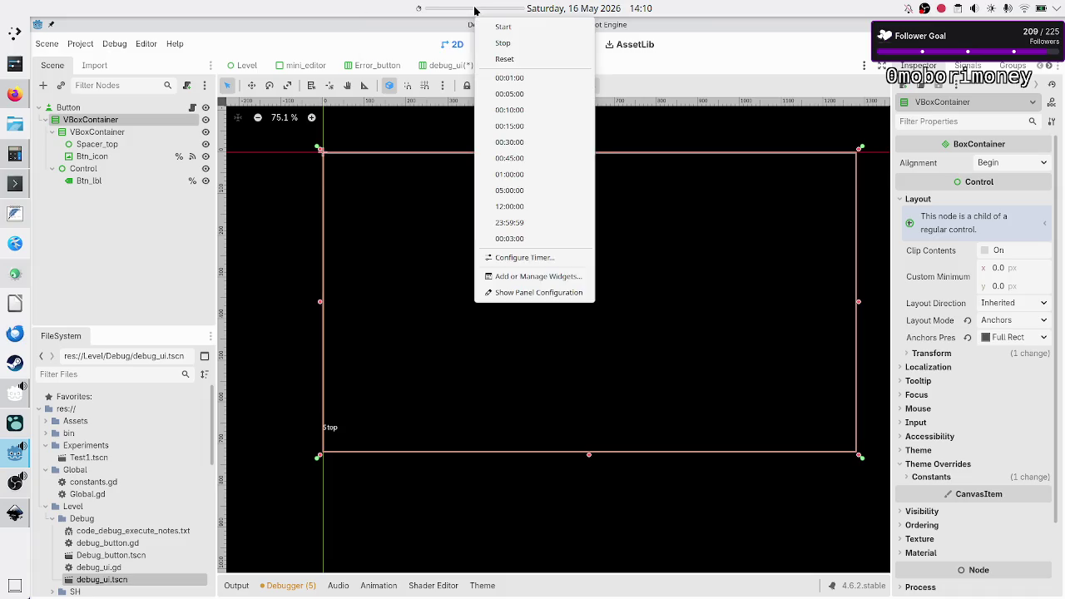
click(525, 176)
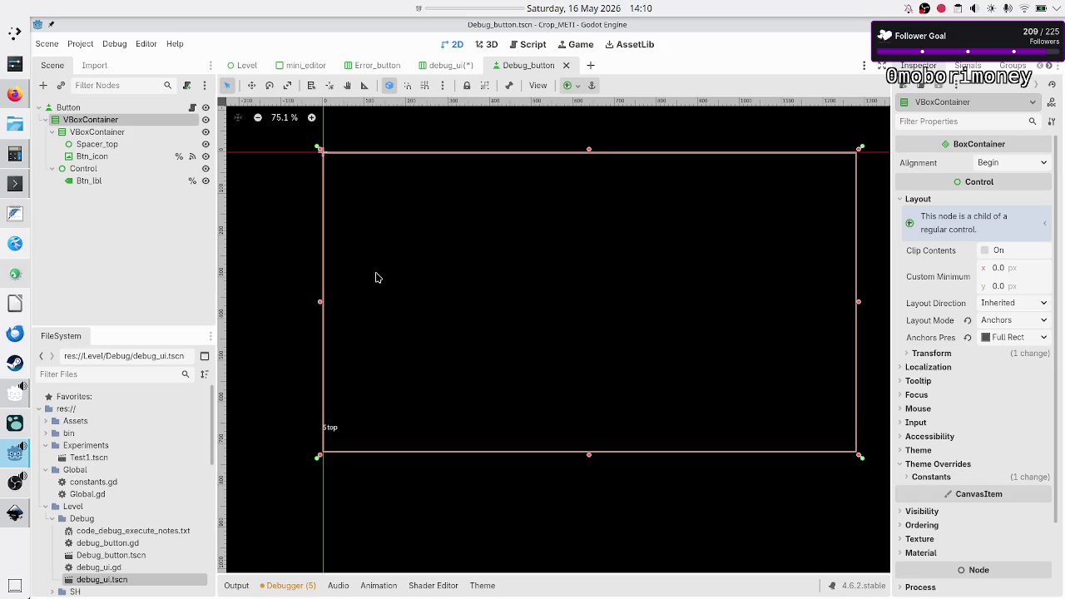
click(116, 134)
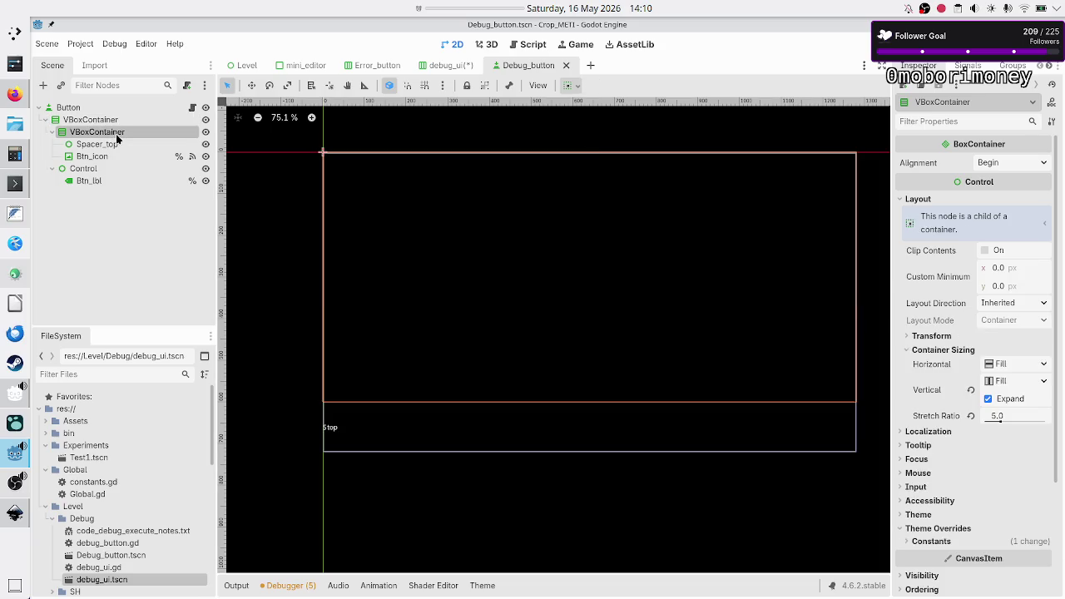
click(116, 146)
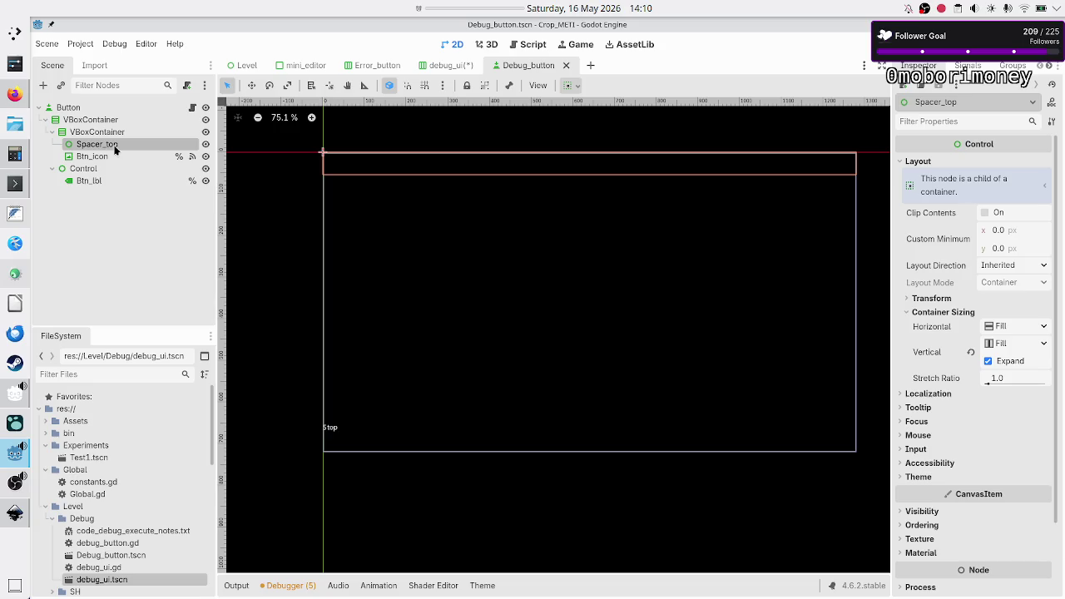
click(104, 156)
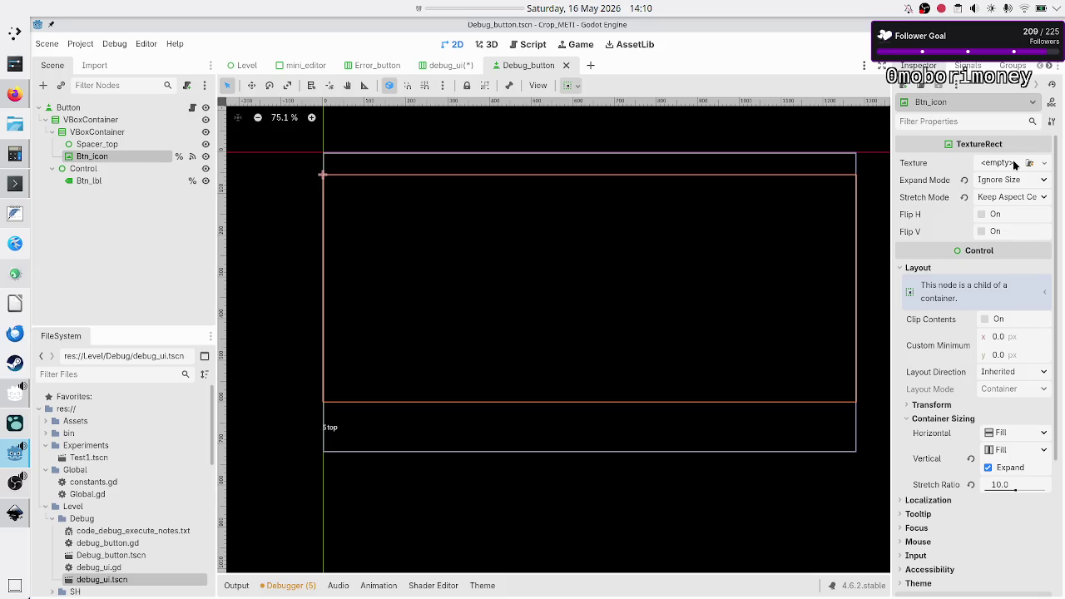
click(449, 66)
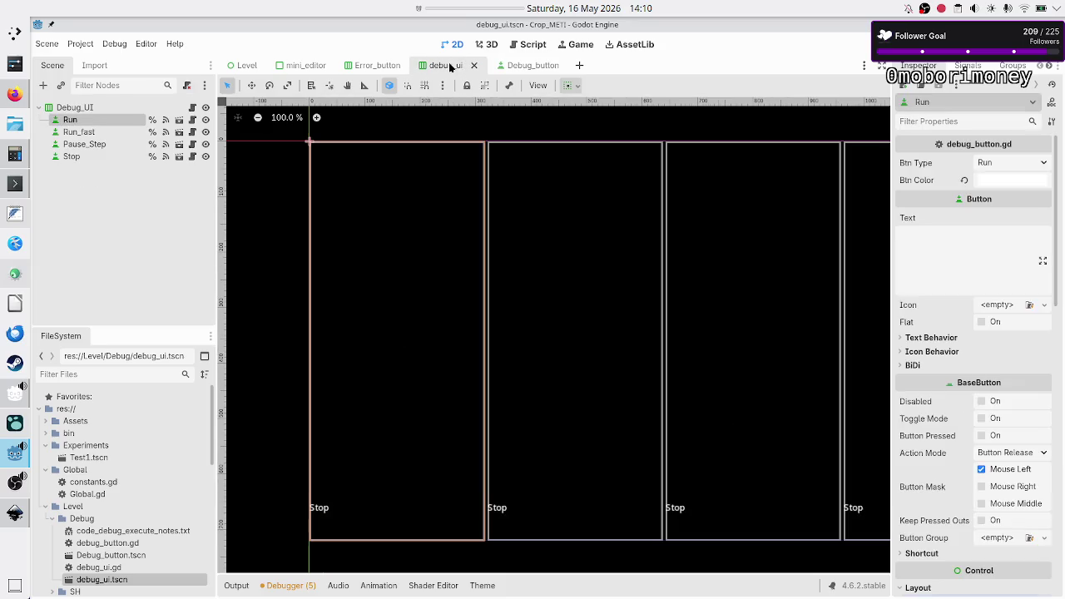
- Review Run_fast's properties and open the debug_ui.gd script
click(72, 132)
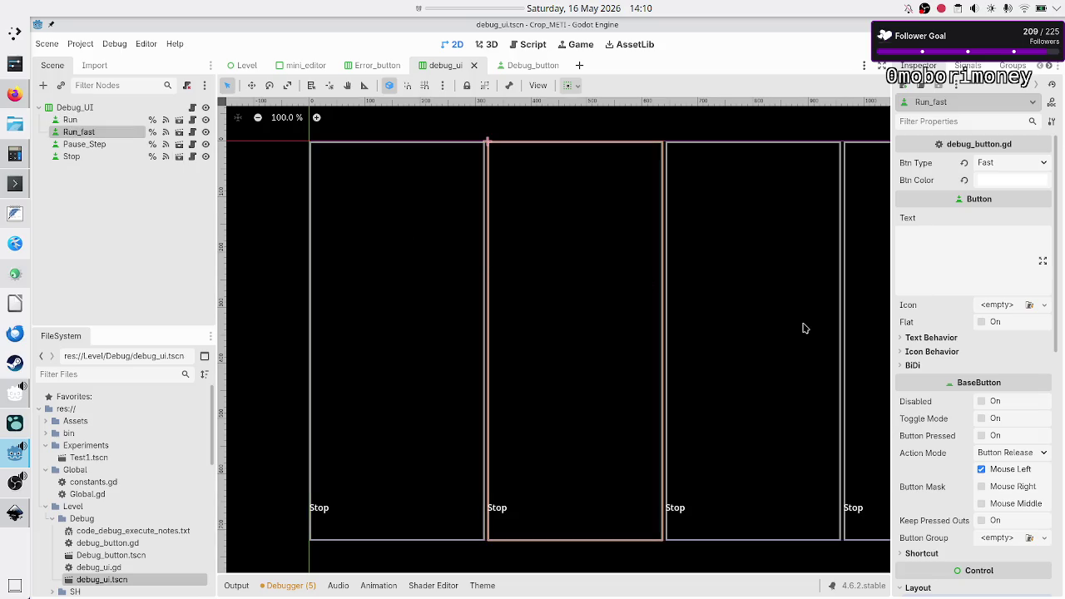
scroll(929, 422, down, 4)
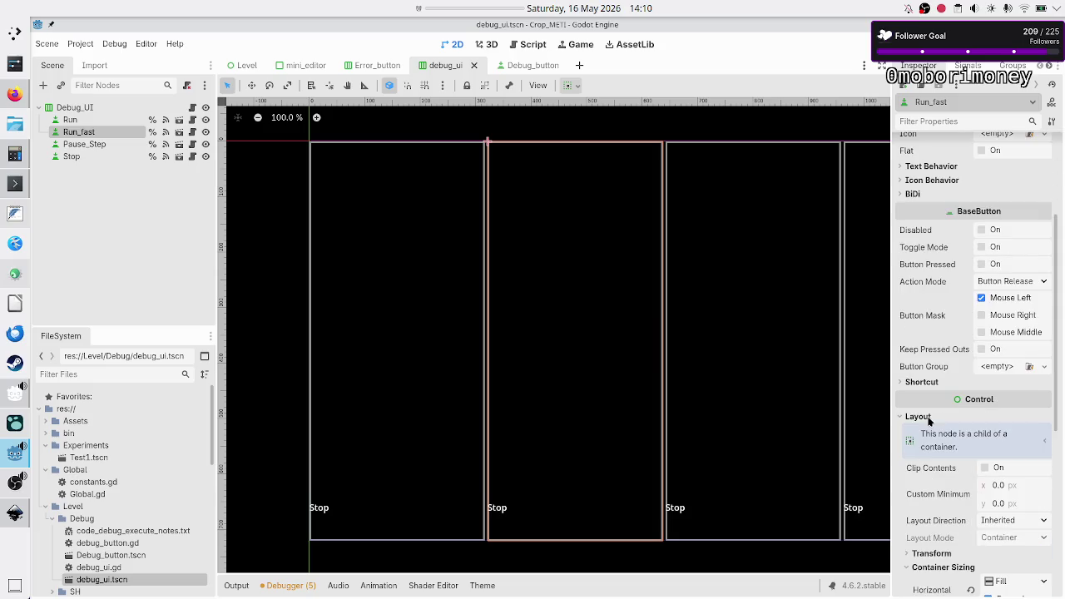
scroll(929, 422, up, 4)
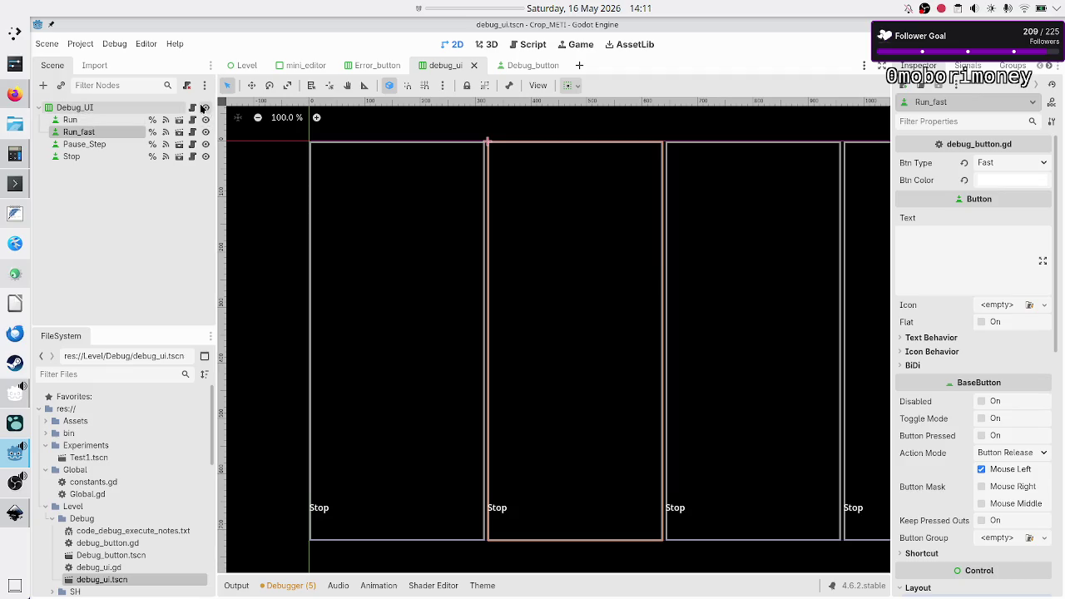
click(192, 111)
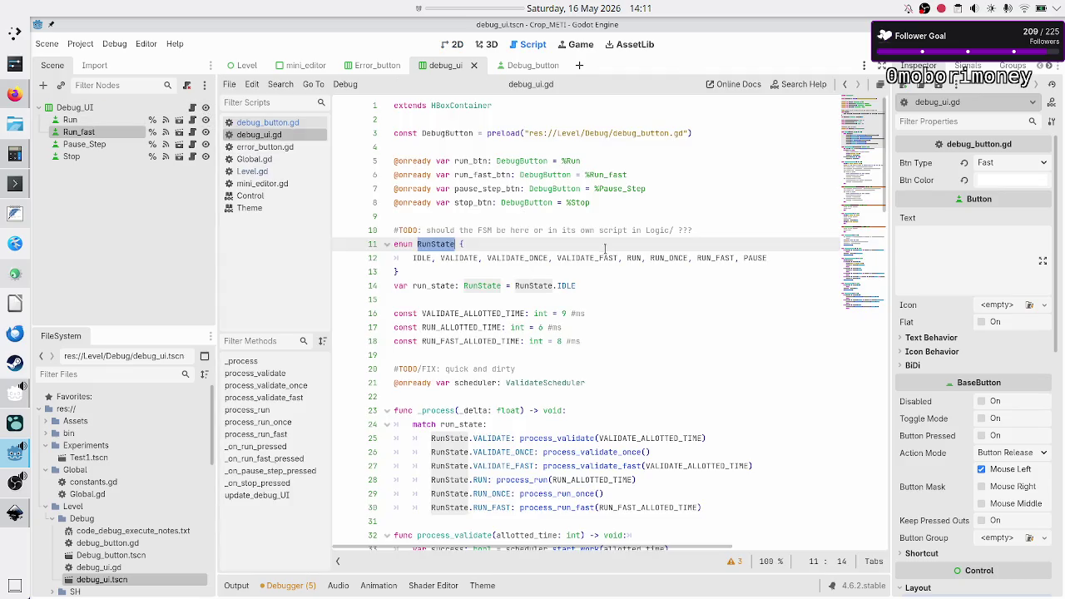
scroll(607, 329, down, 4)
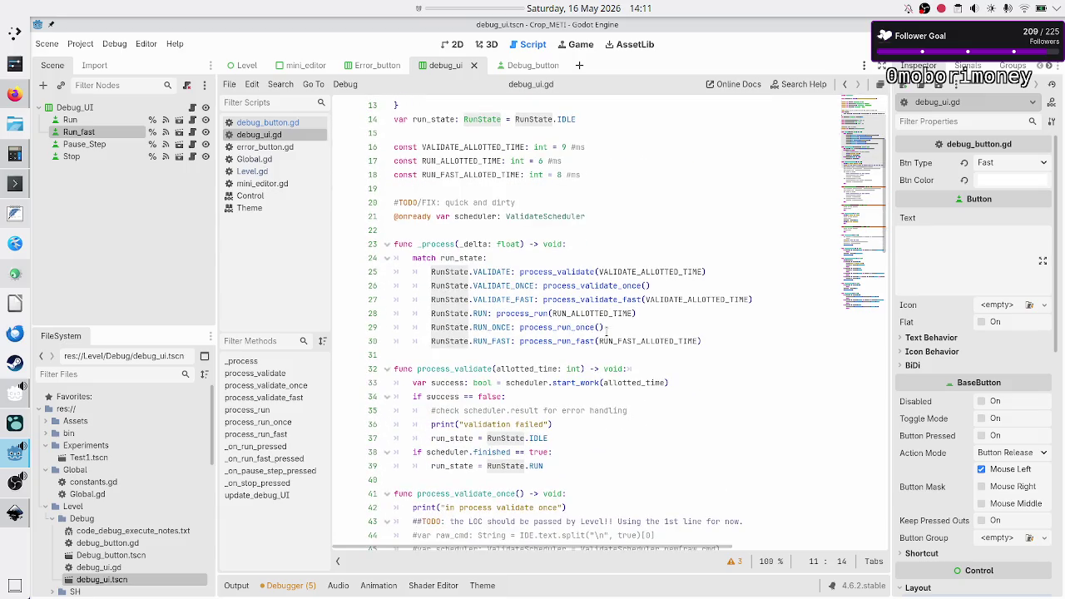
scroll(605, 329, down, 14)
scroll(606, 331, up, 18)
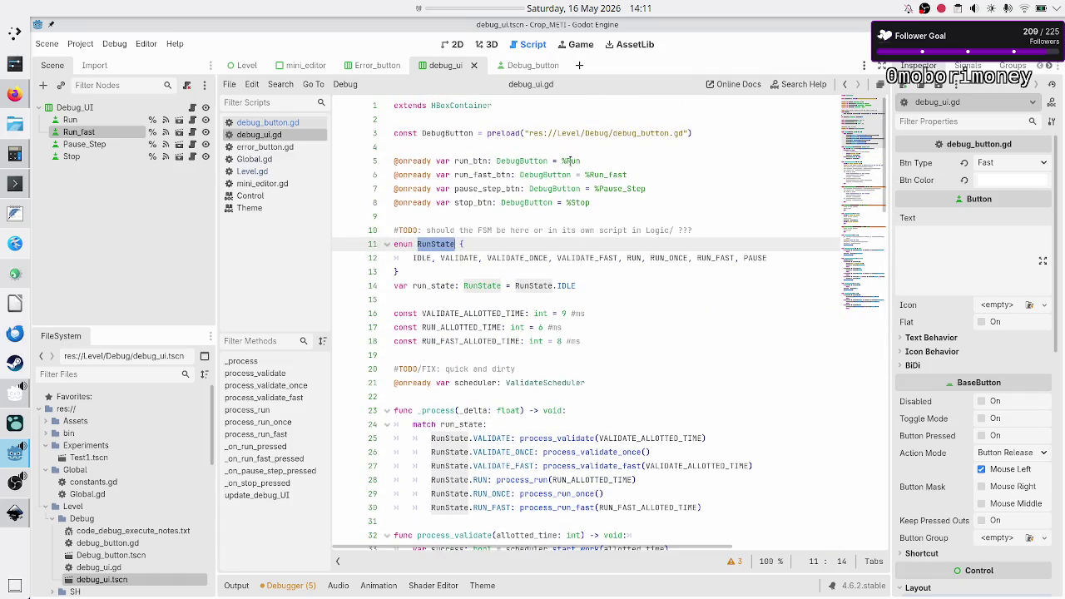
- Read through debug_ui.gd's DebugButton preload and run_btn onready variables
click(459, 133)
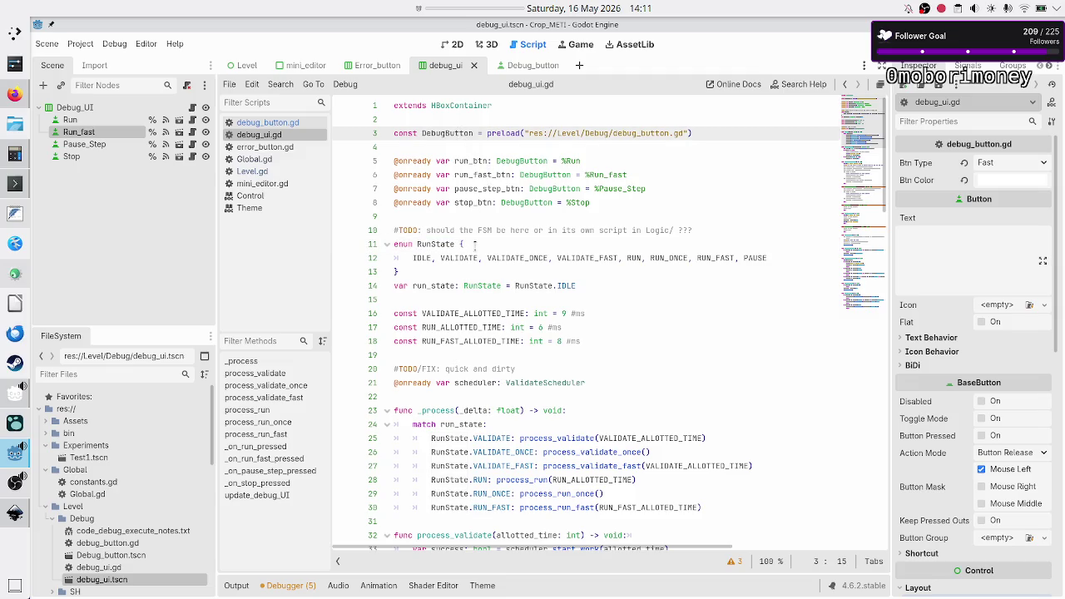
double_click(470, 161)
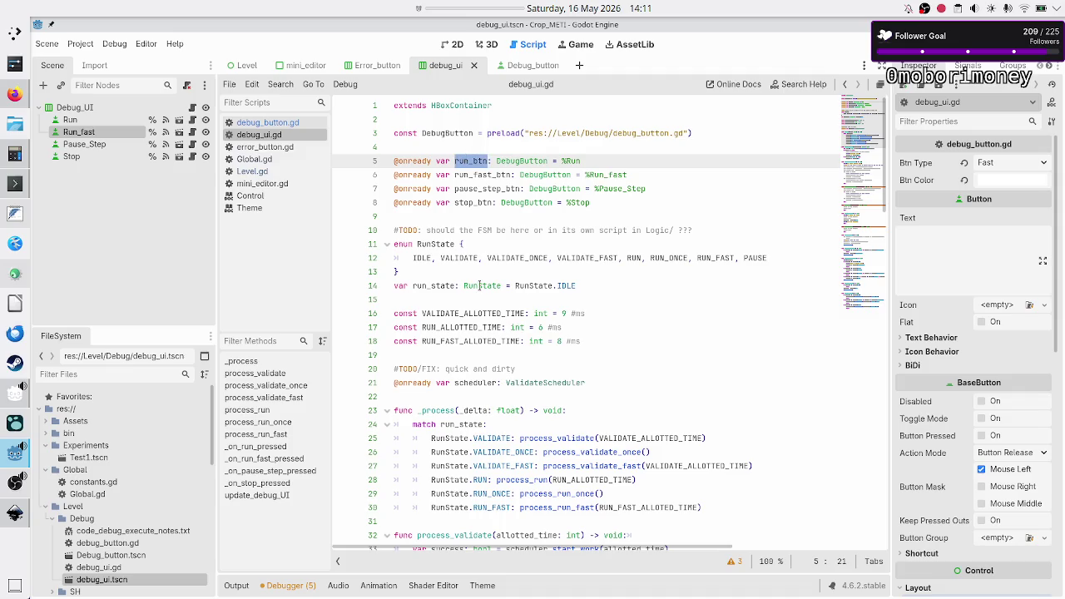
scroll(479, 286, down, 12)
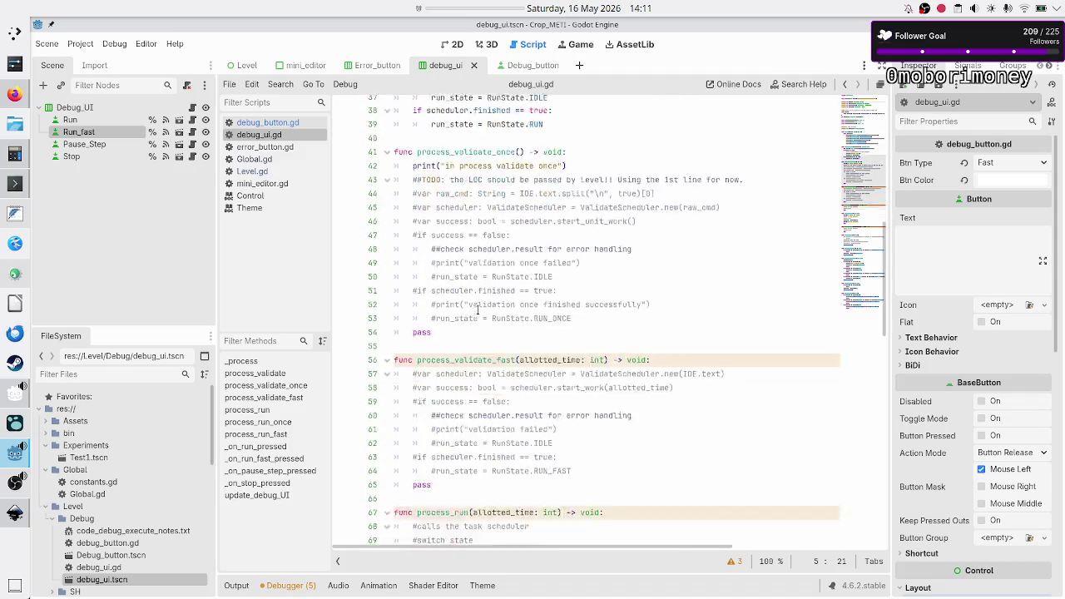
scroll(478, 310, down, 6)
scroll(477, 309, down, 10)
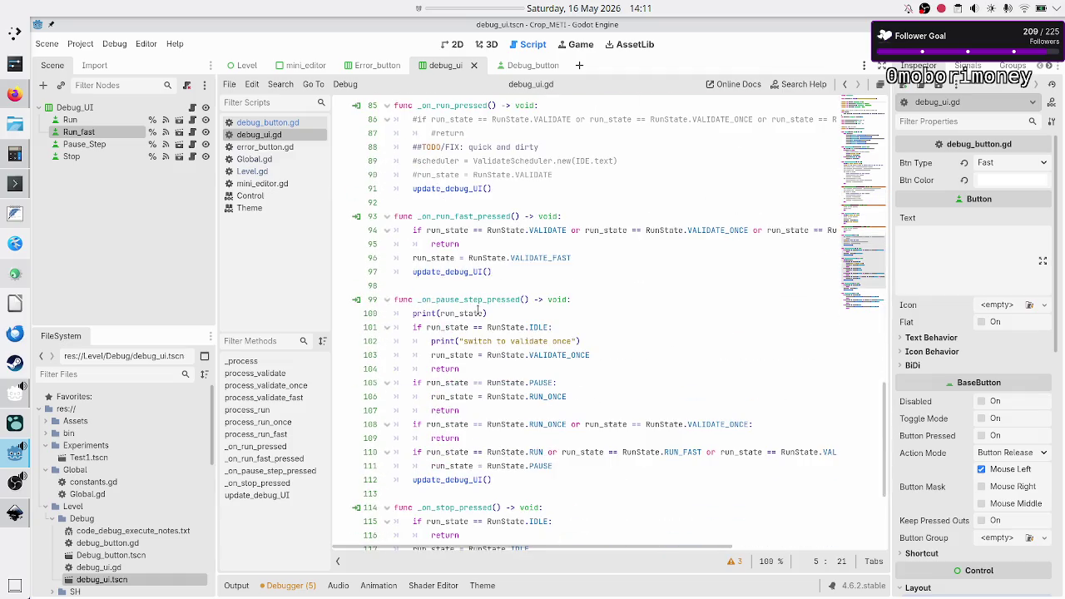
scroll(478, 312, down, 4)
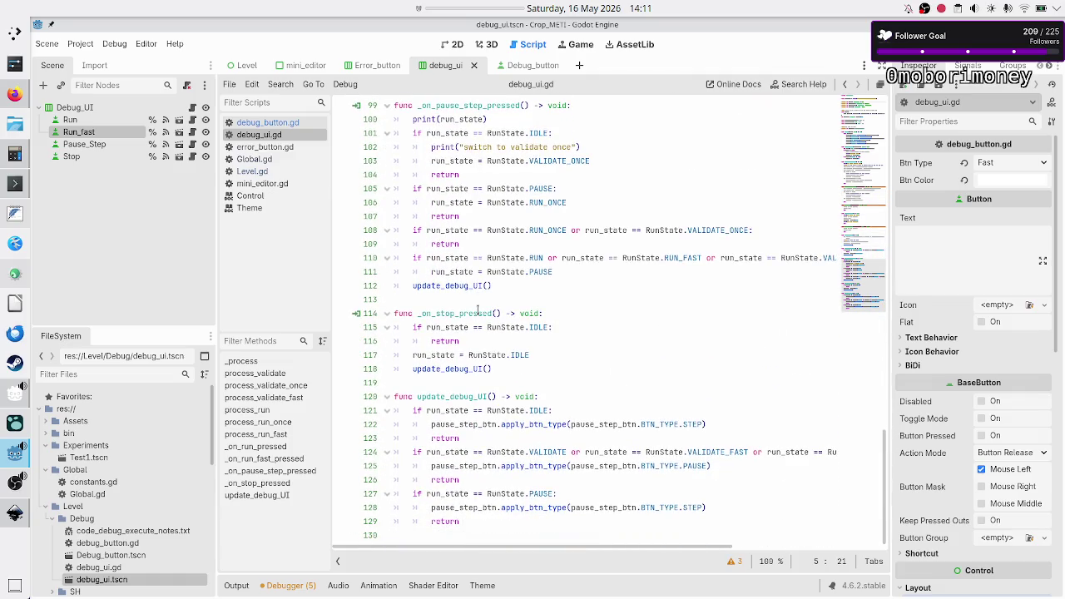
scroll(477, 311, up, 20)
scroll(477, 310, up, 2)
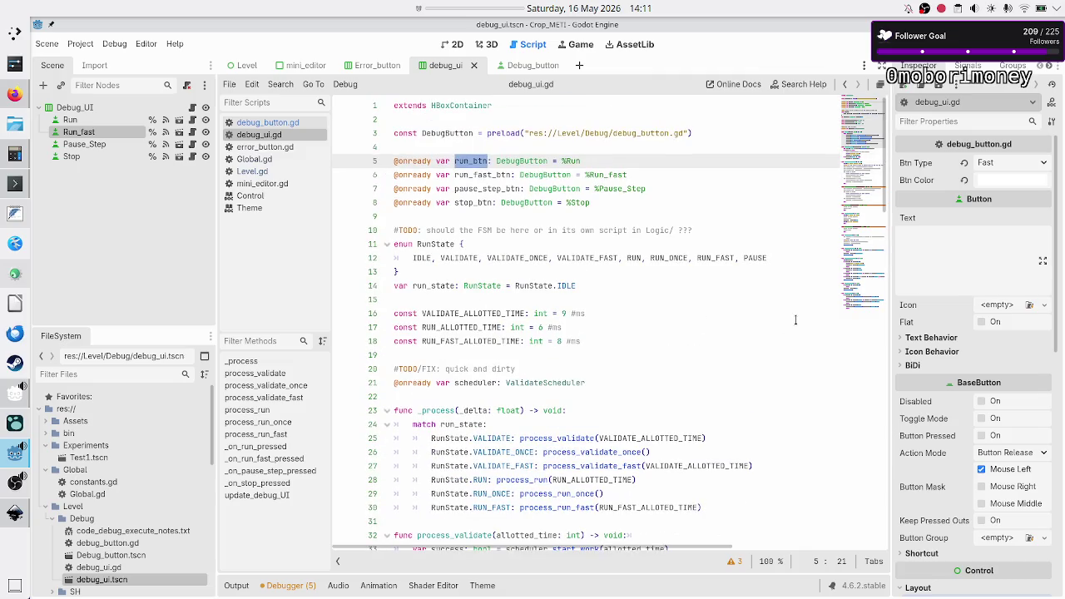
- Check Run_fast's button type list without changing it and return to Debug_button
click(1031, 167)
click(1031, 168)
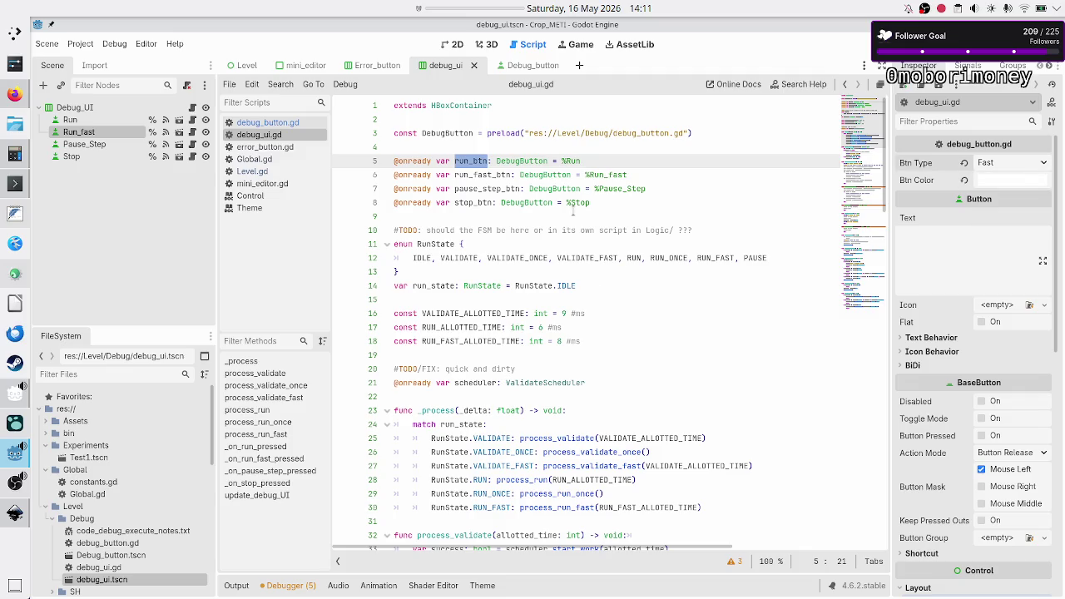
click(573, 215)
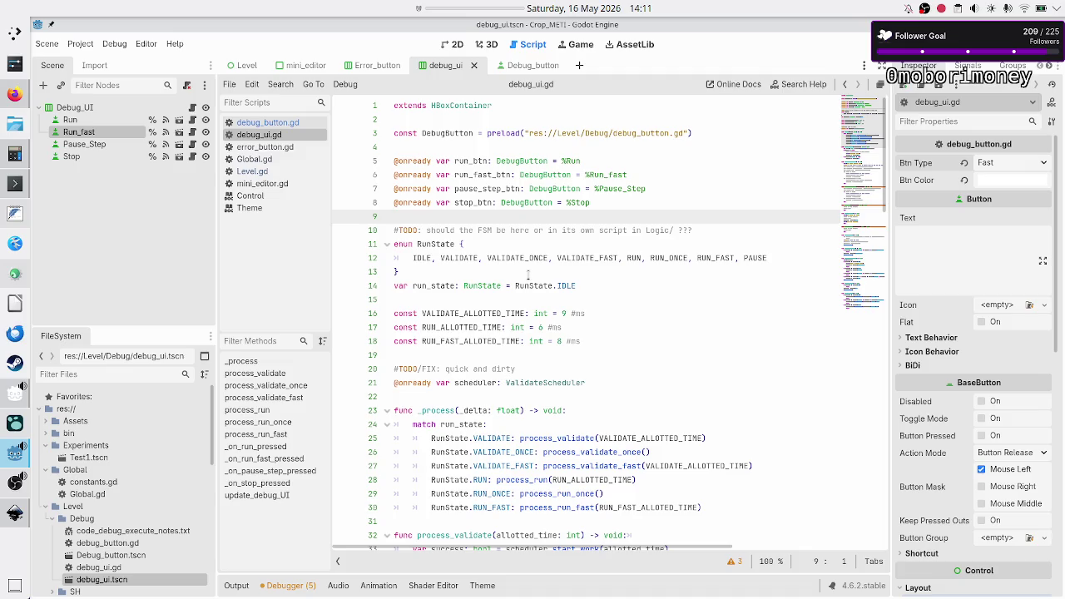
mouse_move(527, 197)
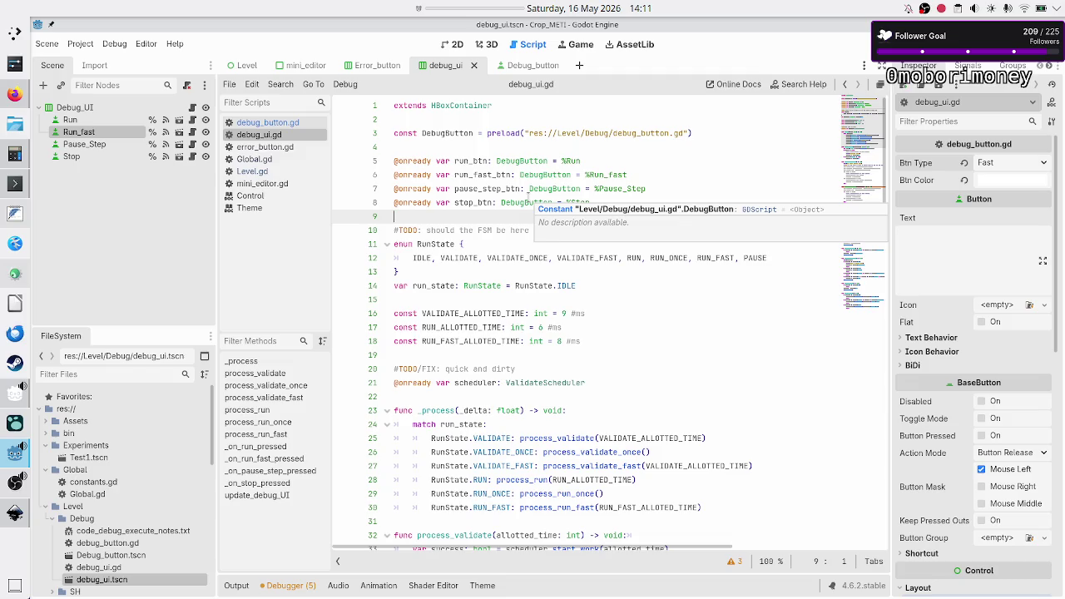
click(523, 67)
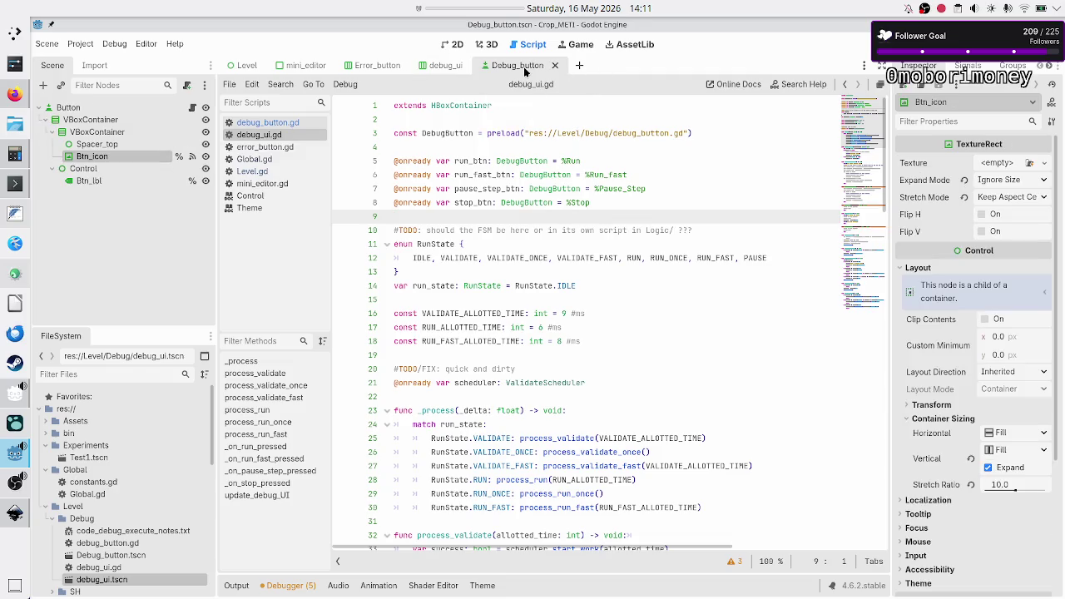
click(119, 107)
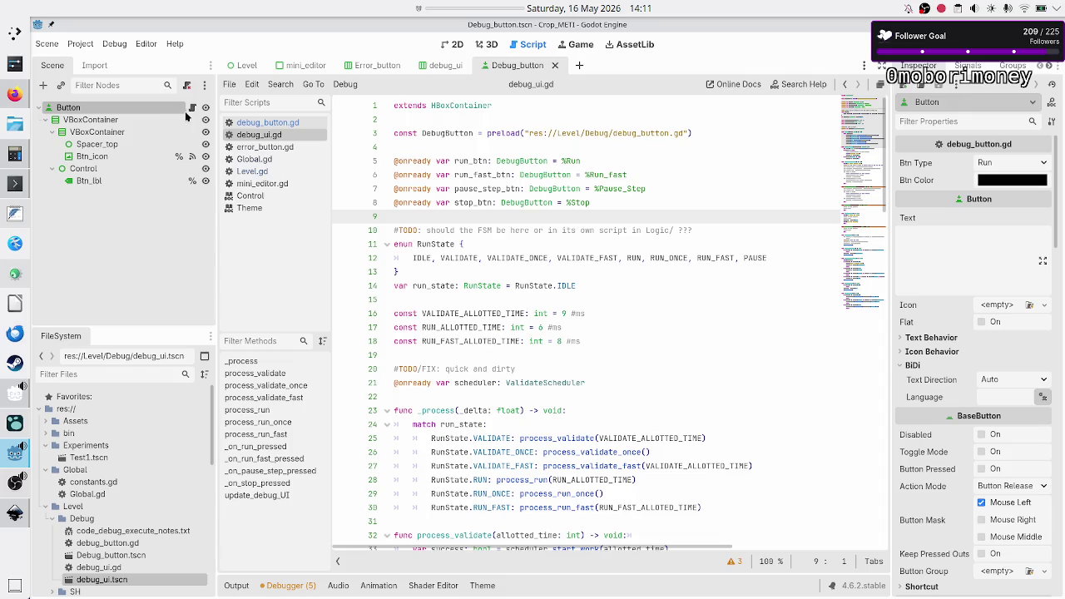
click(193, 108)
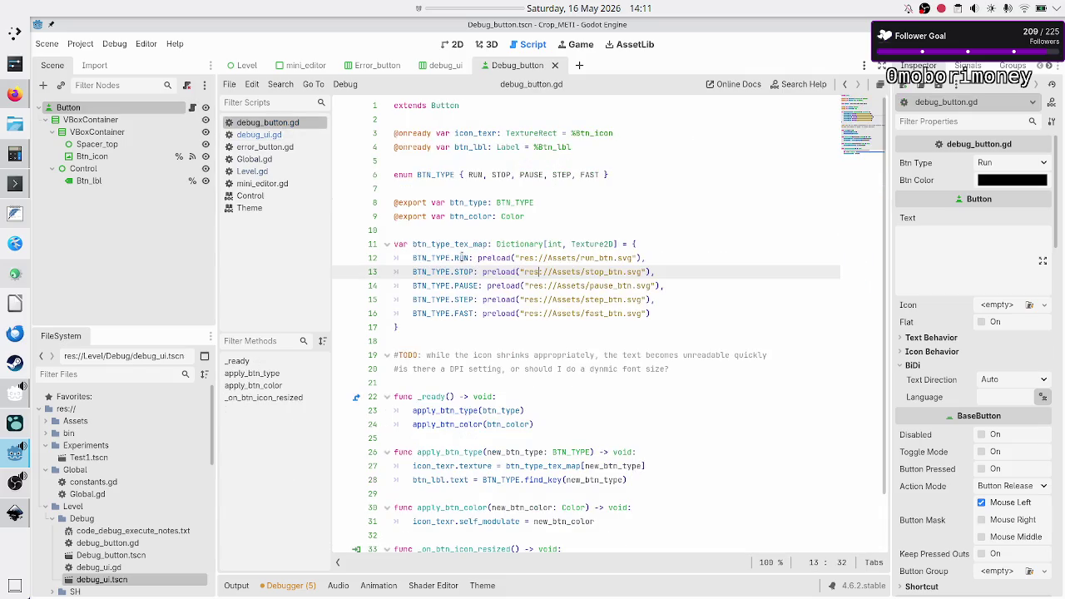
click(456, 258)
double_click(460, 258)
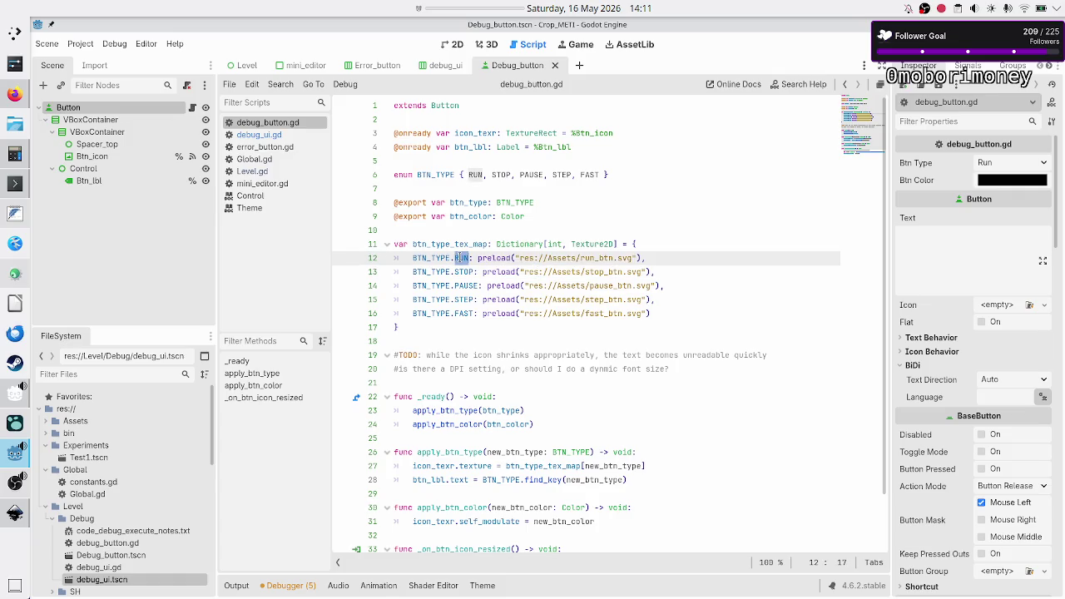
click(592, 258)
mouse_move(593, 258)
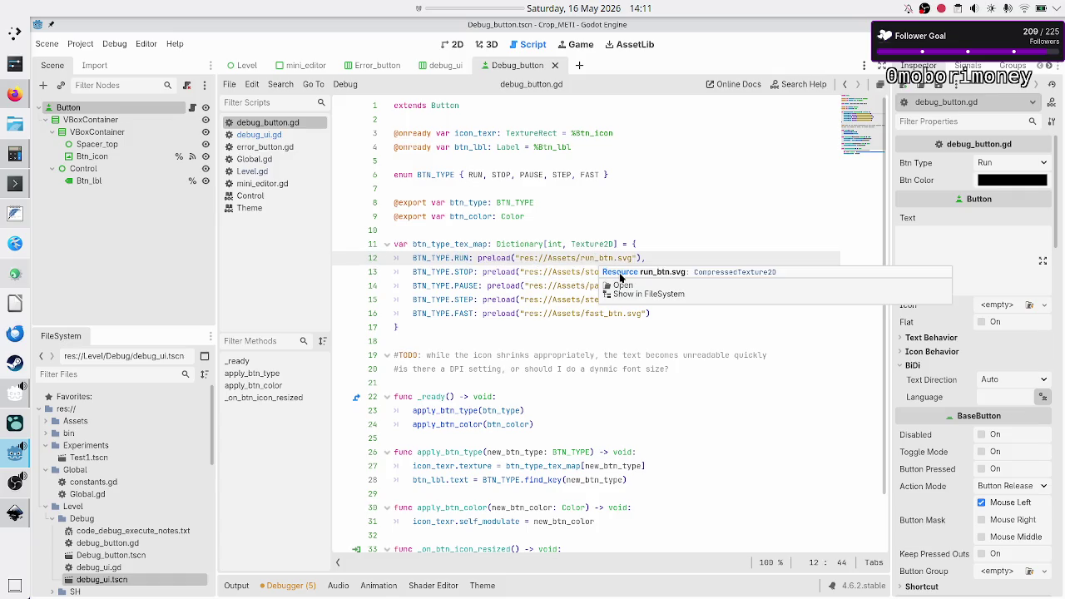
click(551, 258)
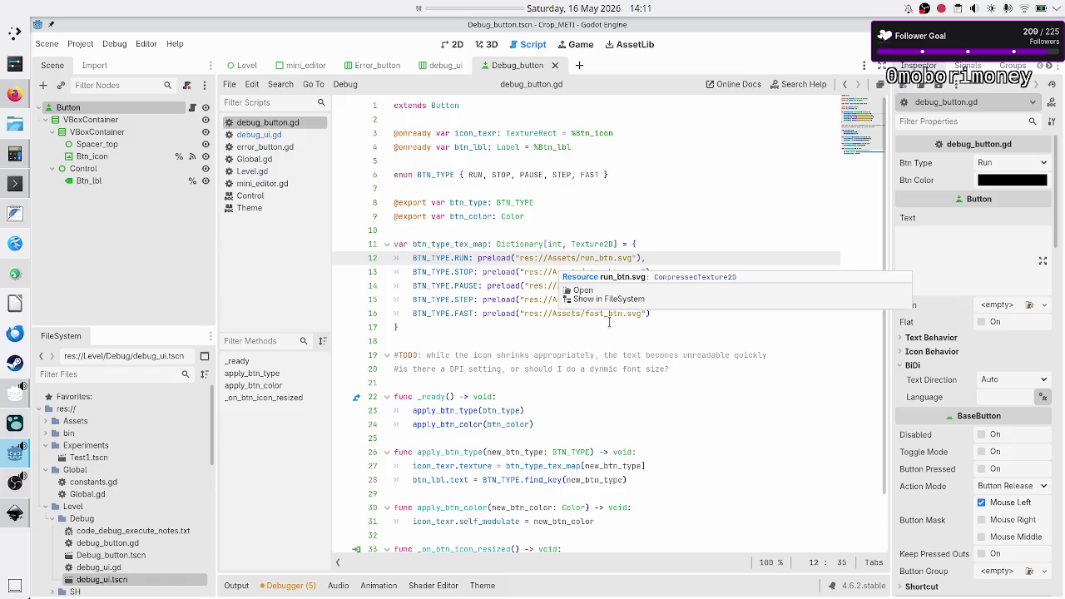
click(463, 369)
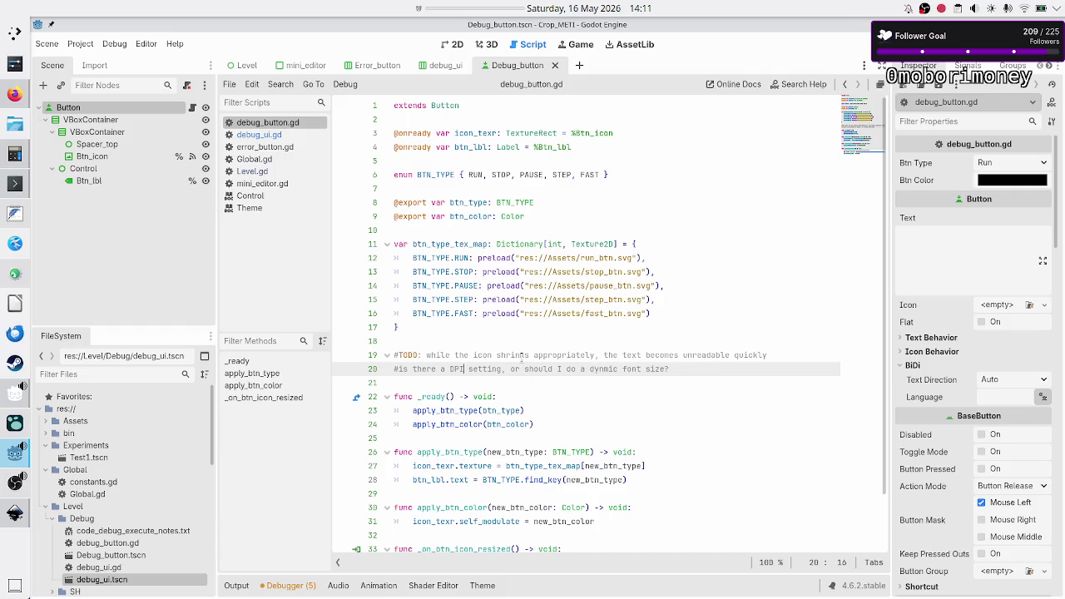
click(514, 345)
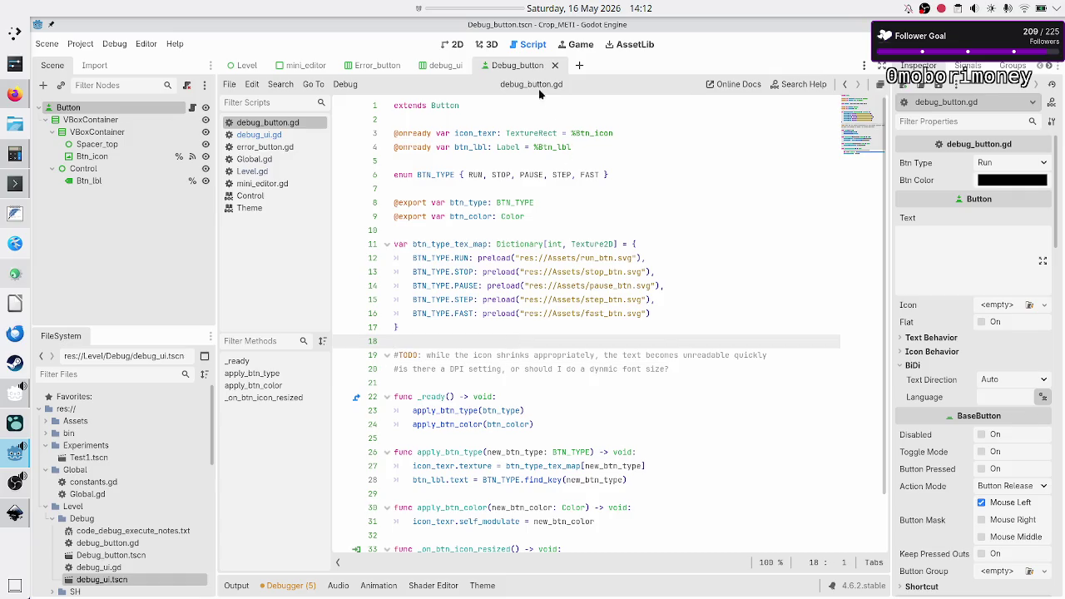
click(455, 48)
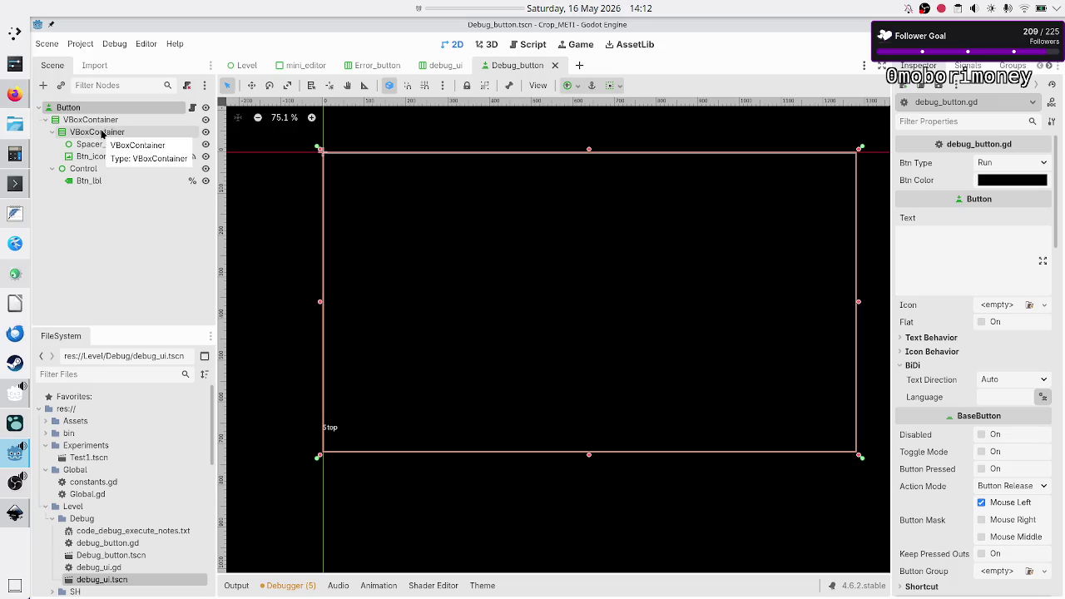
click(100, 168)
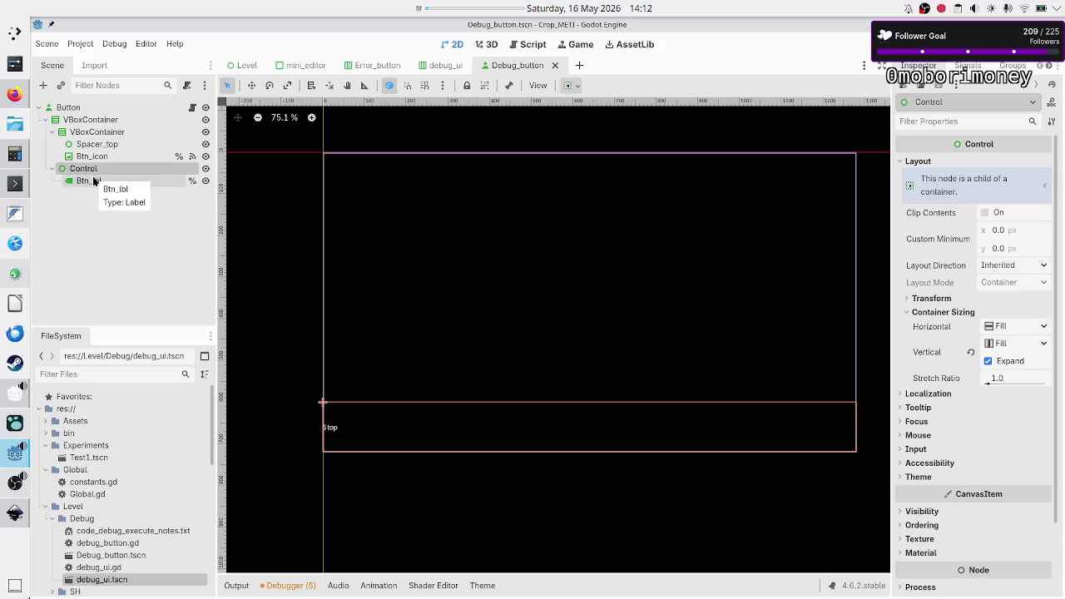
click(95, 181)
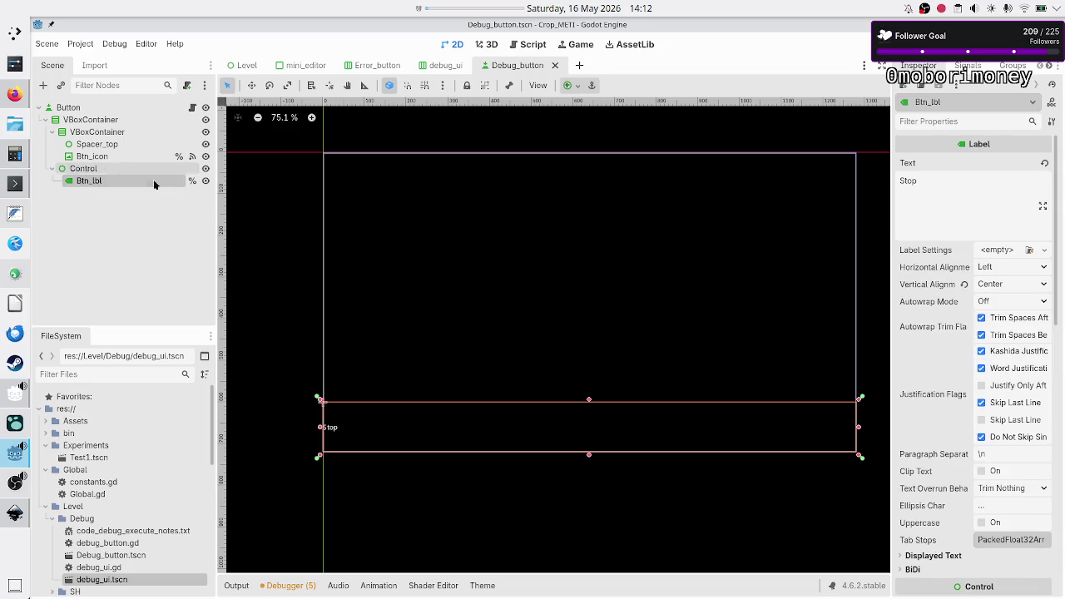
scroll(938, 387, down, 4)
scroll(937, 386, down, 8)
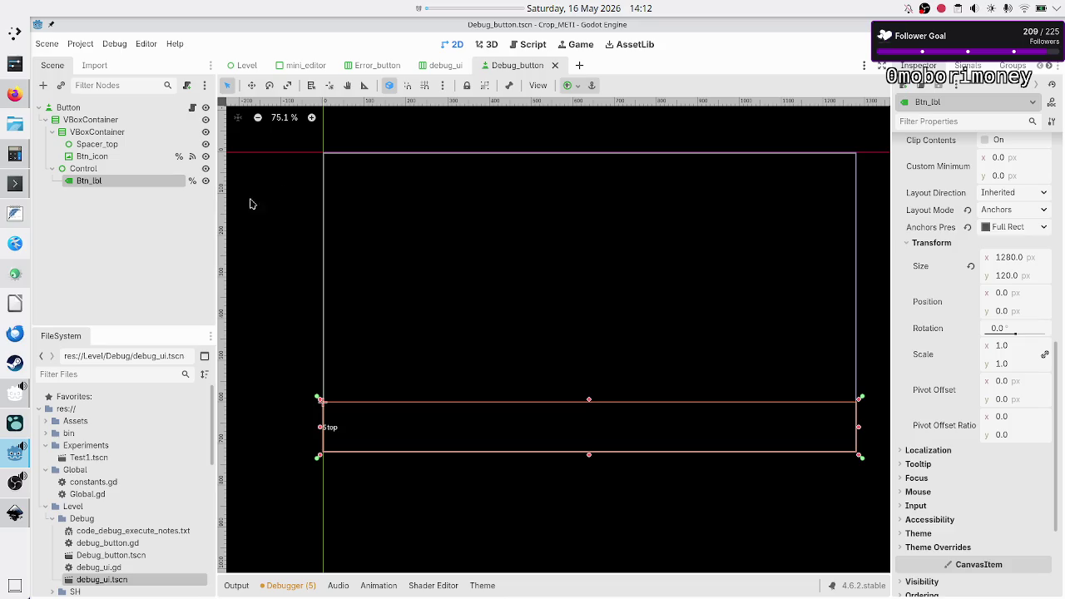
click(144, 227)
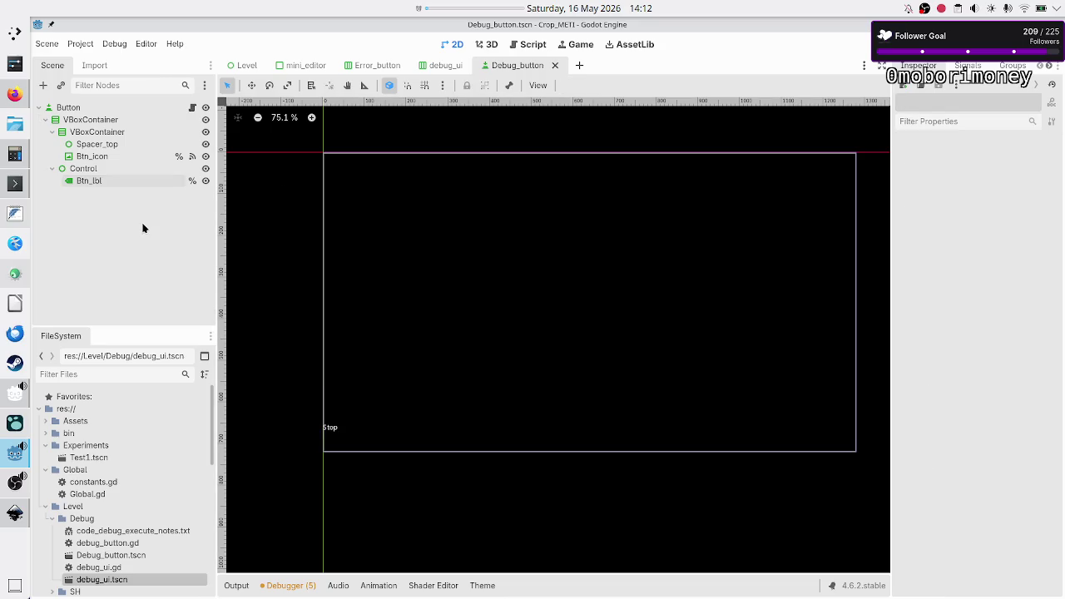
click(123, 124)
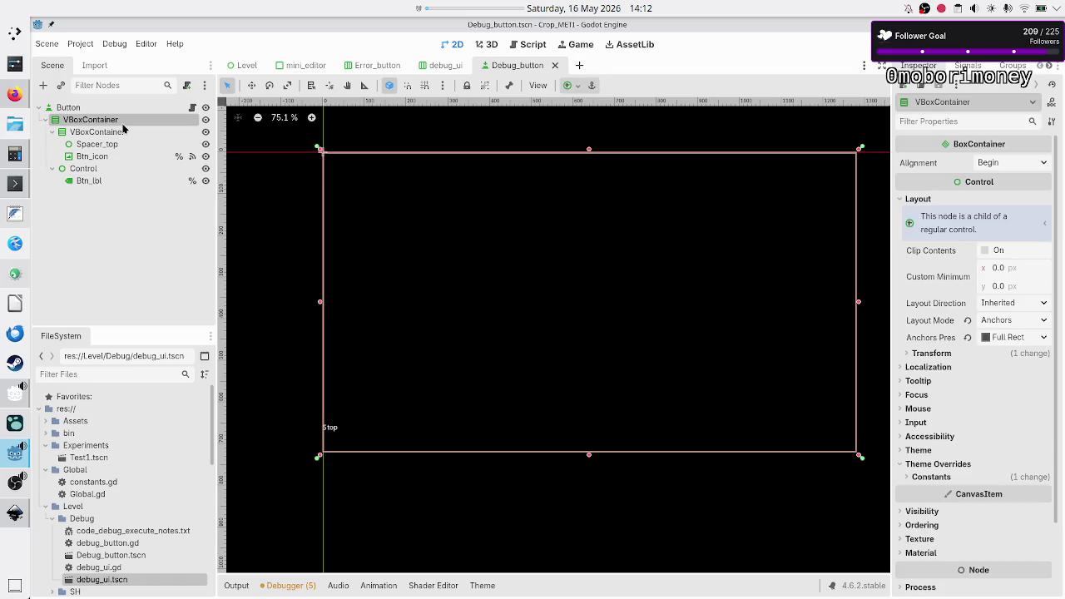
click(115, 133)
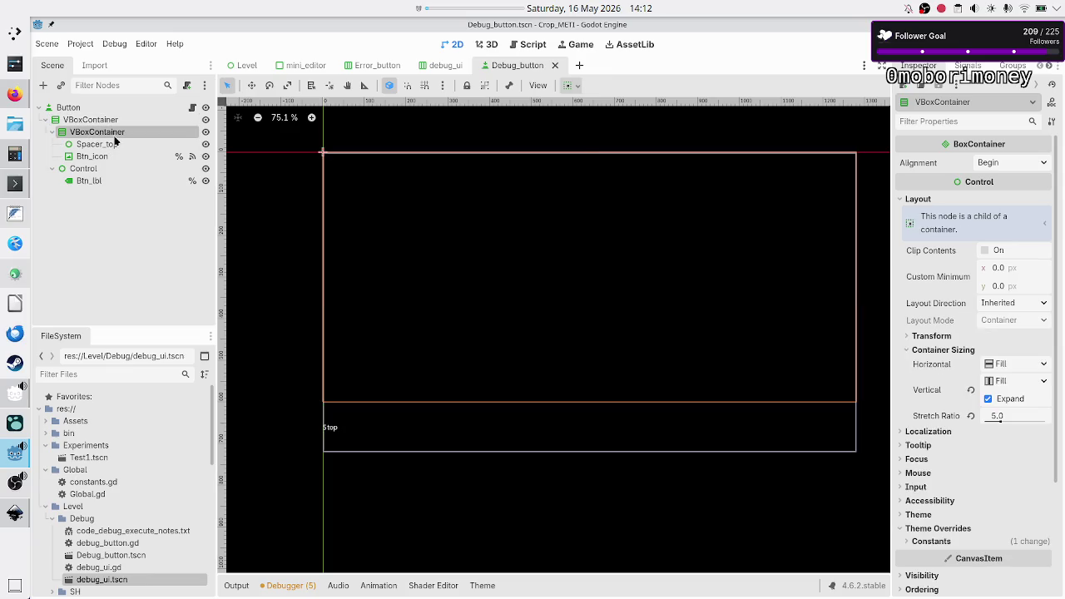
click(52, 133)
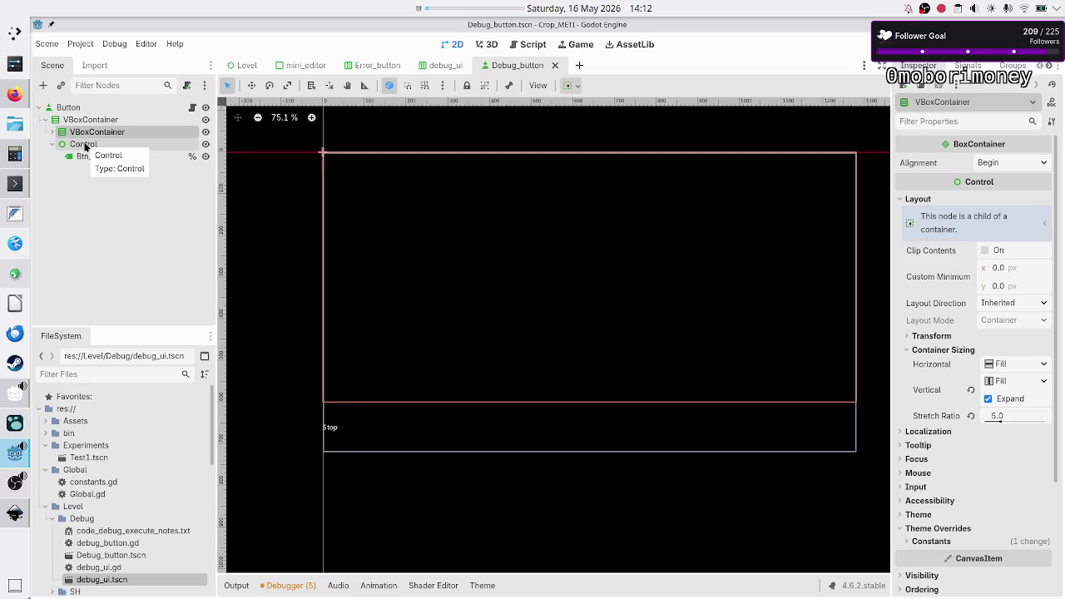
click(51, 133)
click(100, 157)
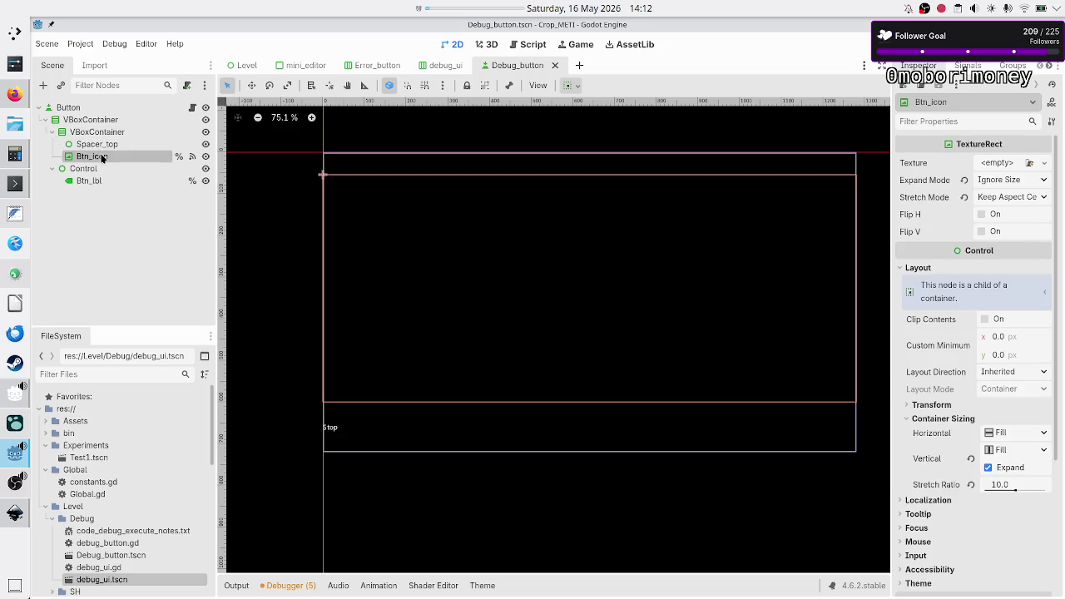
click(91, 181)
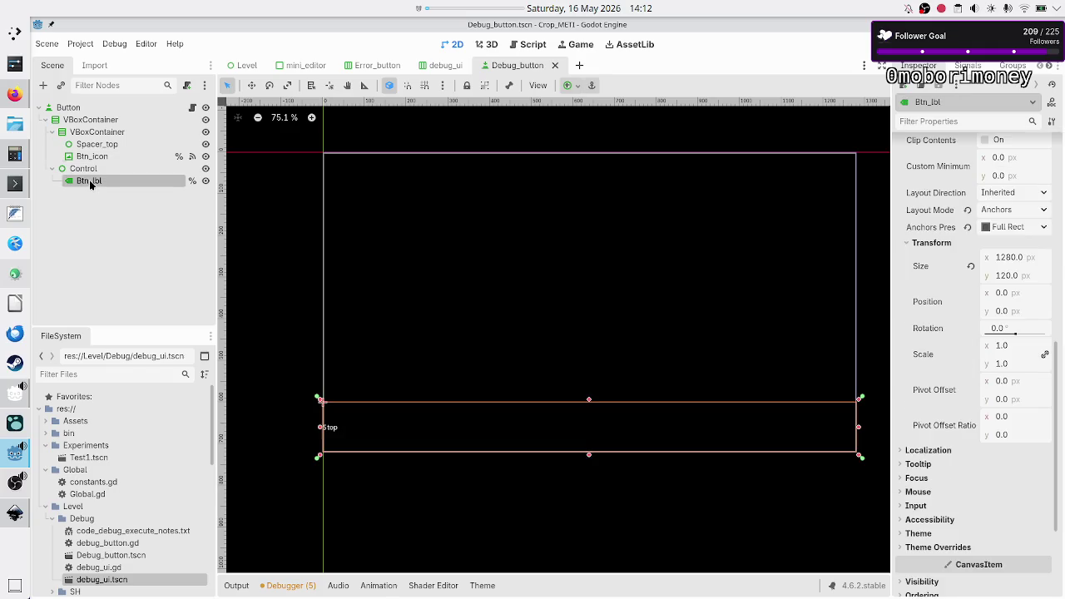
click(114, 145)
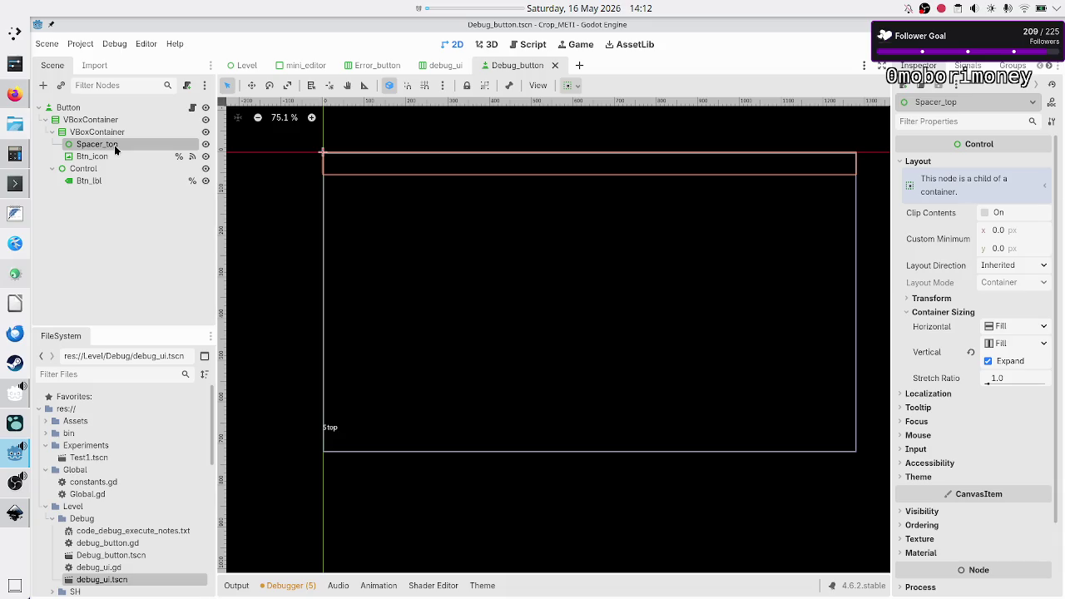
click(129, 220)
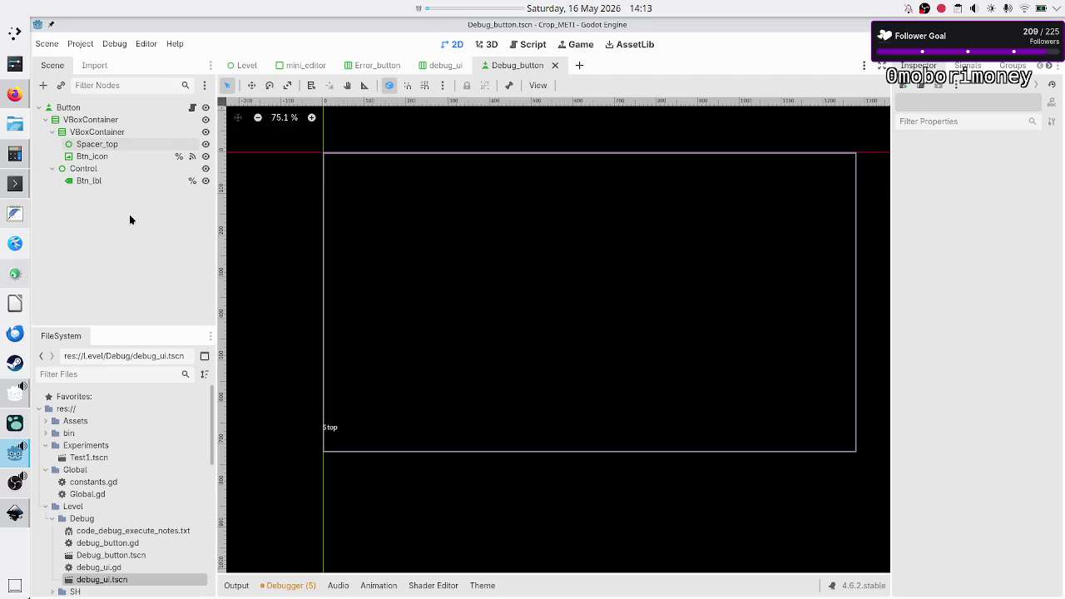
right_click(522, 71)
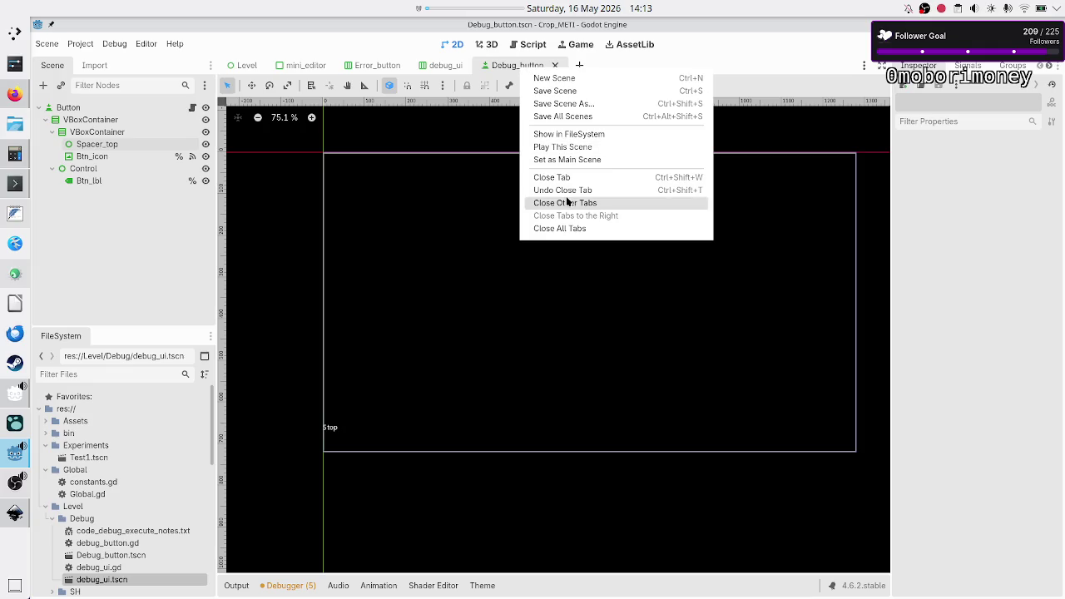
- Save the Debug_button scene under the new name RunButton.tscn in res://Level/Debug
click(599, 102)
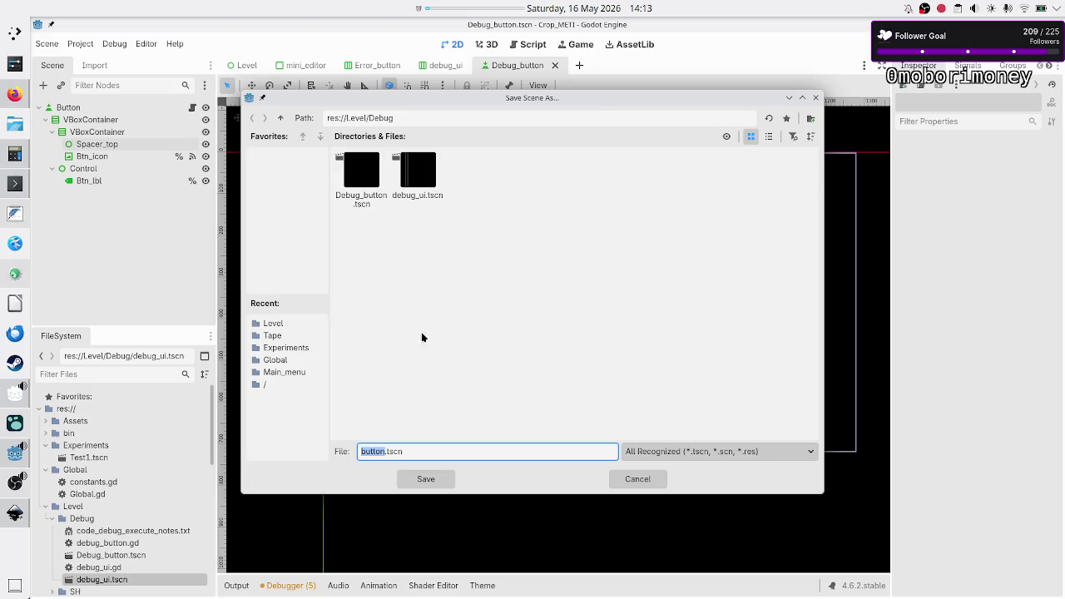
click(429, 451)
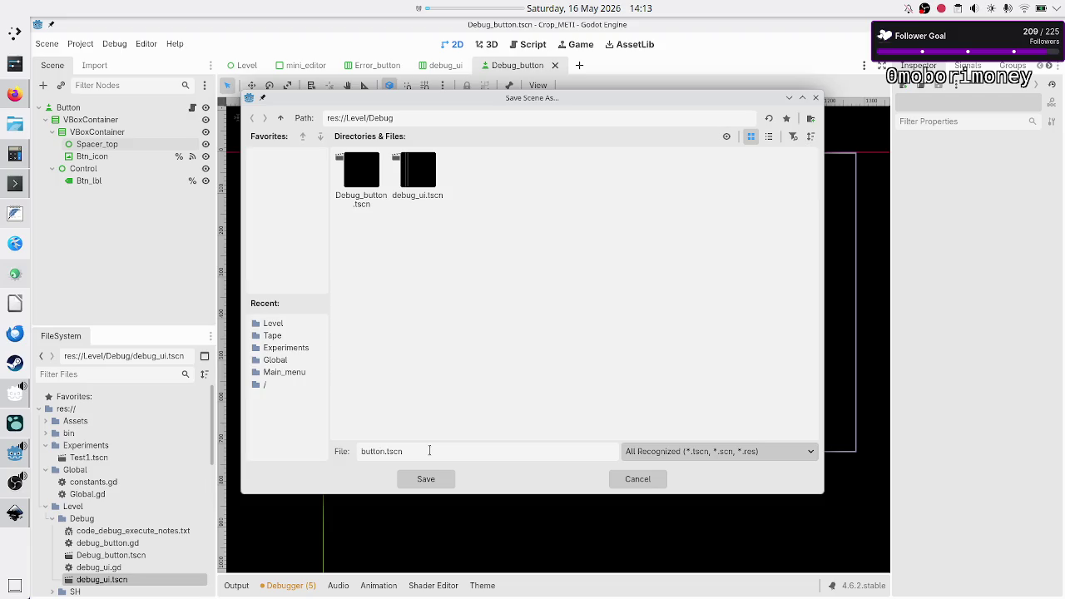
key(BackSpace)
key(BackSpace)
key(BackSpace)
text(Exec)
text(Btn)
key(BackSpace)
key(BackSpace)
key(BackSpace)
key(BackSpace)
text(RunButto)
text(n)
key(Return)
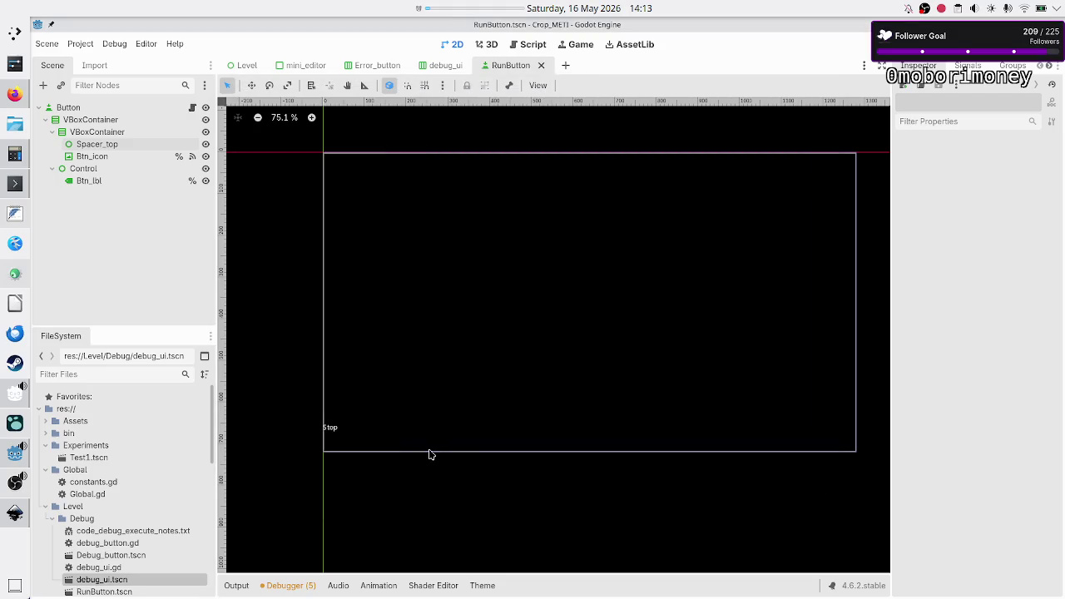
- Find RunButton.tscn beside Debug_button.tscn in the FileSystem and select its root Button node
scroll(161, 522, down, 3)
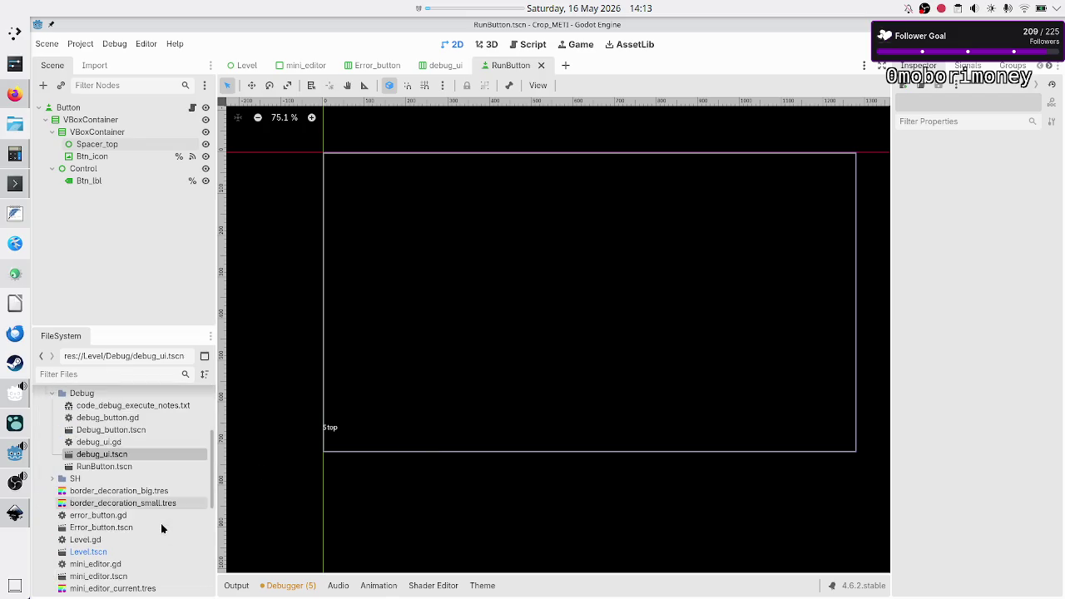
scroll(160, 523, up, 3)
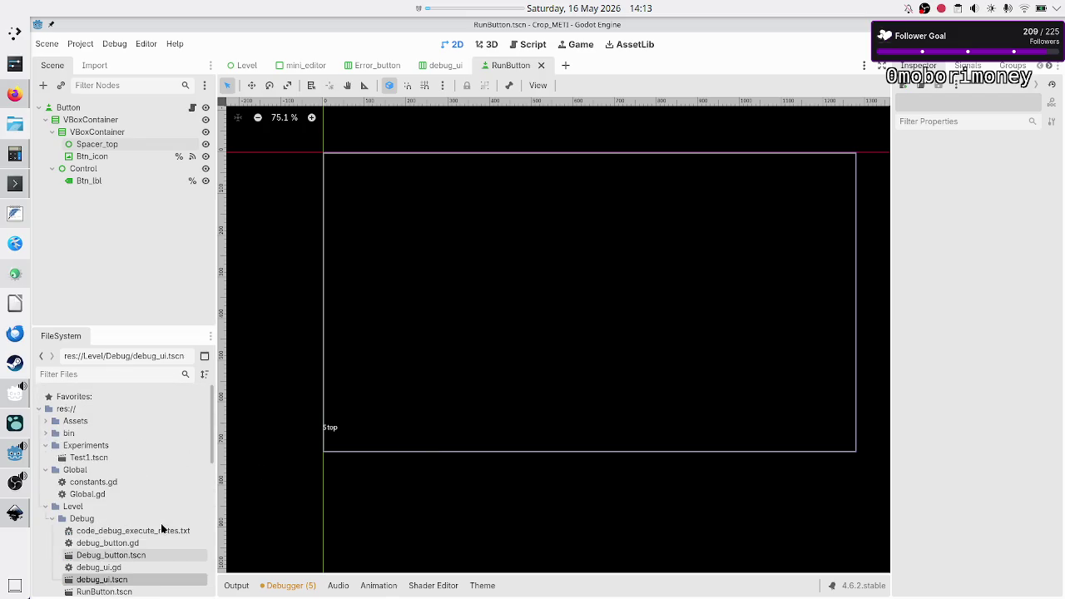
scroll(163, 529, down, 1)
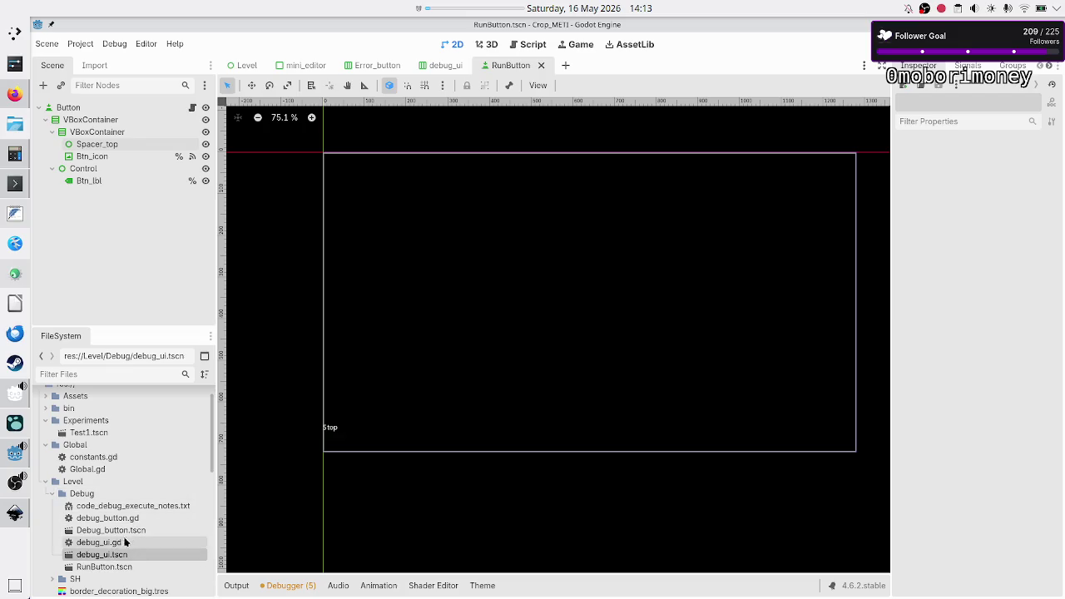
click(126, 531)
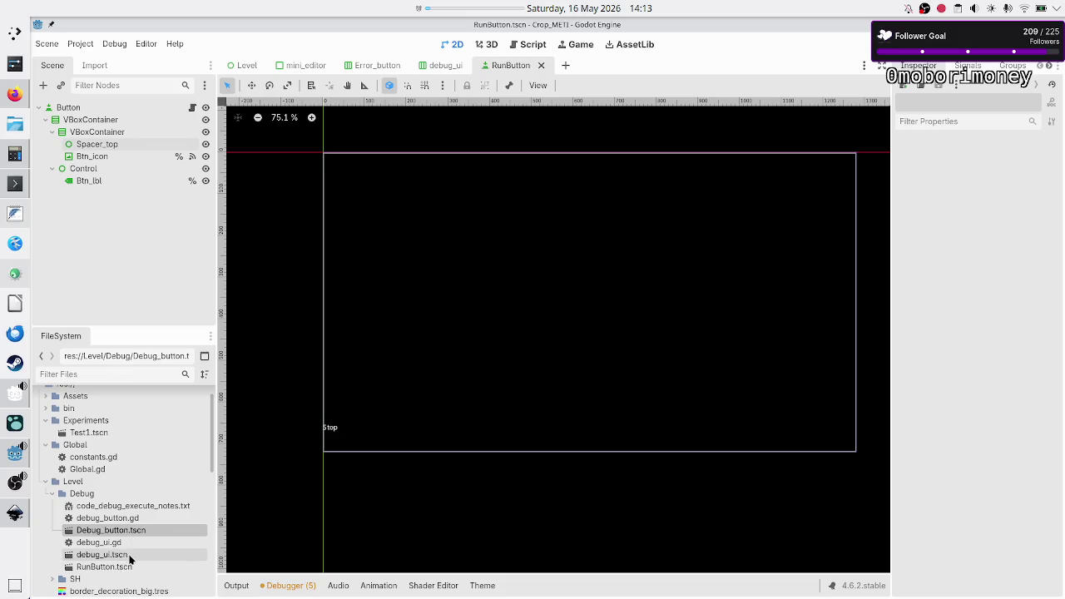
click(124, 569)
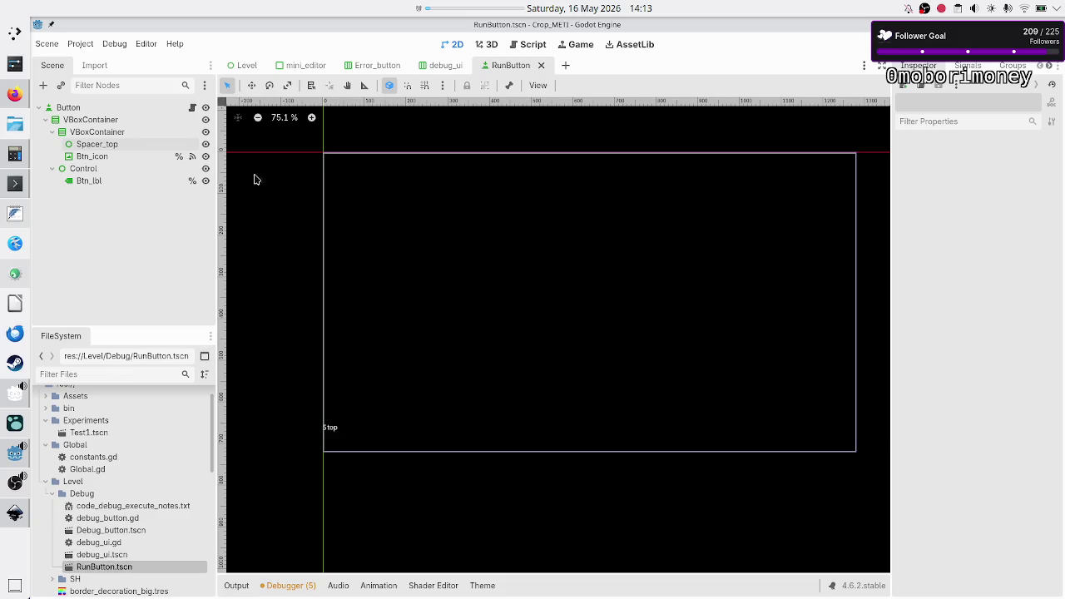
click(126, 105)
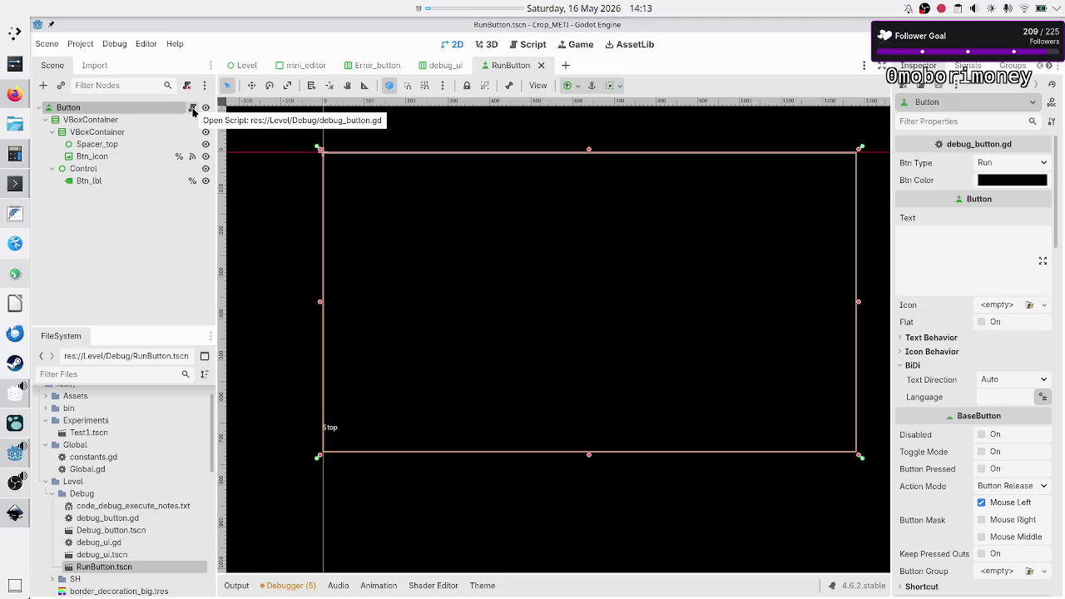
right_click(153, 110)
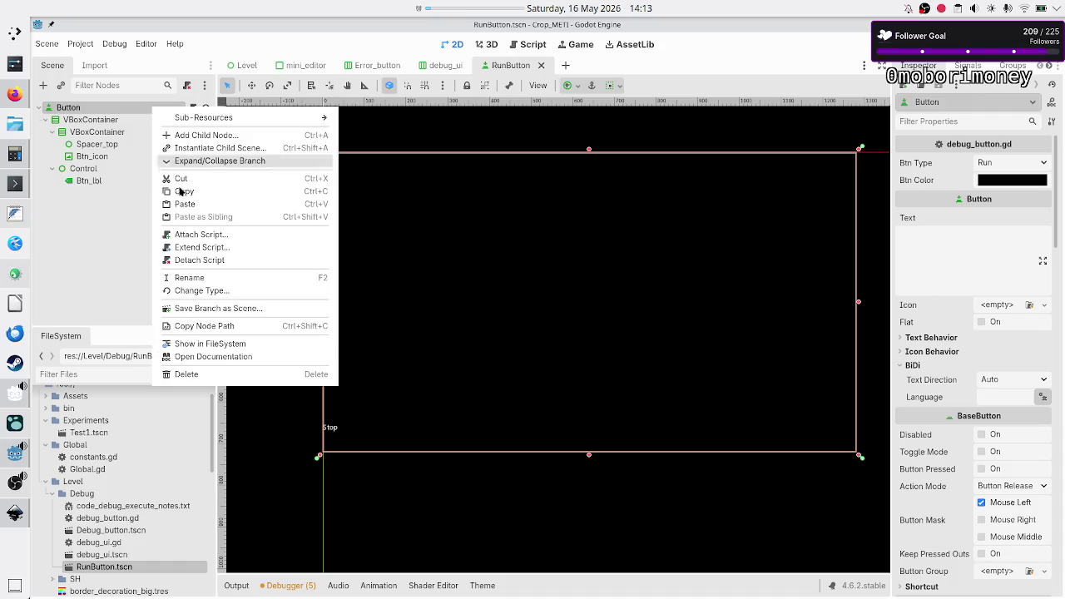
- Detach the debug_button.gd script from the root Button node
click(208, 260)
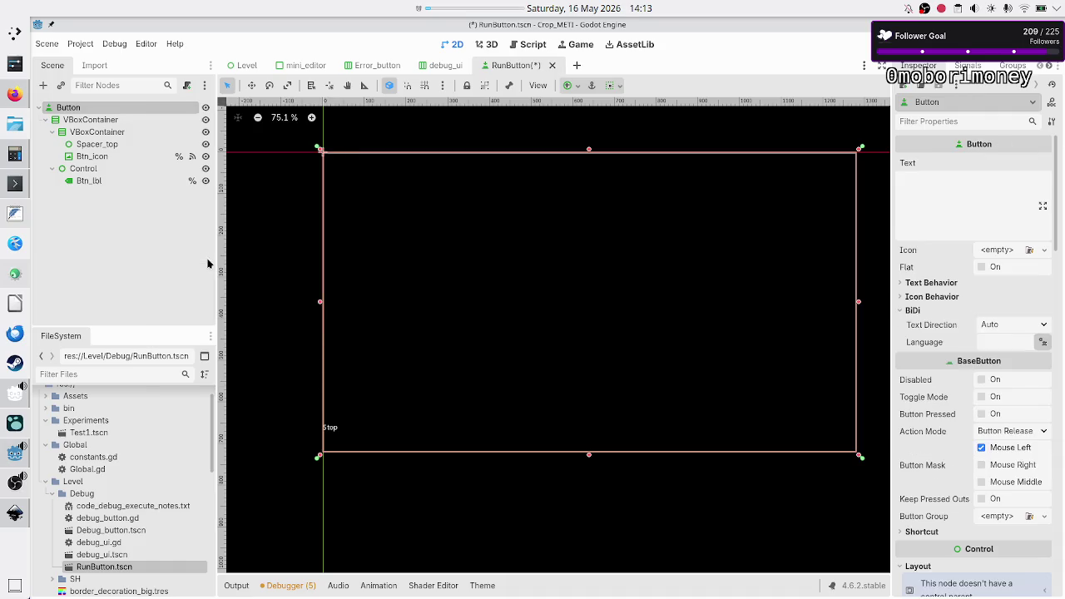
double_click(170, 109)
right_click(170, 109)
key(Escape)
right_click(168, 108)
key(Escape)
- Attach a newly created run_button.gd script extending Button to the root Button
right_click(168, 108)
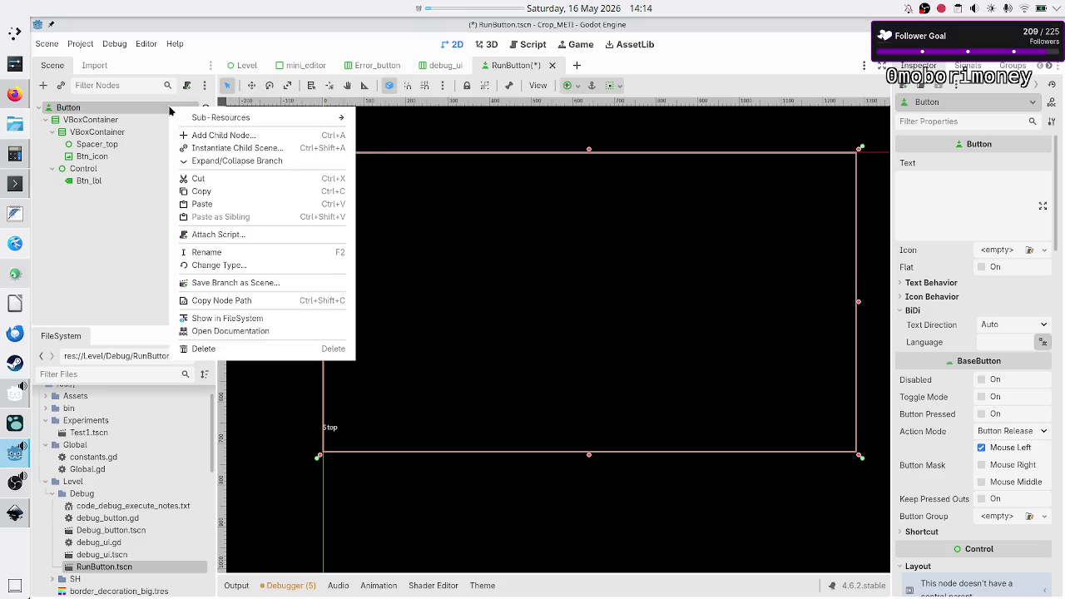
click(232, 235)
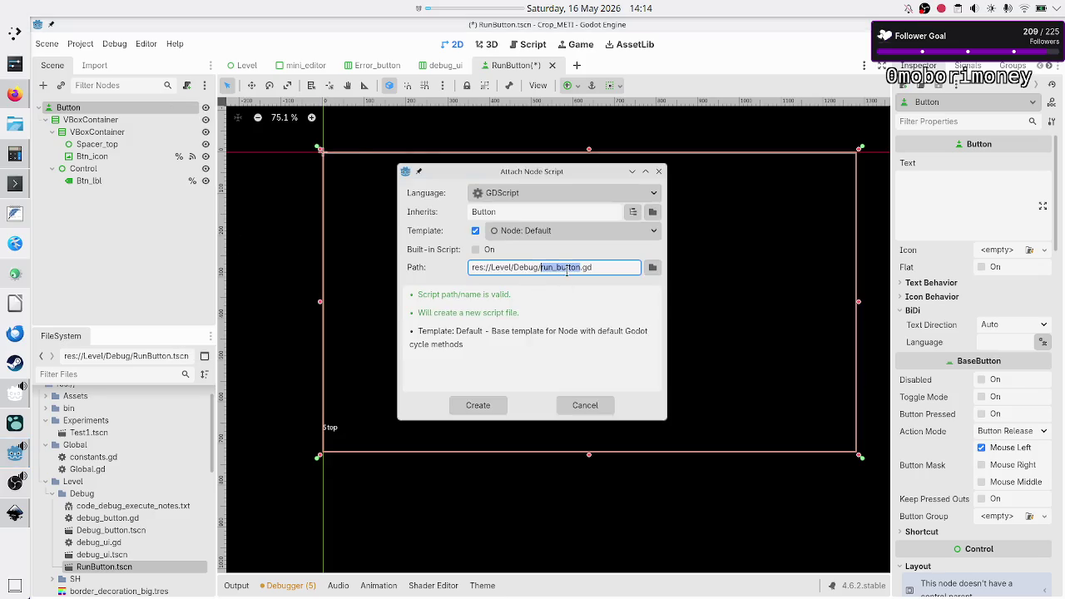
click(479, 405)
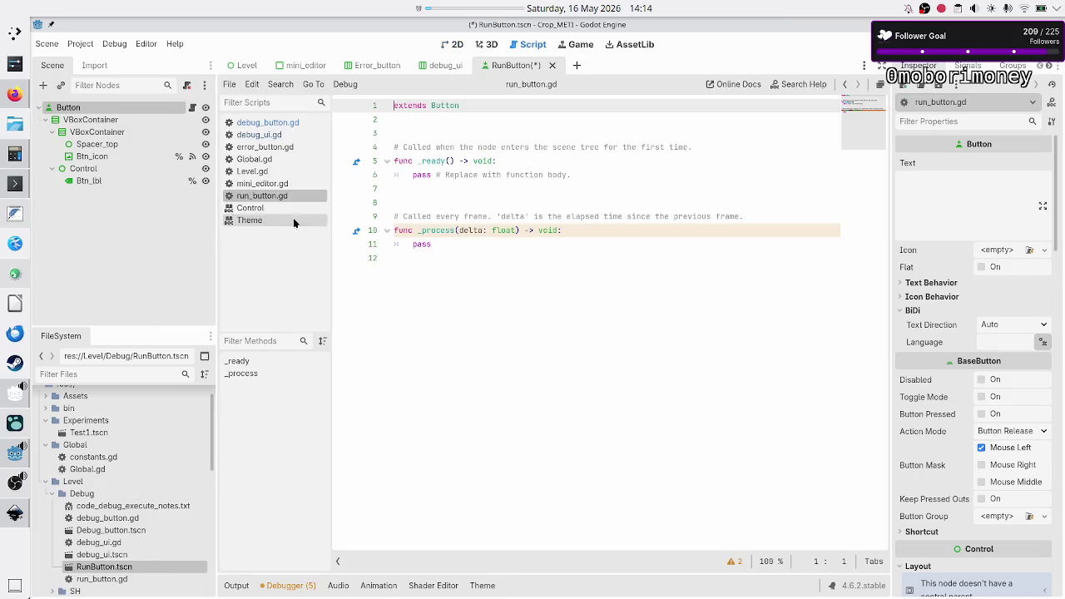
- Open debug_button.gd and select its code for reuse
click(291, 125)
click(470, 176)
key(ctrl+a)
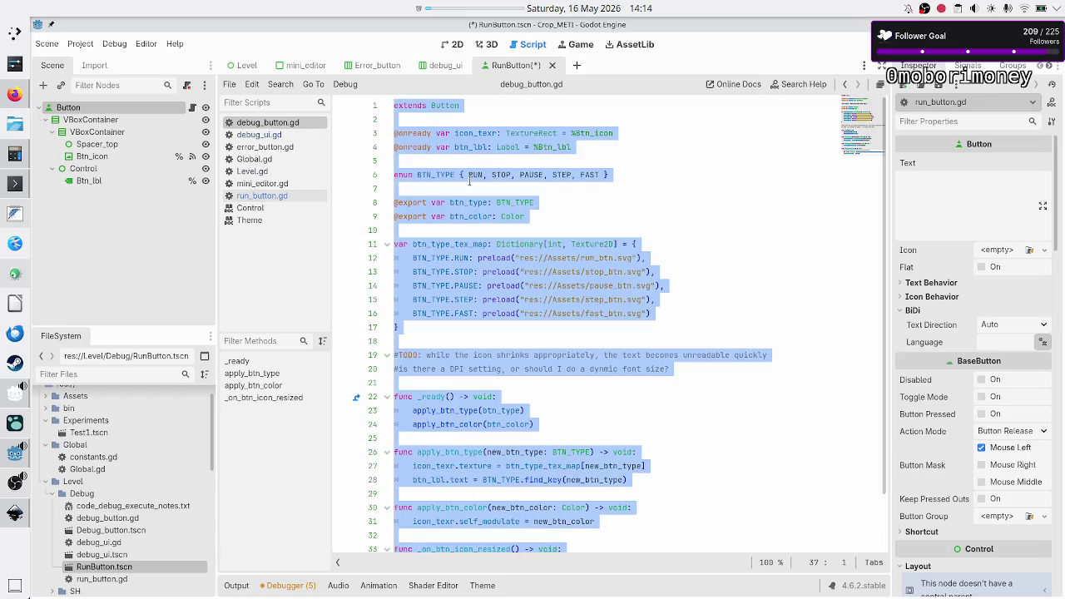
click(502, 216)
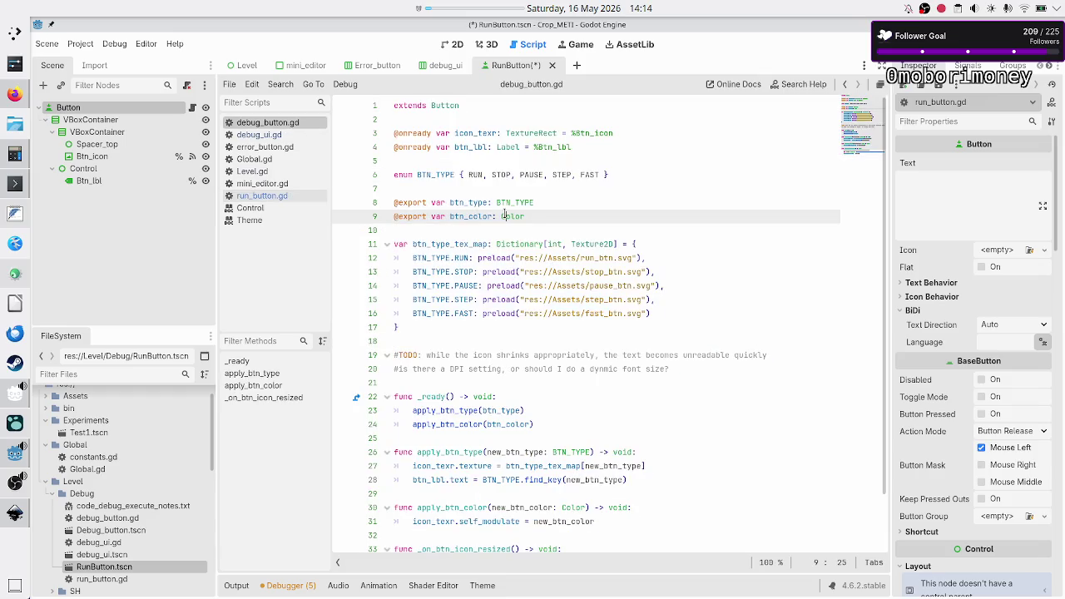
- Replace the contents of run_button.gd with the copied button code
click(277, 196)
click(497, 205)
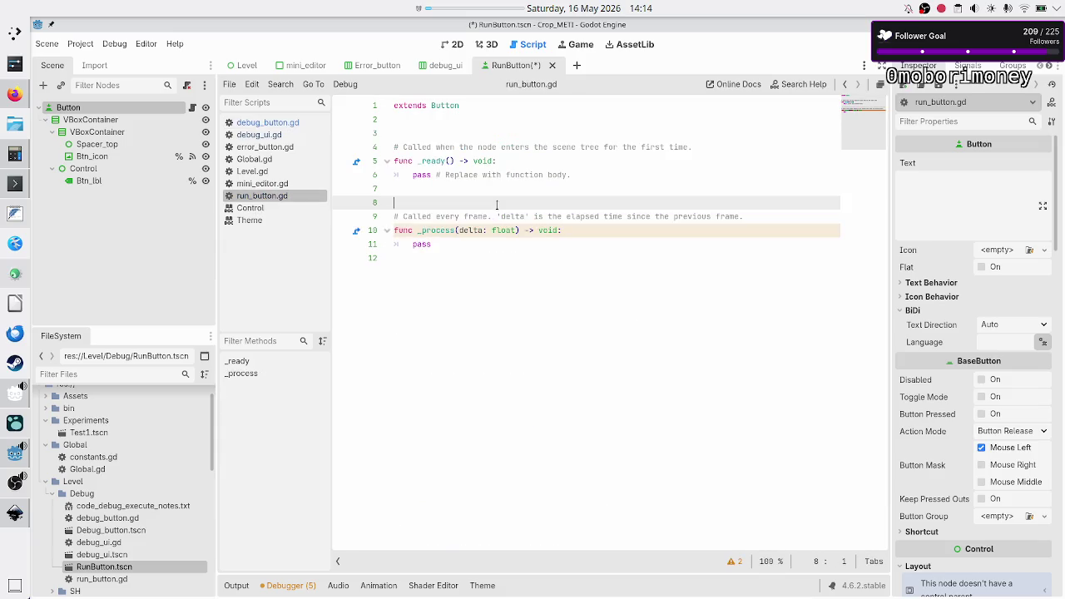
key(ctrl+a)
key(ctrl+v)
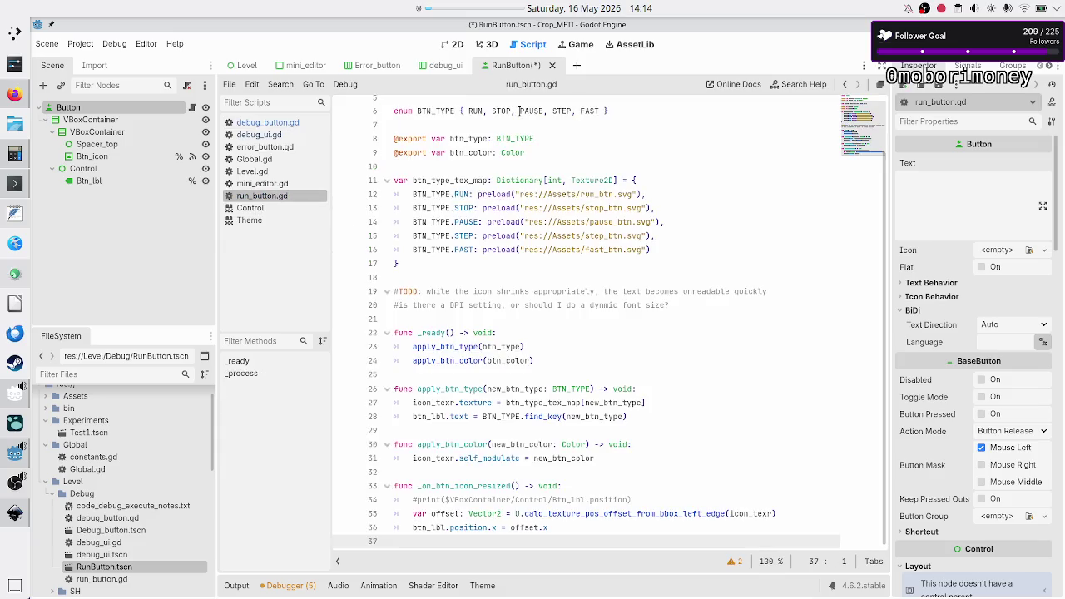
scroll(519, 111, up, 2)
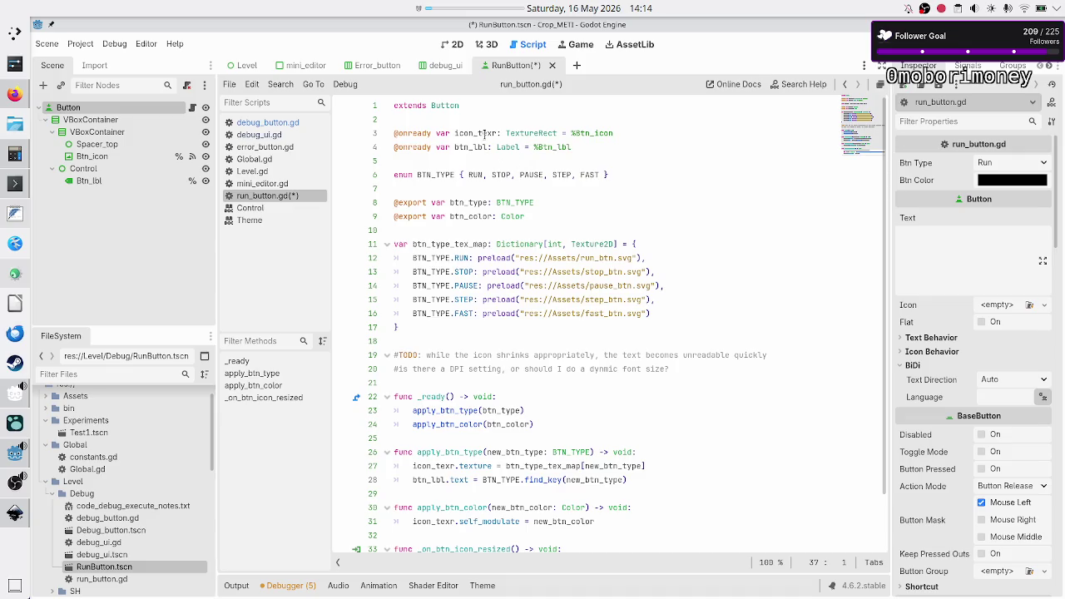
click(599, 133)
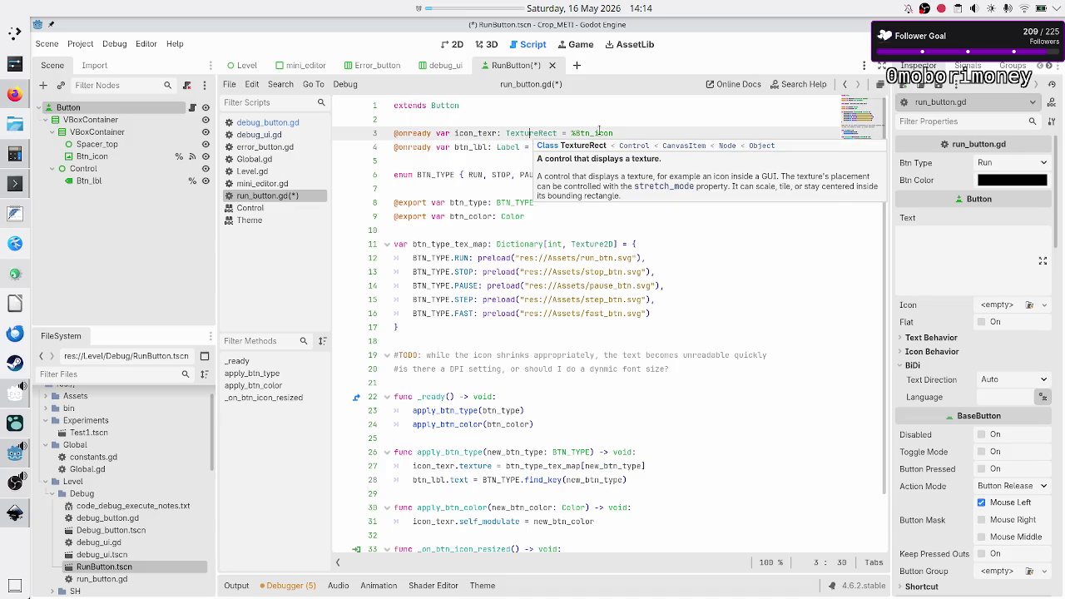
double_click(599, 133)
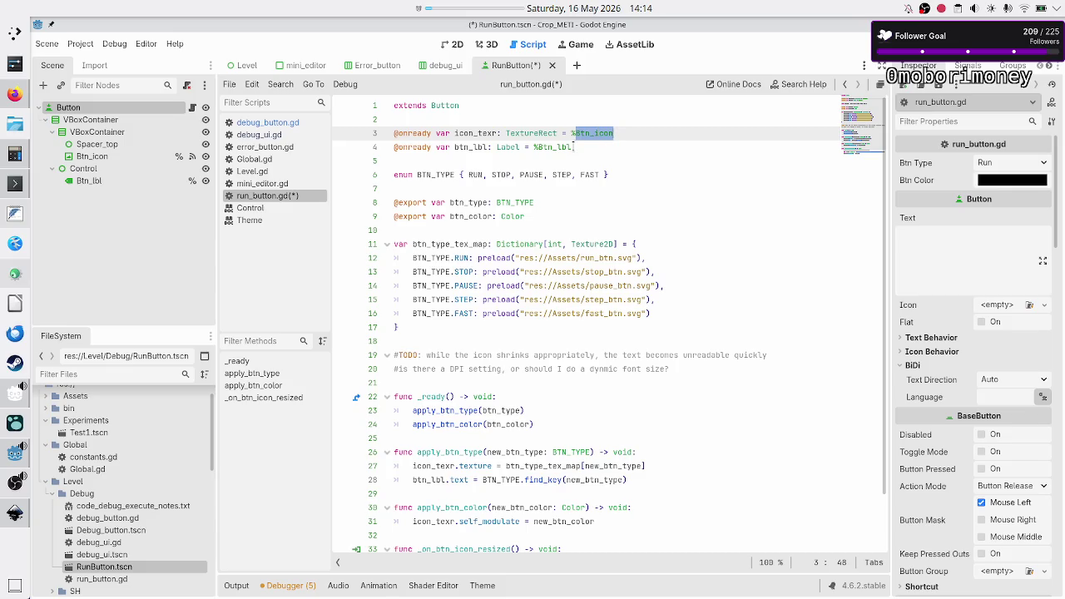
key(Down)
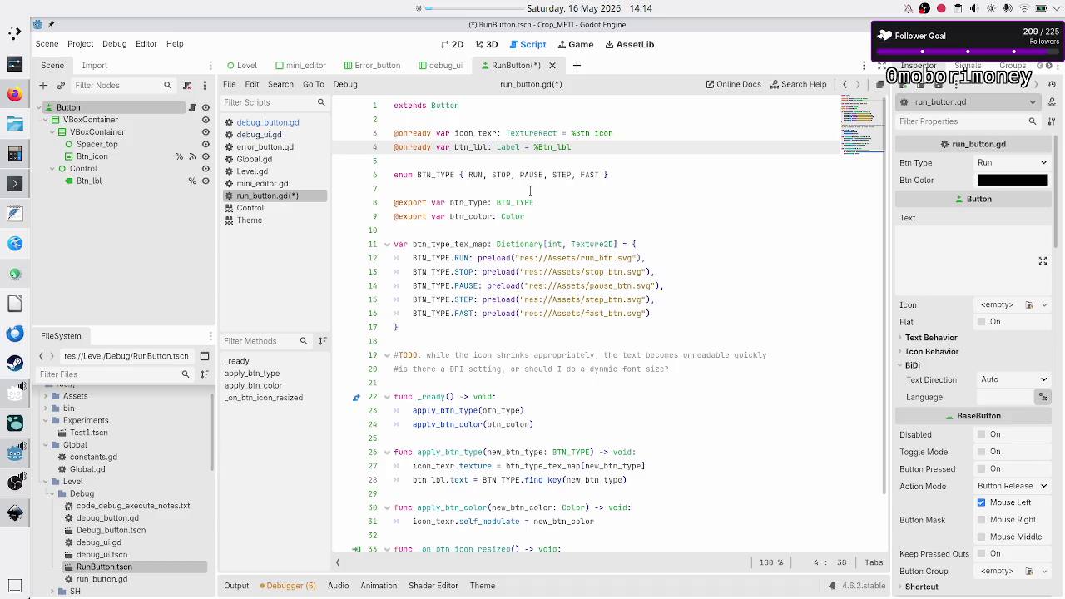
click(530, 189)
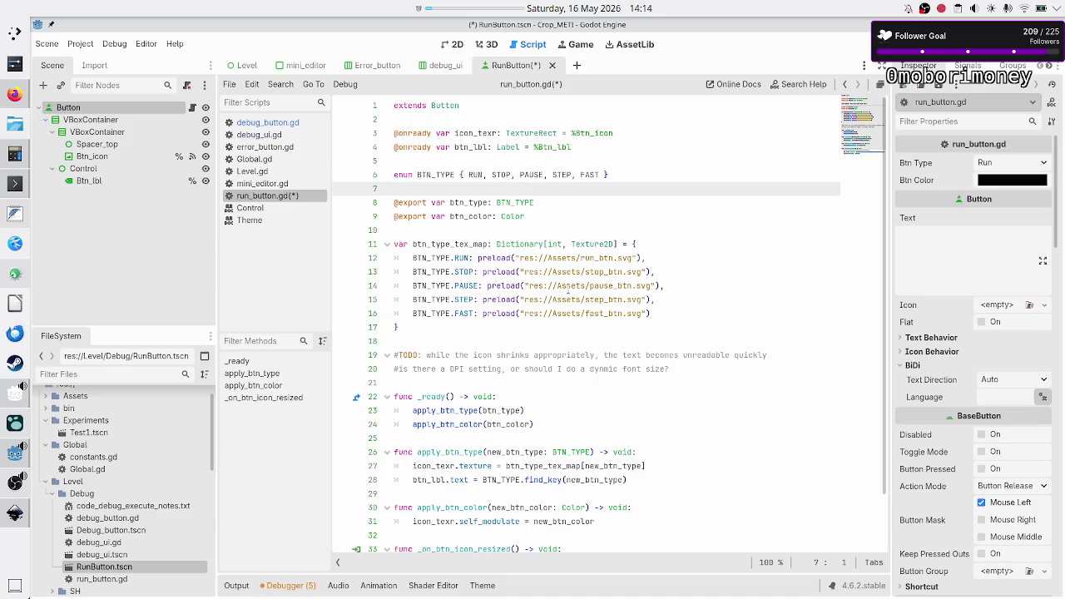
mouse_move(568, 290)
click(582, 148)
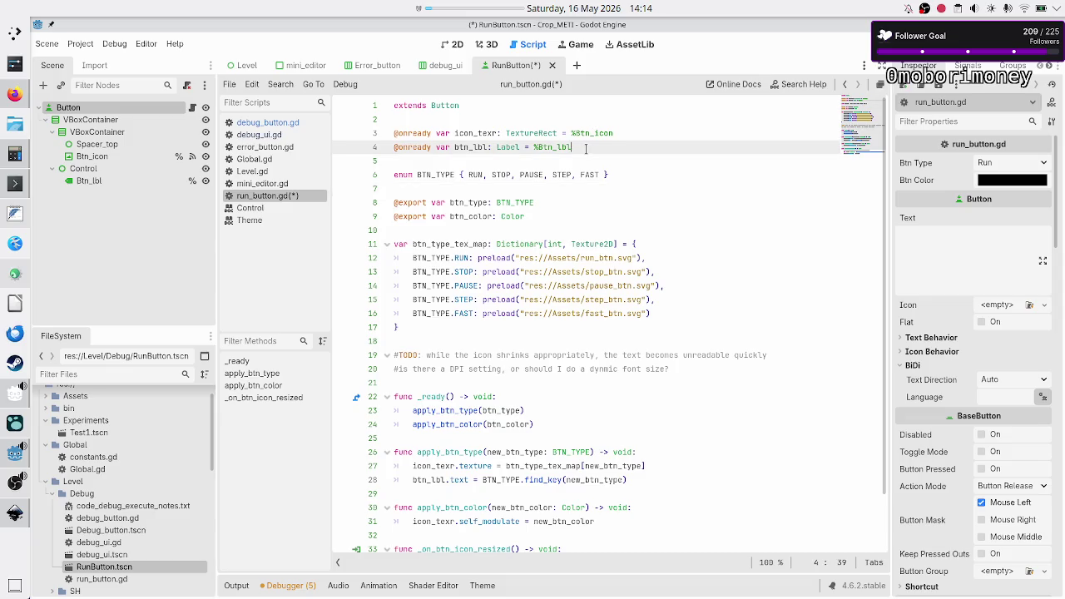
- Check the Btn_icon and Btn_lbl nodes' layout properties against the onready node references
click(98, 179)
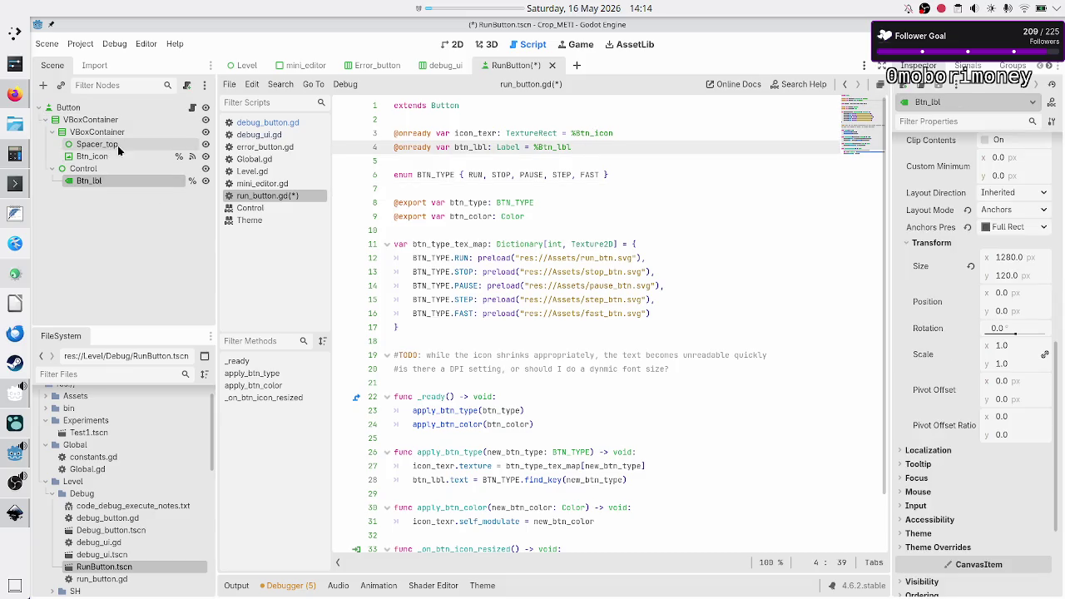
click(107, 157)
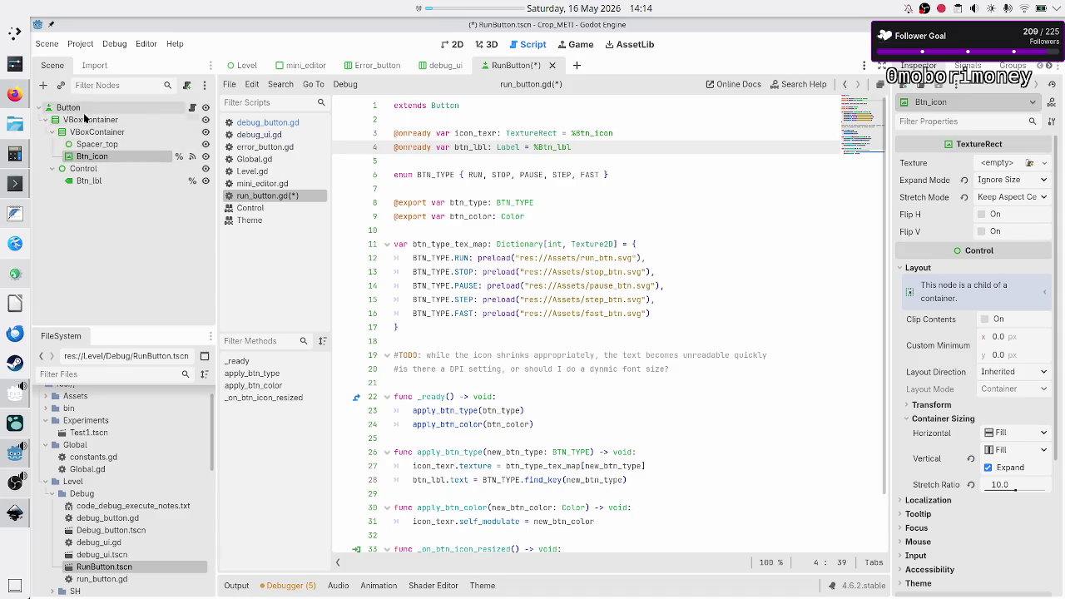
click(102, 180)
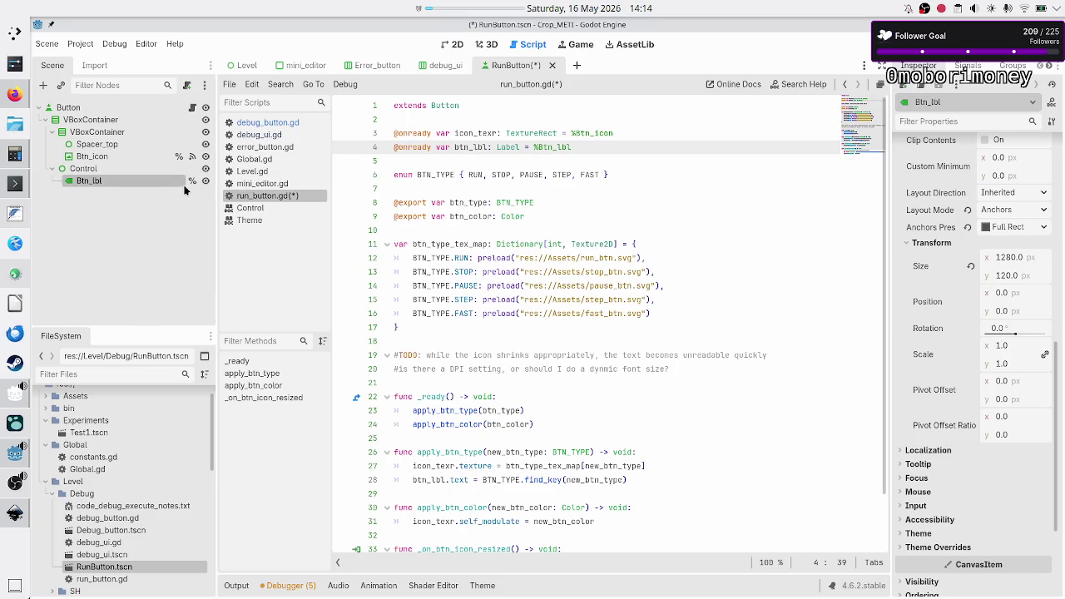
click(678, 155)
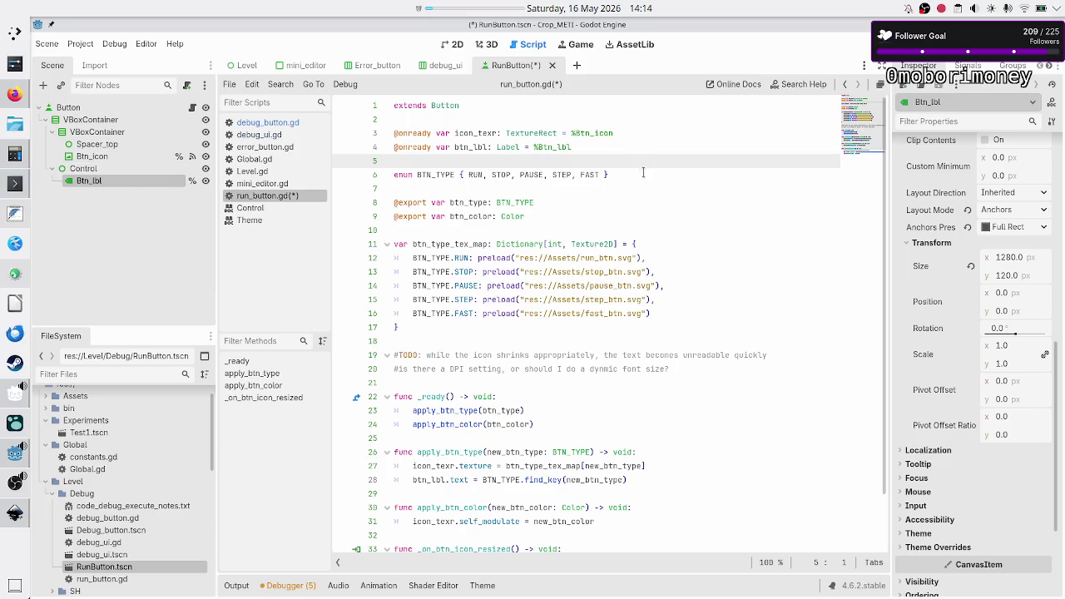
click(612, 192)
drag(595, 143, 385, 122)
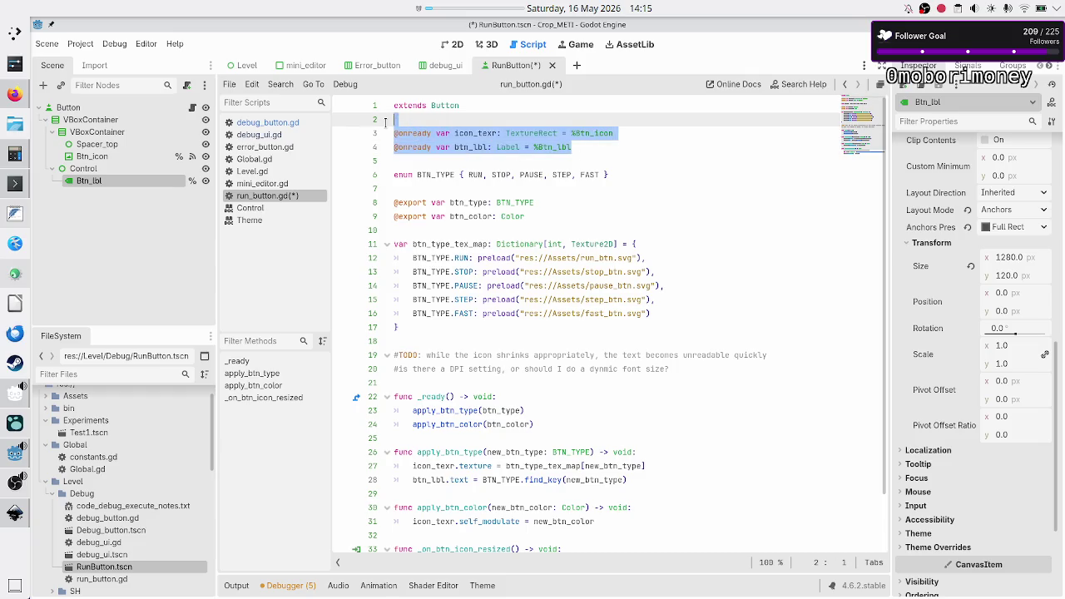
click(523, 163)
- Save run_button.gd and return to the RunButton scene's 2D view
scroll(539, 220, down, 2)
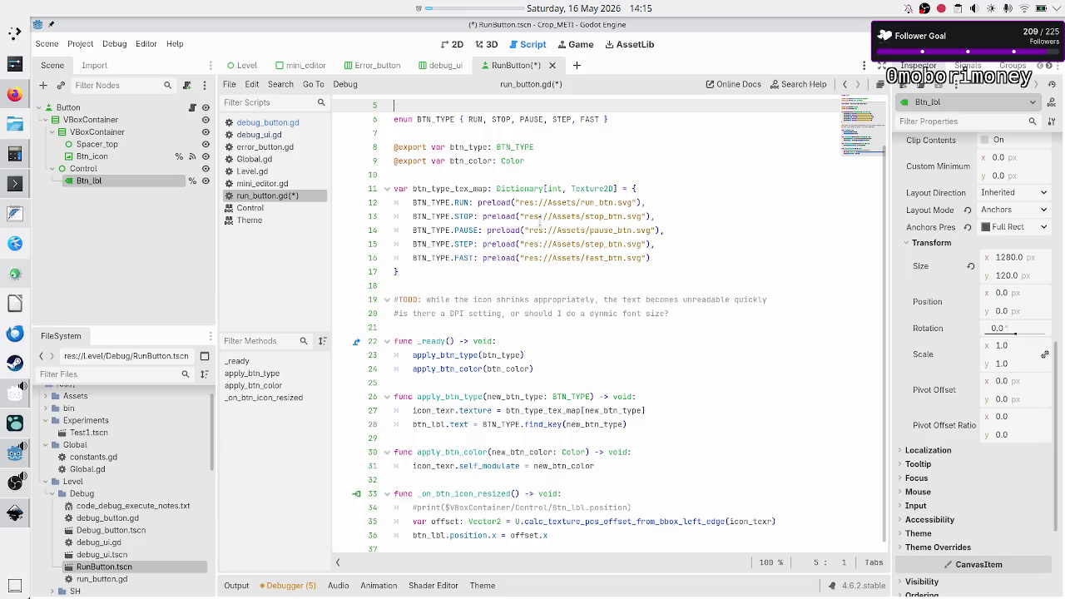
scroll(539, 220, up, 2)
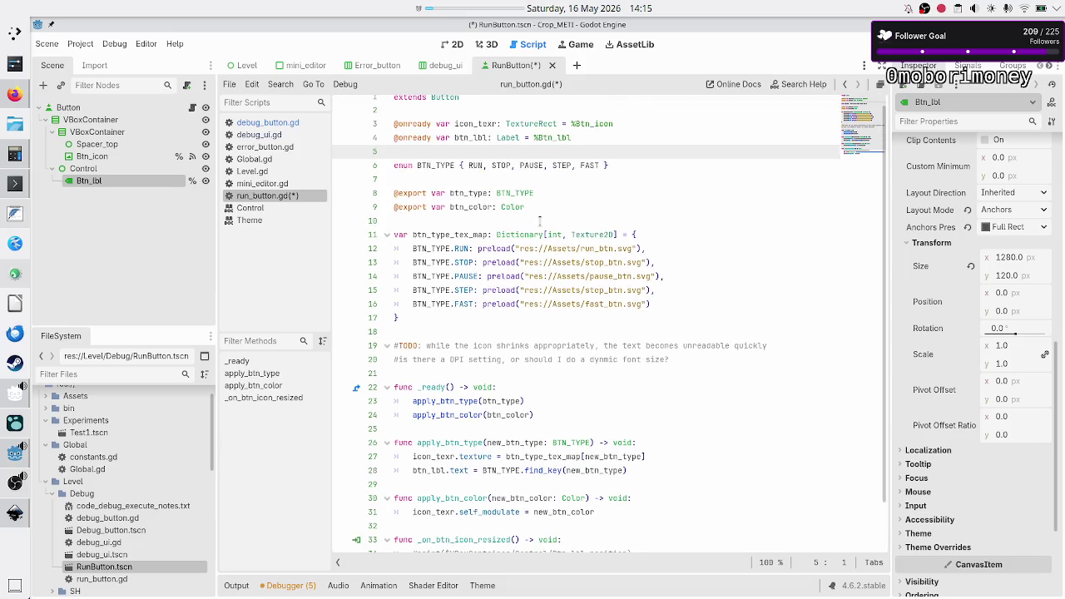
click(446, 175)
key(ctrl+s)
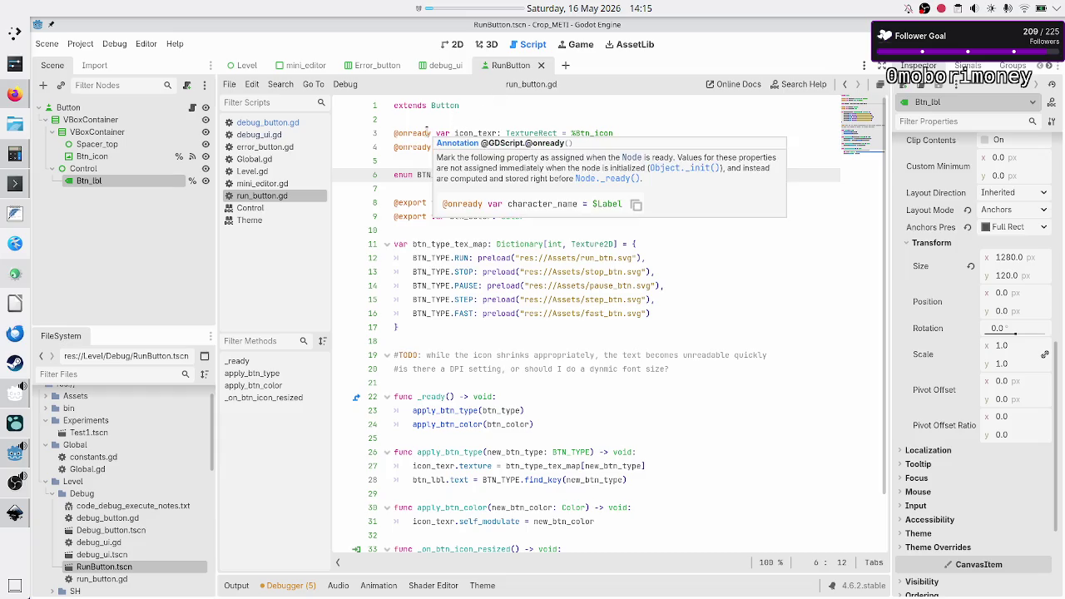
click(453, 43)
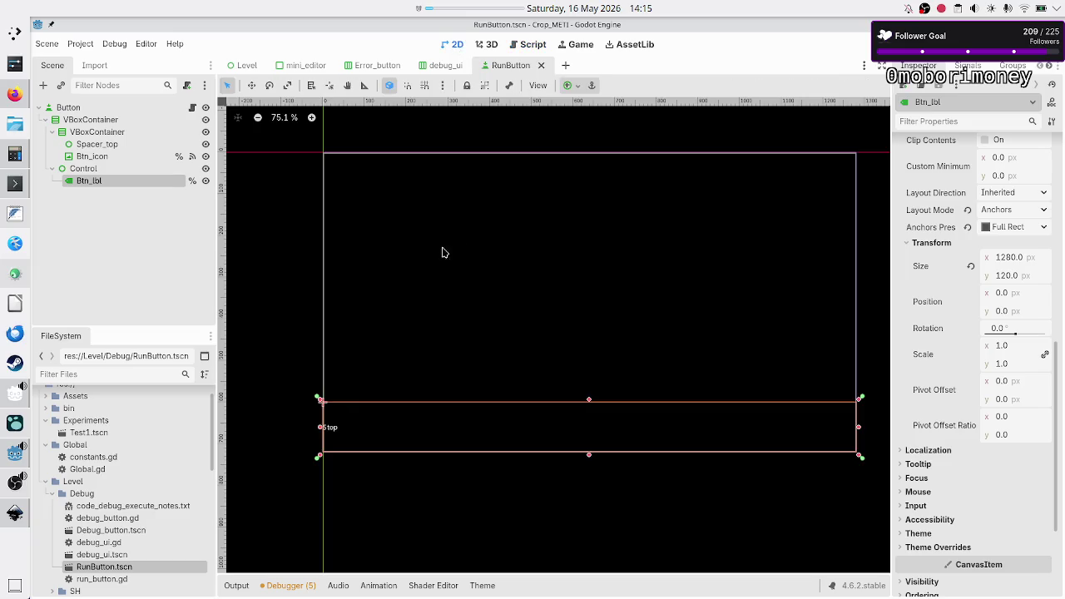
click(107, 157)
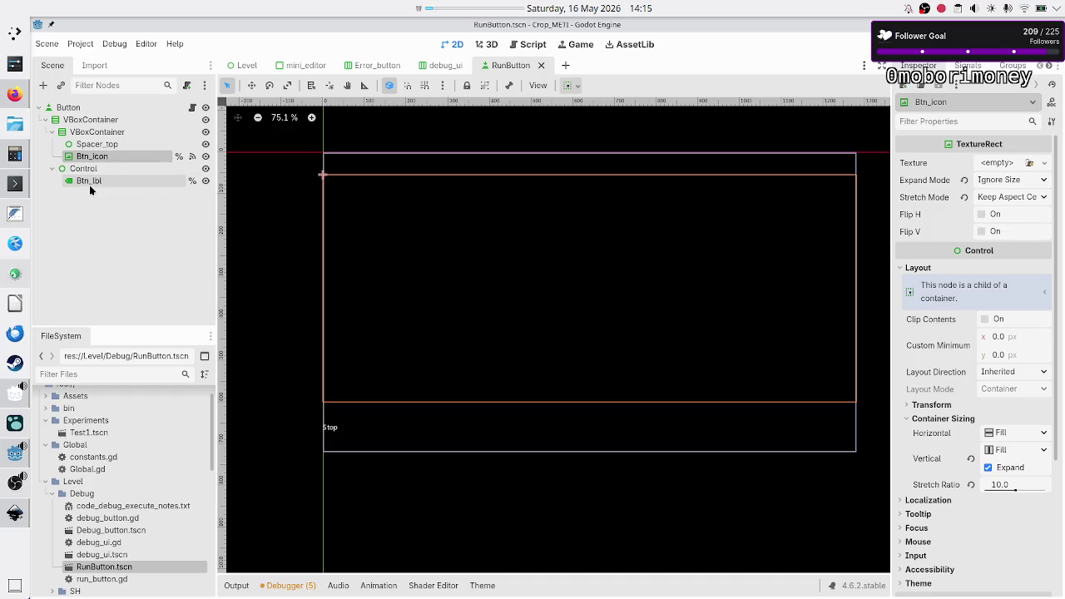
- Reparent Btn_icon and Btn_lbl directly under the root Button
ctrl+click(92, 185)
mouse_move(100, 157)
mouse_down()
mouse_move(66, 111)
mouse_move(115, 132)
mouse_move(108, 173)
mouse_move(115, 164)
mouse_up()
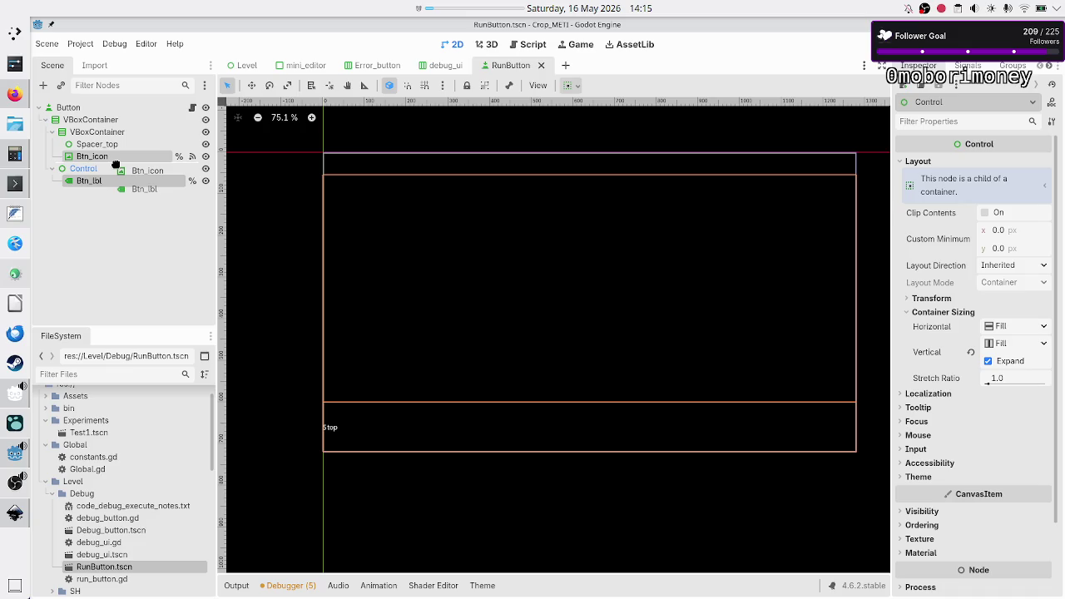
drag(115, 164, 79, 108)
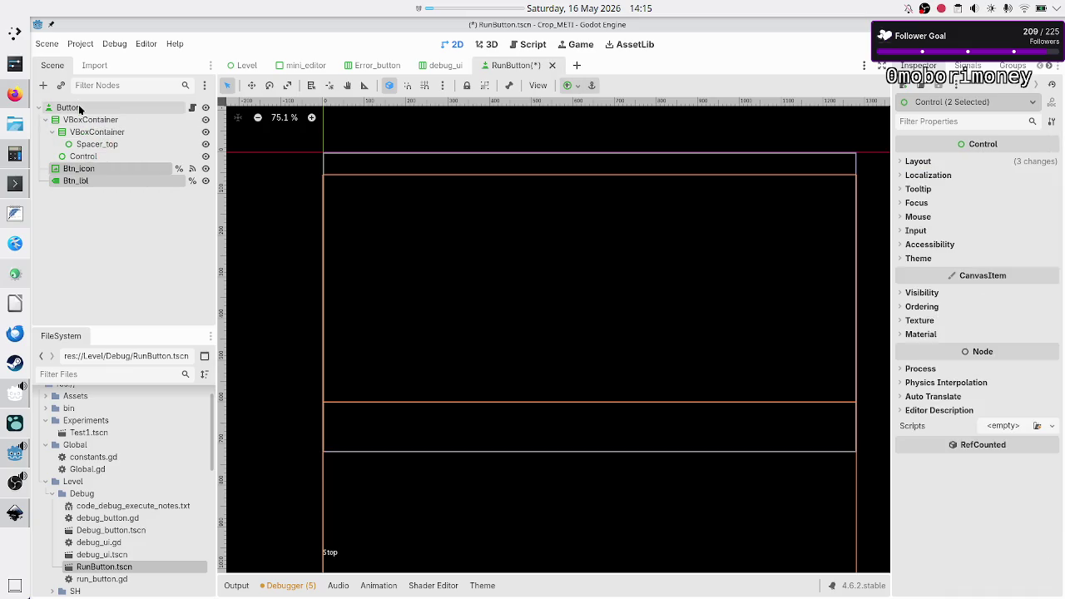
- Delete the Control, Spacer_top and both VBoxContainer nodes, confirming the removal
click(98, 158)
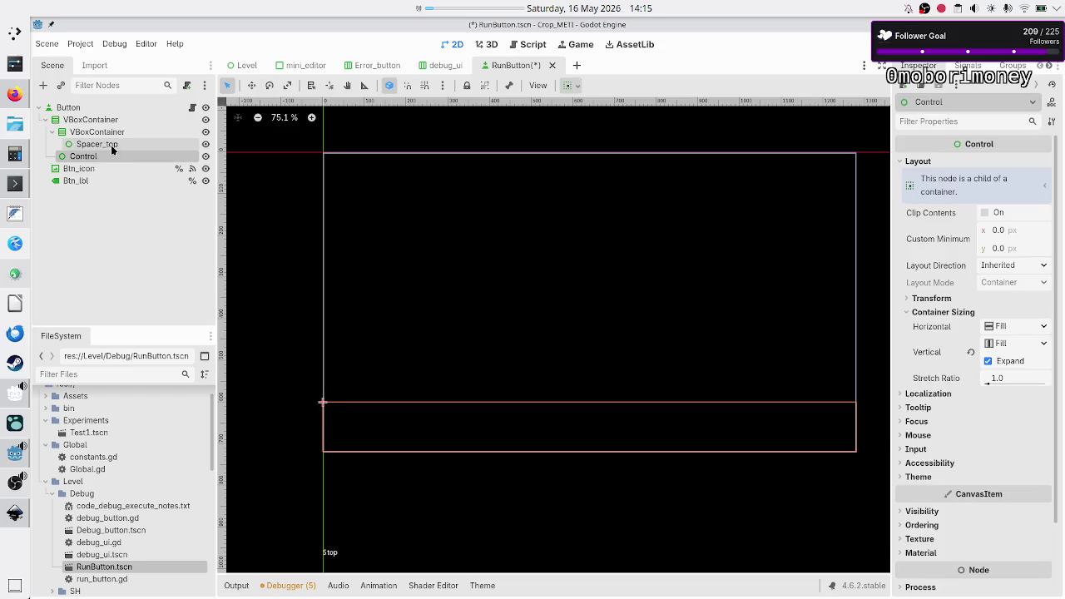
ctrl+click(110, 145)
ctrl+click(98, 132)
ctrl+click(96, 121)
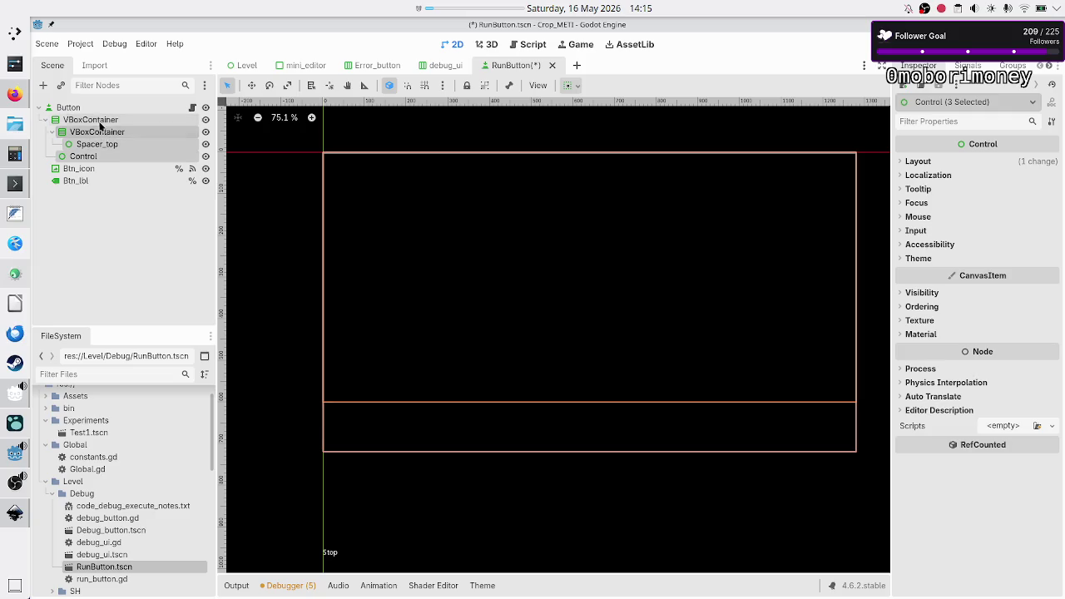
key(Delete)
key(Return)
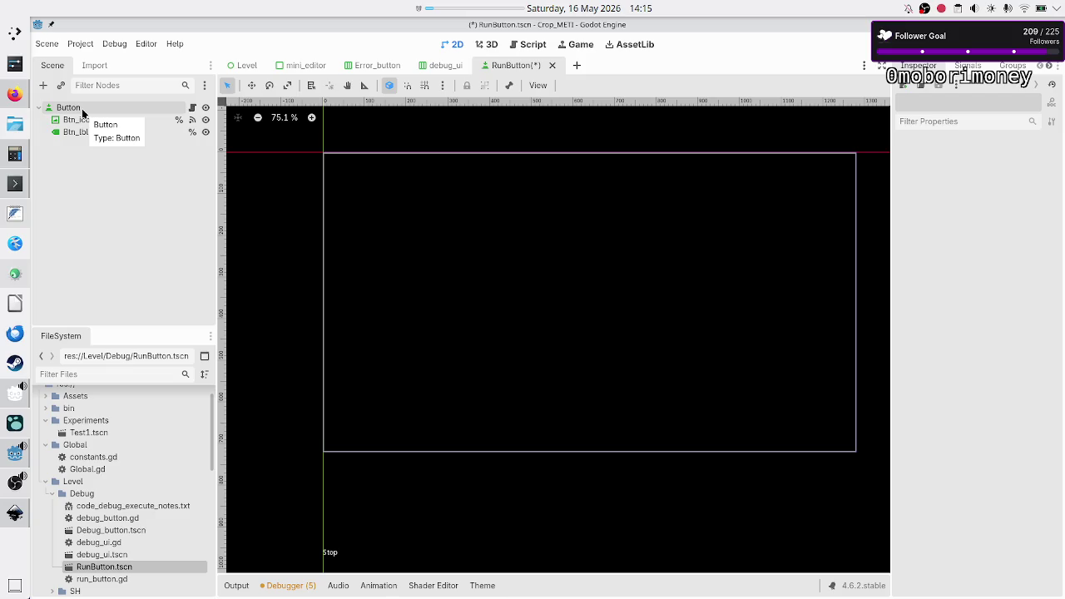
- Clear the root Button's Normal style override under Theme Overrides > Styles
click(81, 109)
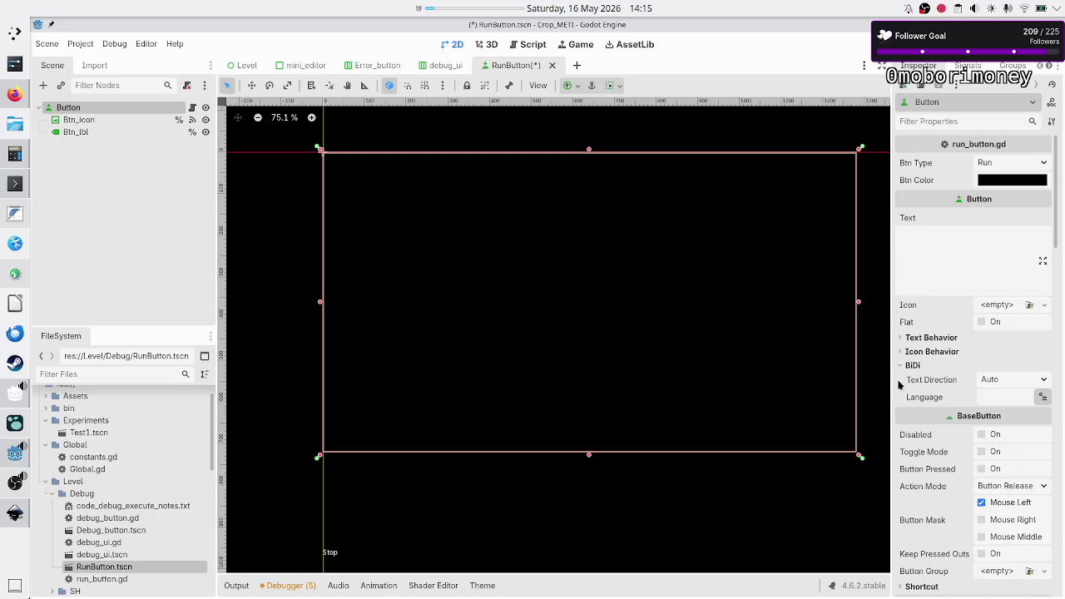
scroll(940, 416, down, 5)
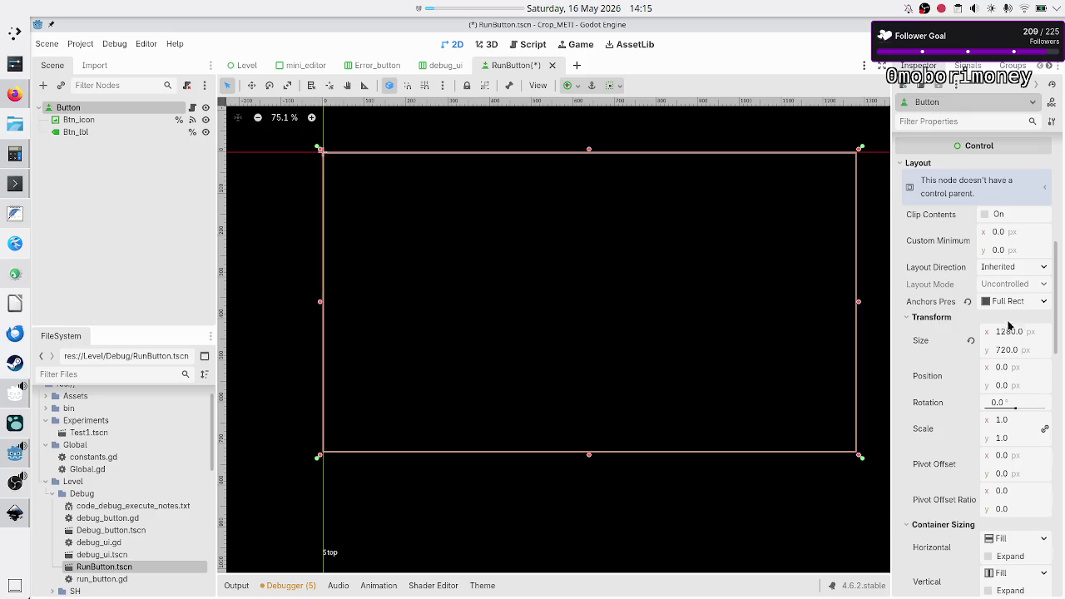
scroll(965, 349, down, 5)
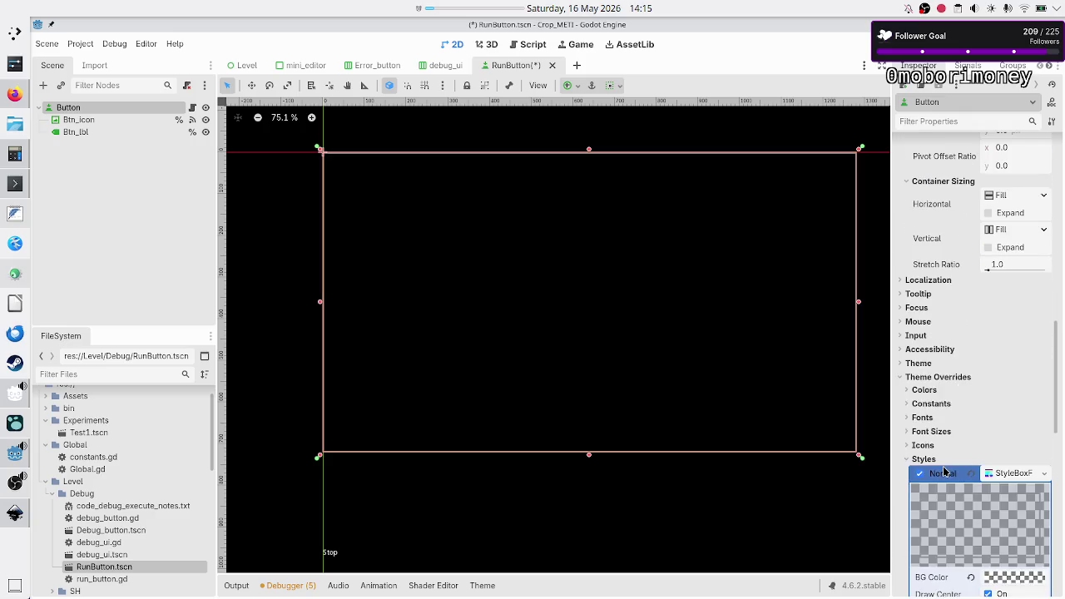
scroll(948, 471, down, 3)
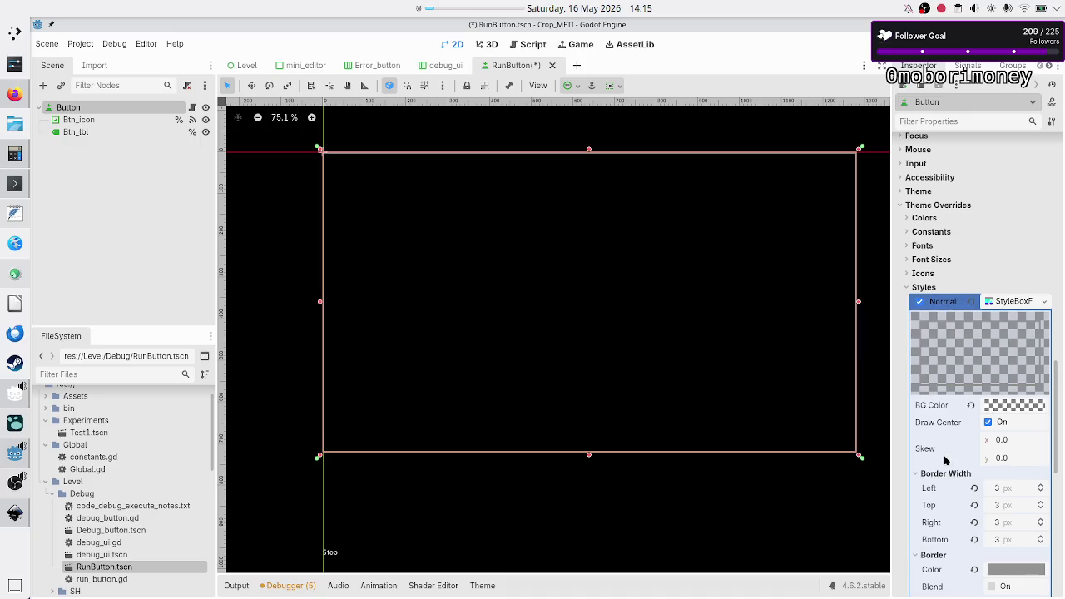
scroll(945, 459, down, 2)
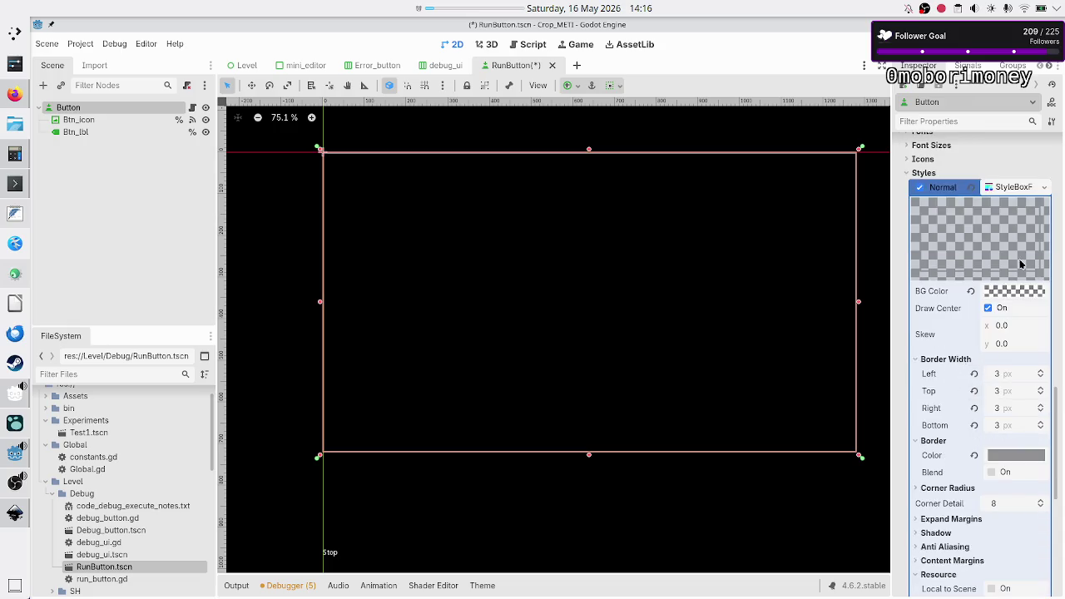
click(1047, 187)
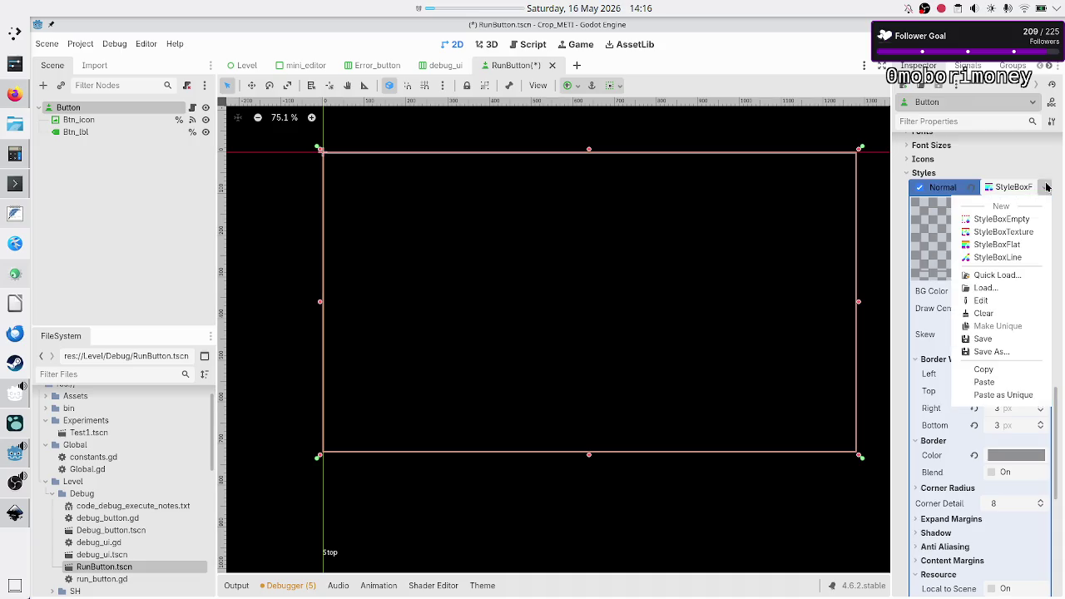
click(998, 312)
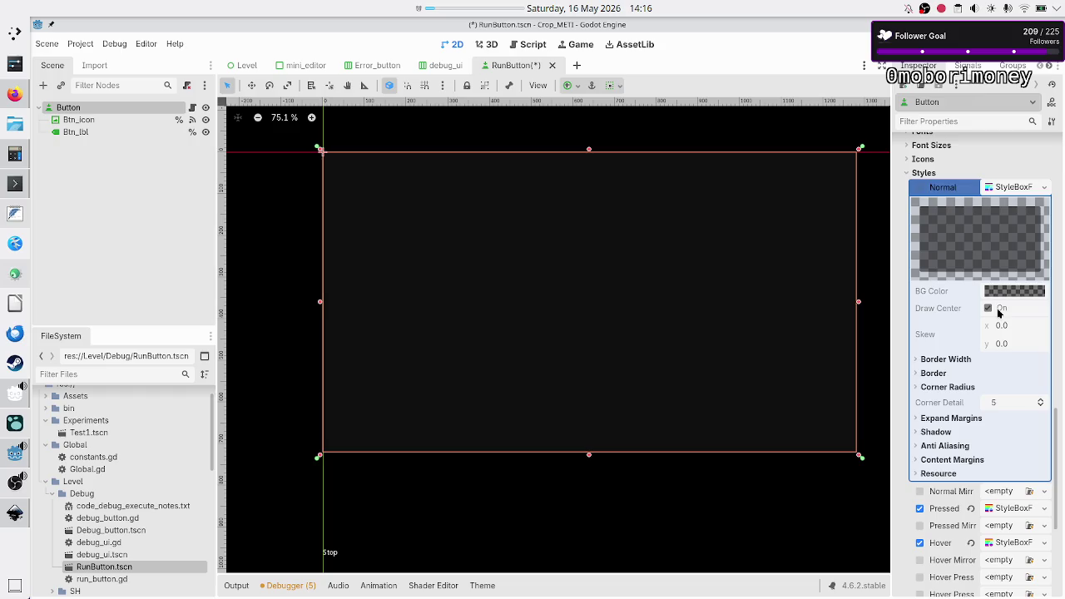
- Revert the Pressed and Hover style overrides to their defaults
click(1009, 187)
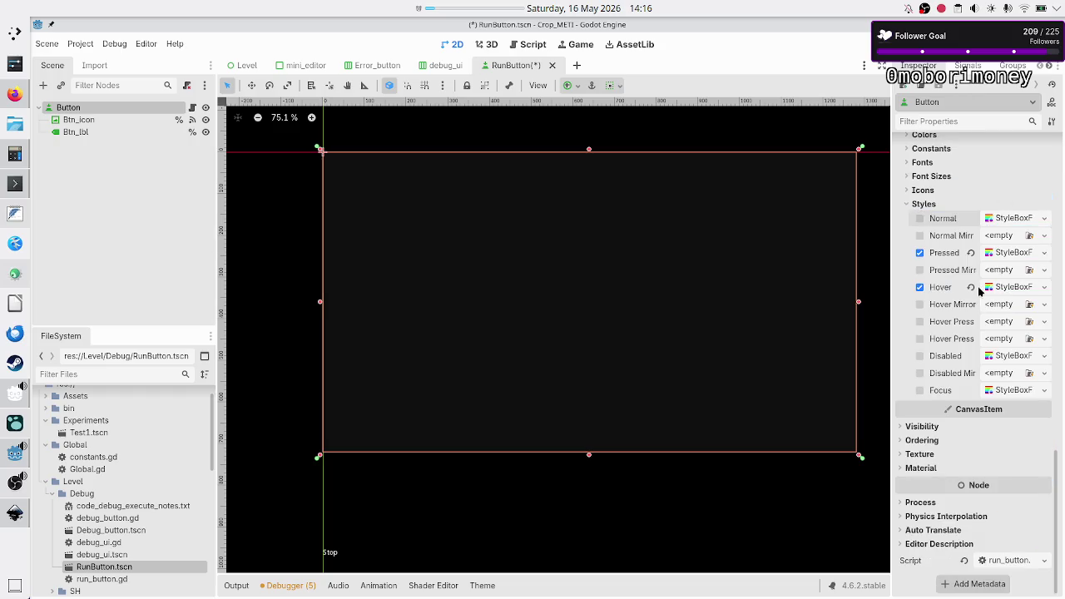
click(970, 252)
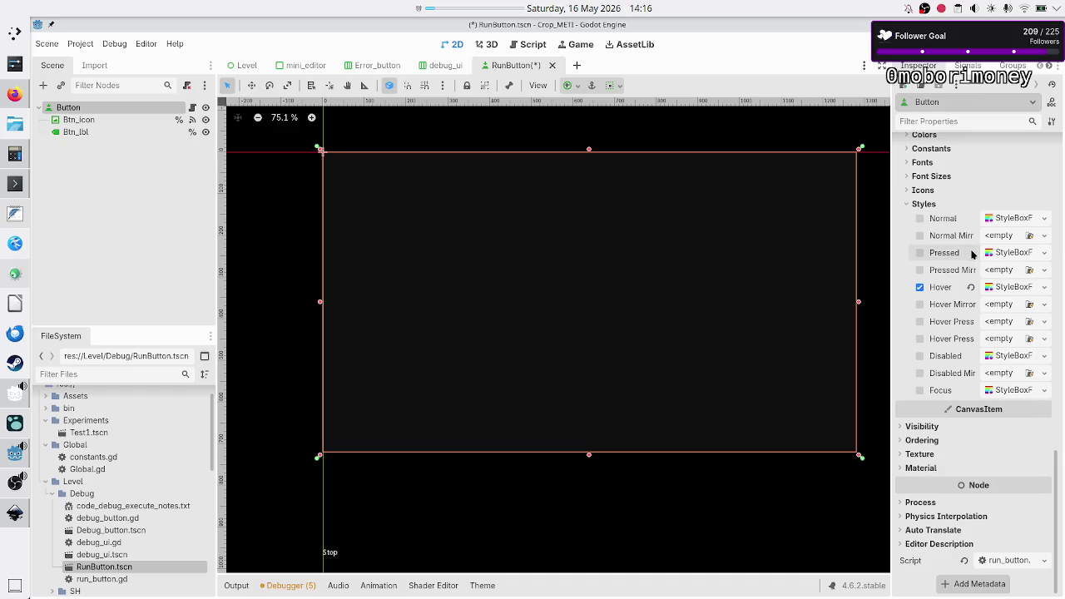
click(969, 287)
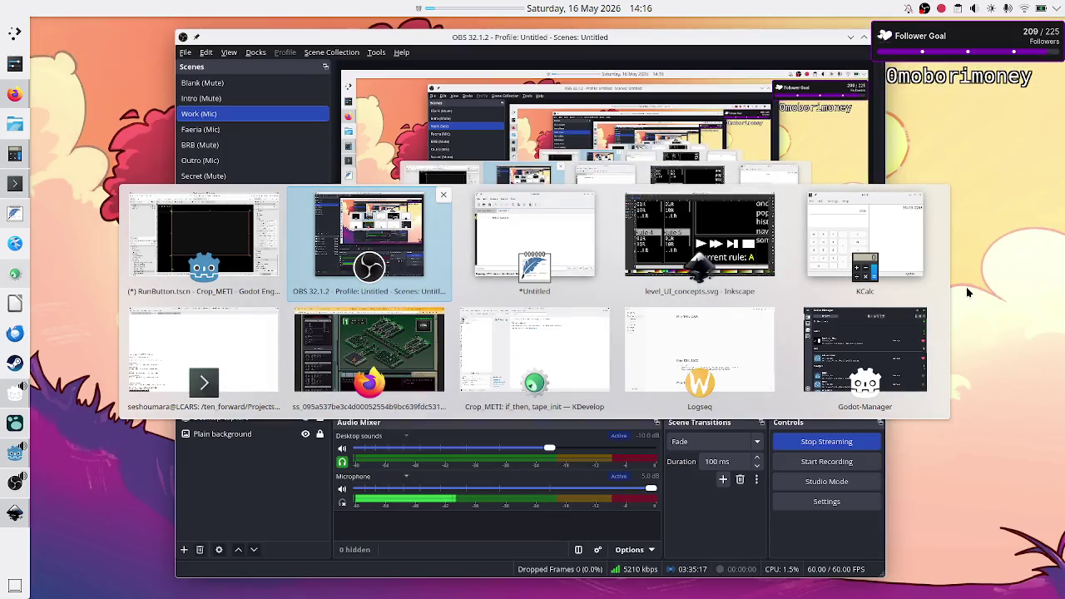
key(Tab)
key(Tab)
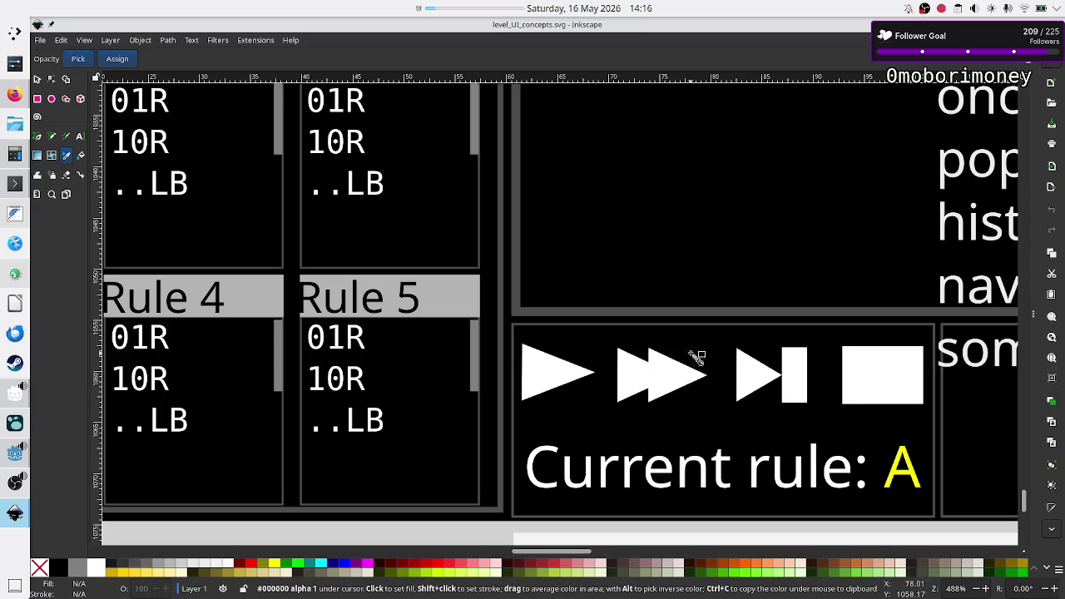
key(alt+Tab)
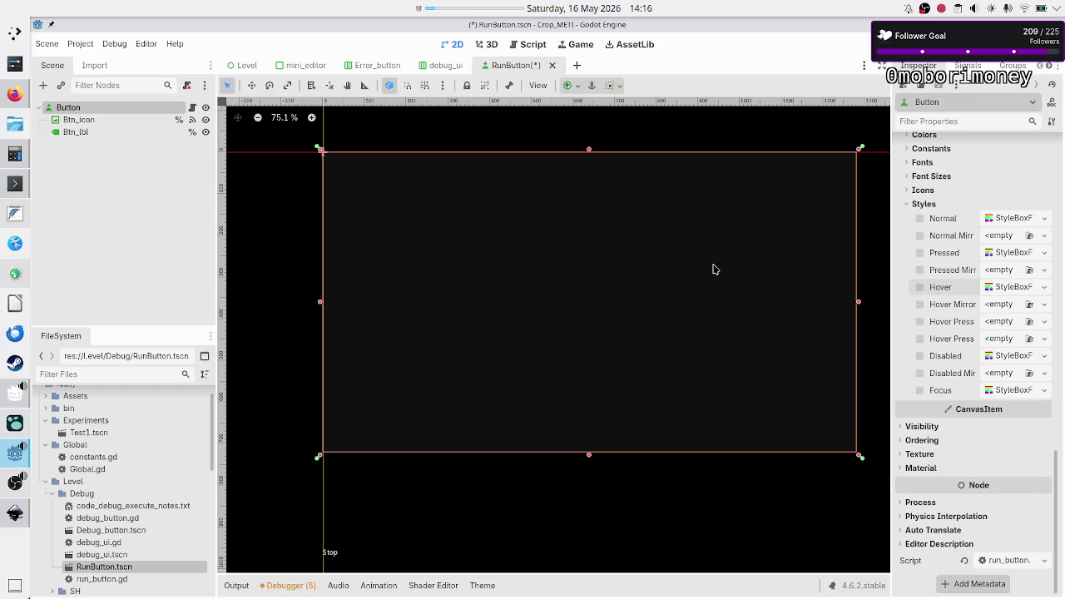
- Revert Btn_lbl's Full Rect anchor preset and set its layout mode back to Position
click(104, 121)
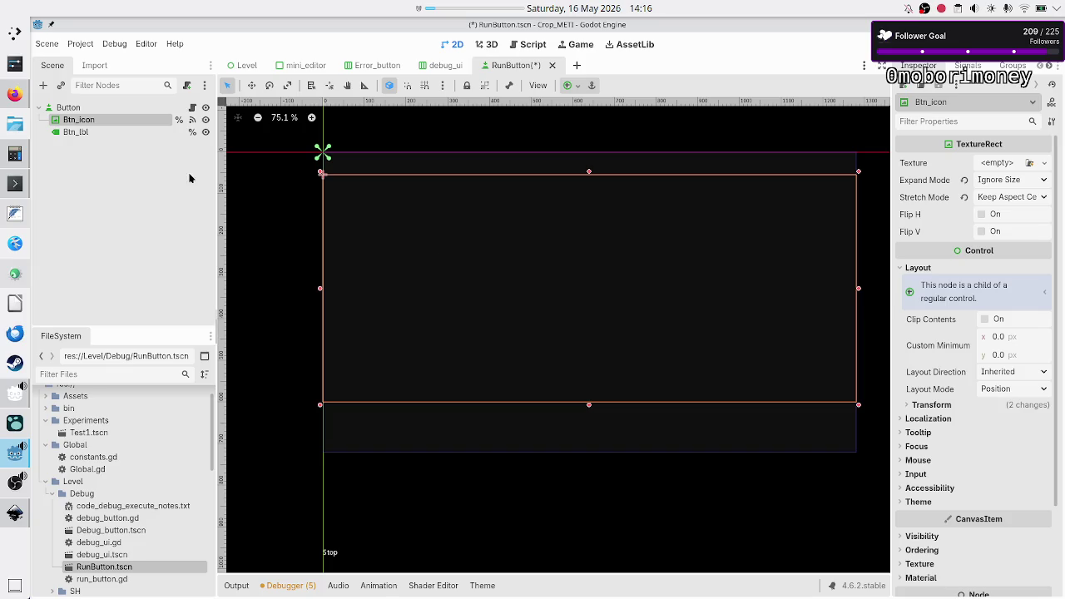
click(94, 132)
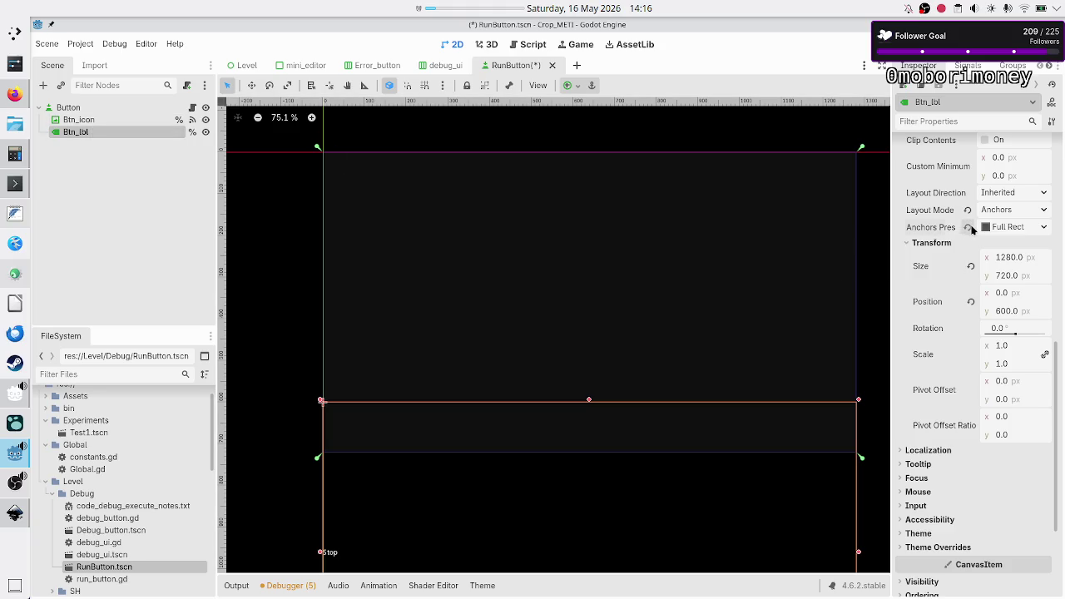
click(969, 227)
click(967, 211)
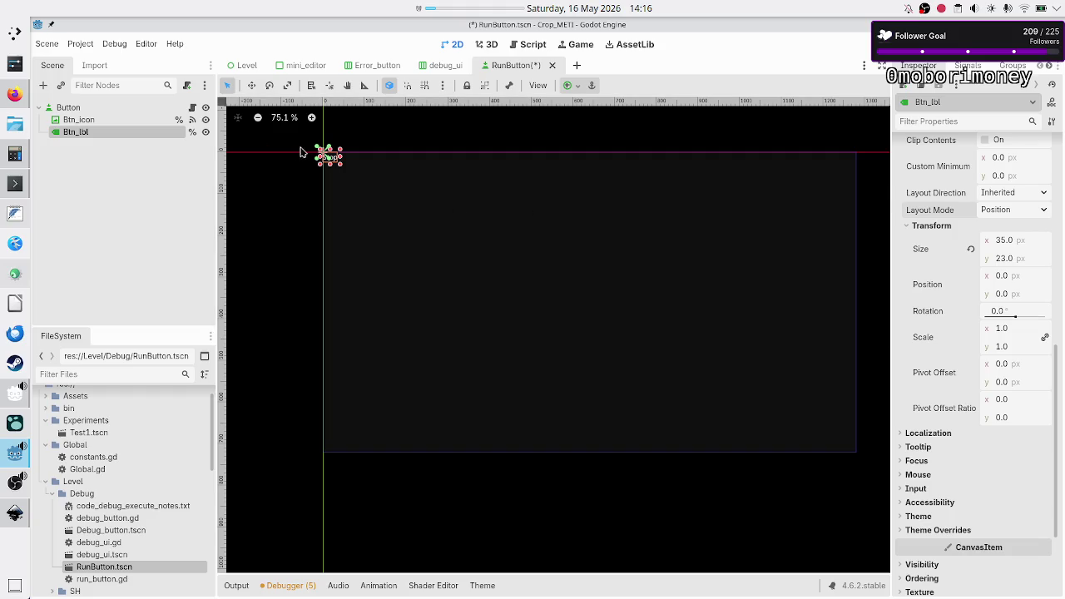
- Reset Btn_icon's position to 0, 0 and its size to zero
click(94, 119)
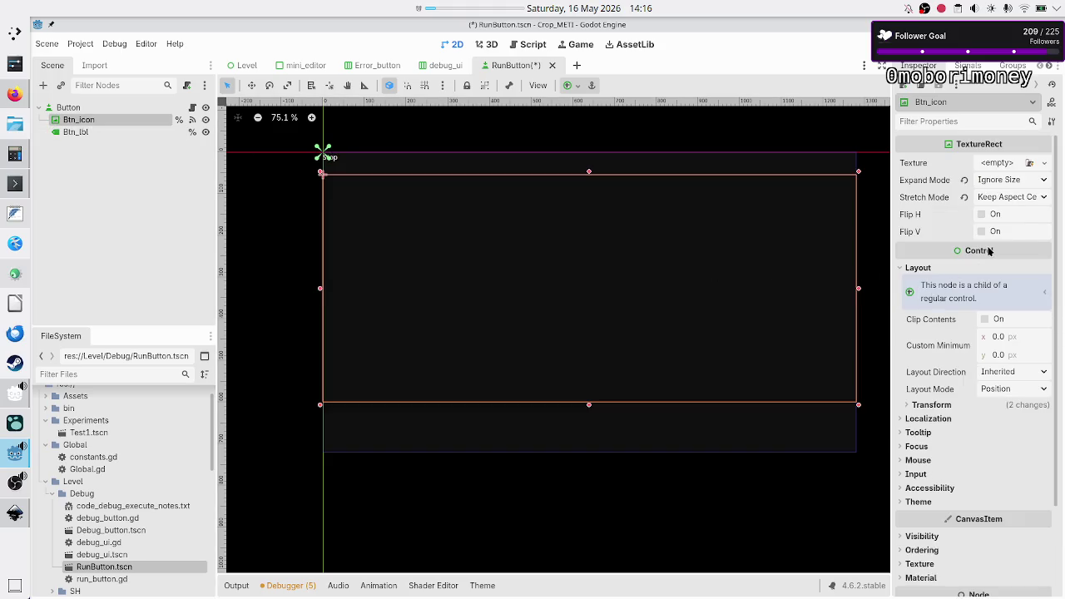
mouse_move(990, 250)
click(939, 405)
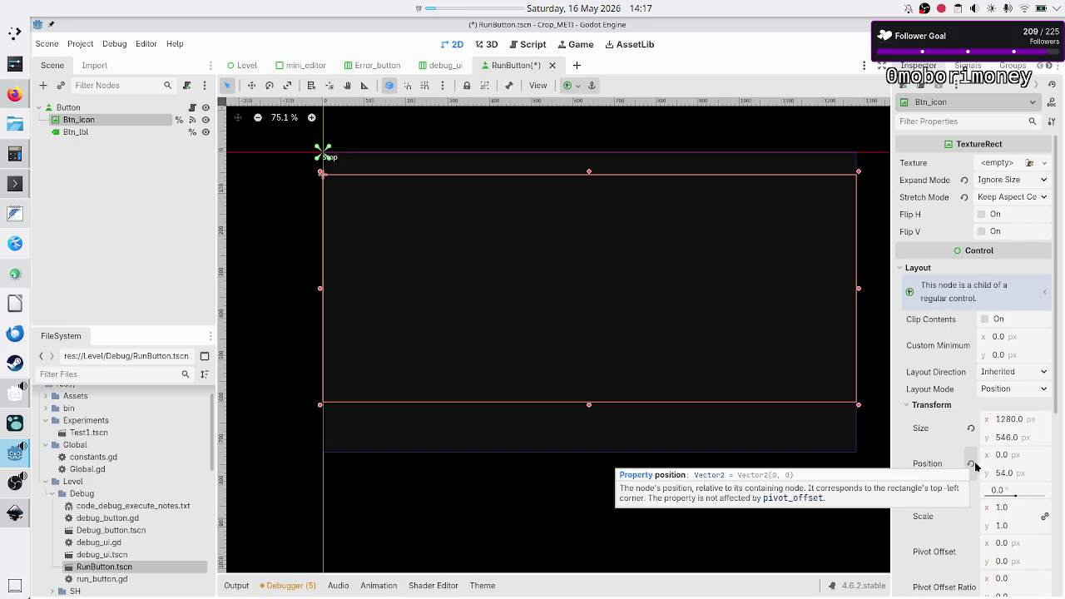
click(972, 464)
click(970, 427)
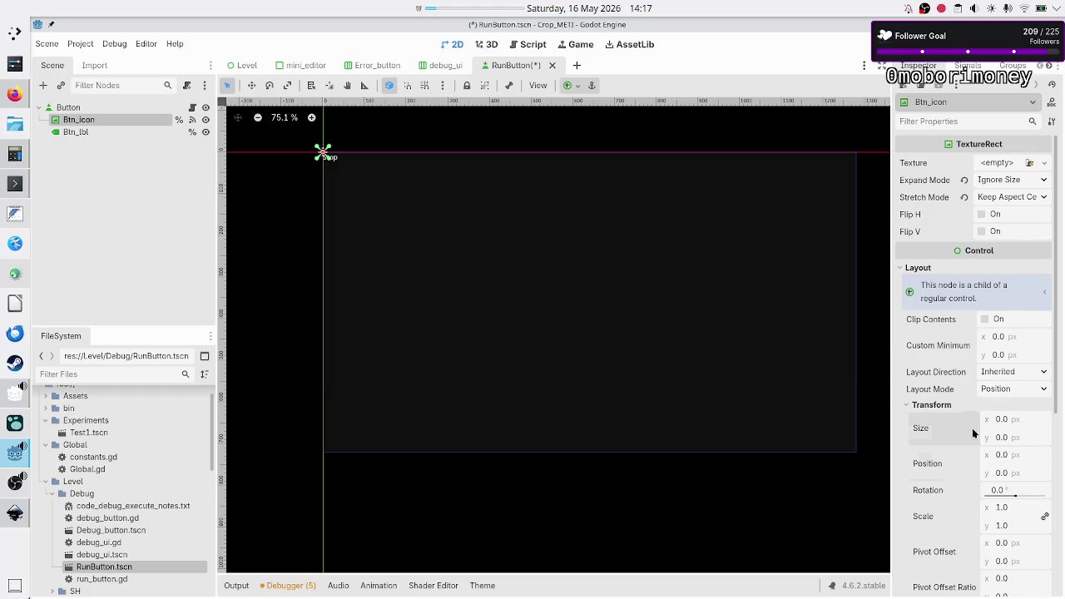
- Add a VBoxContainer child node under the root Button
click(68, 107)
click(43, 84)
text(vbox)
key(Return)
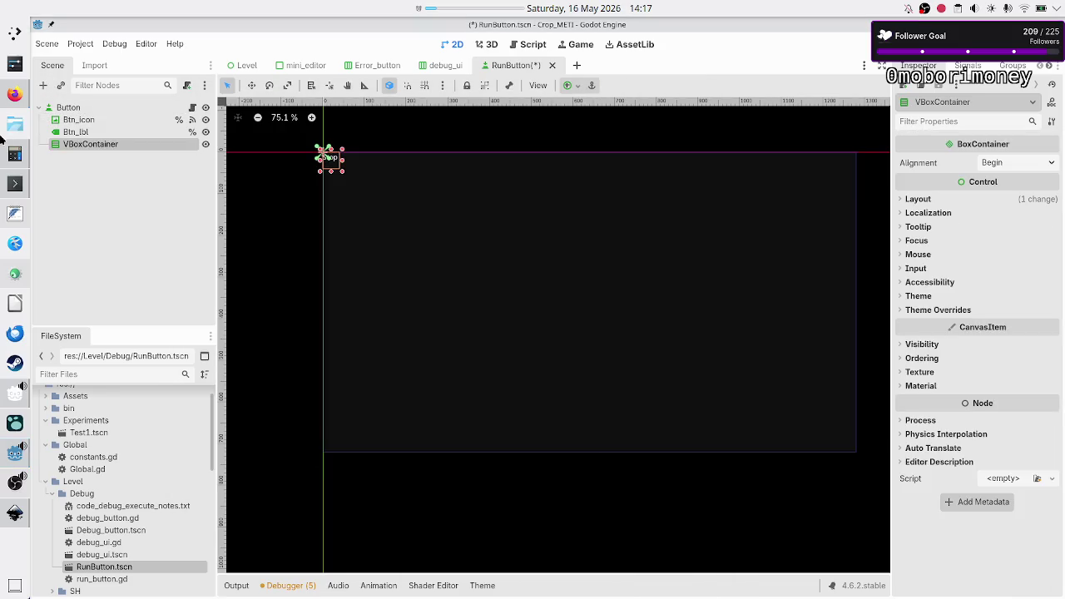
- Move Btn_icon and Btn_lbl into the VBoxContainer and check their container sizing
click(83, 121)
click(88, 121)
ctrl+click(91, 131)
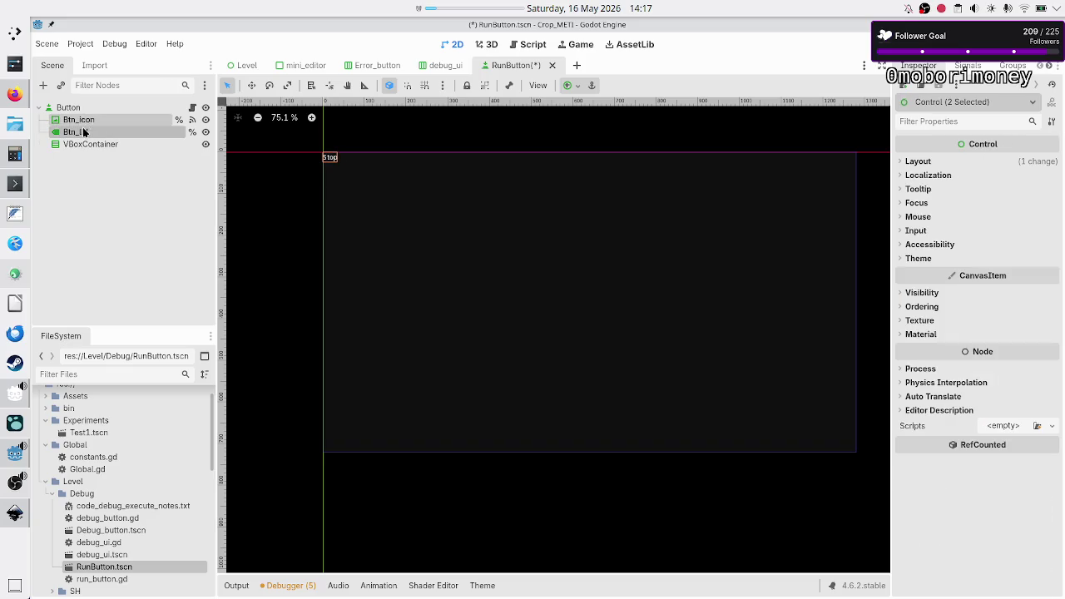
drag(101, 122, 102, 144)
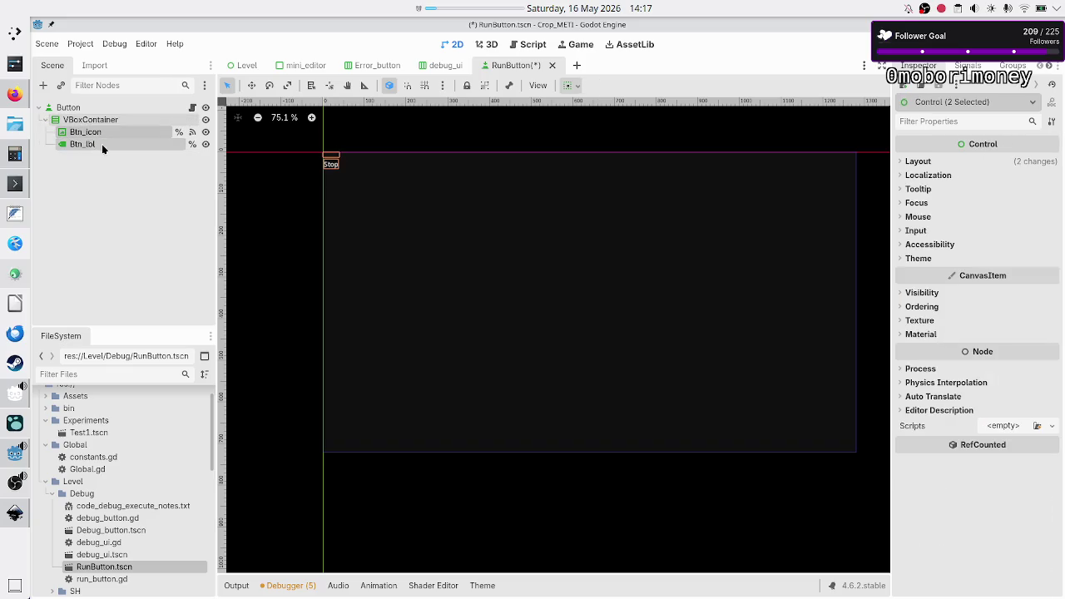
click(103, 131)
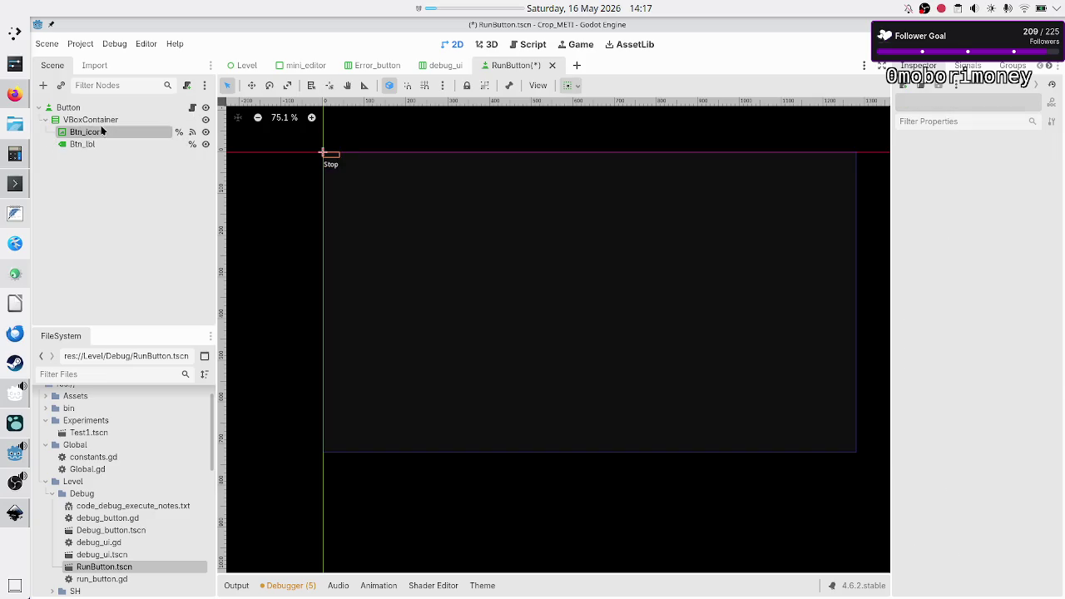
ctrl+click(105, 143)
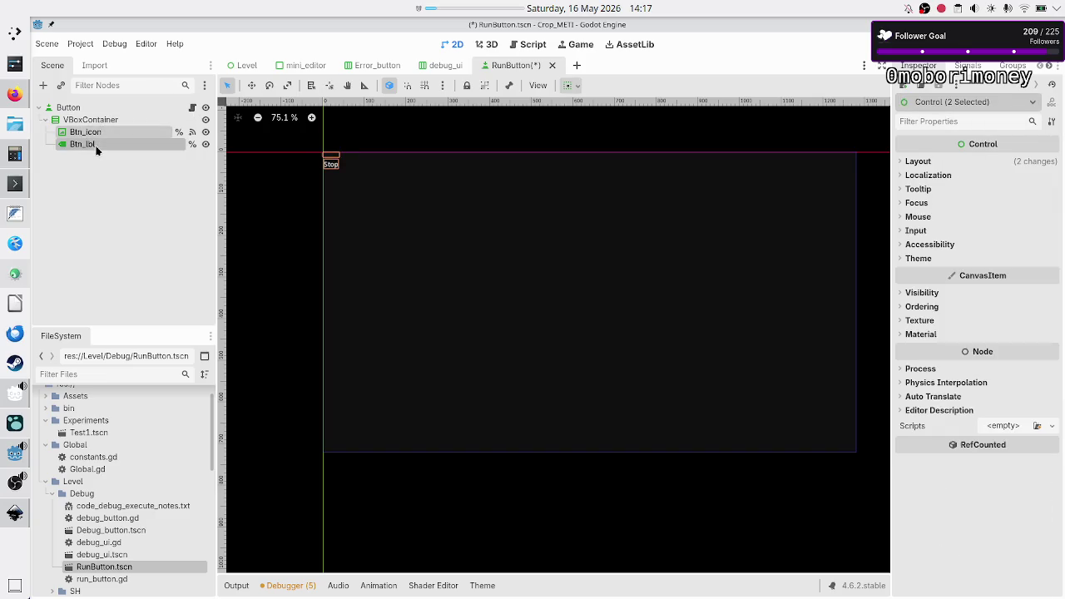
click(924, 162)
click(940, 275)
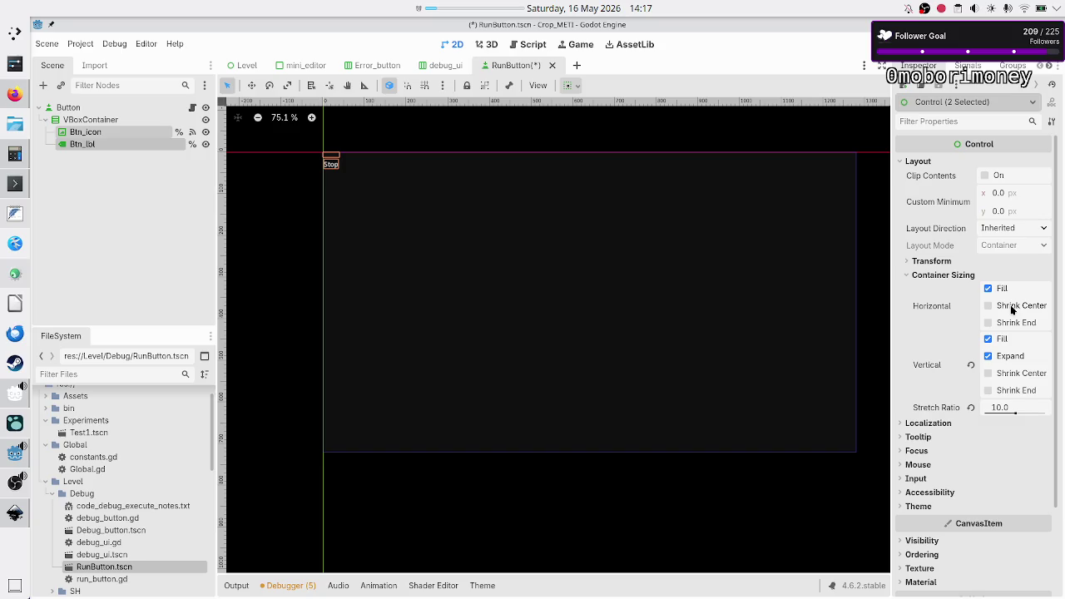
click(195, 203)
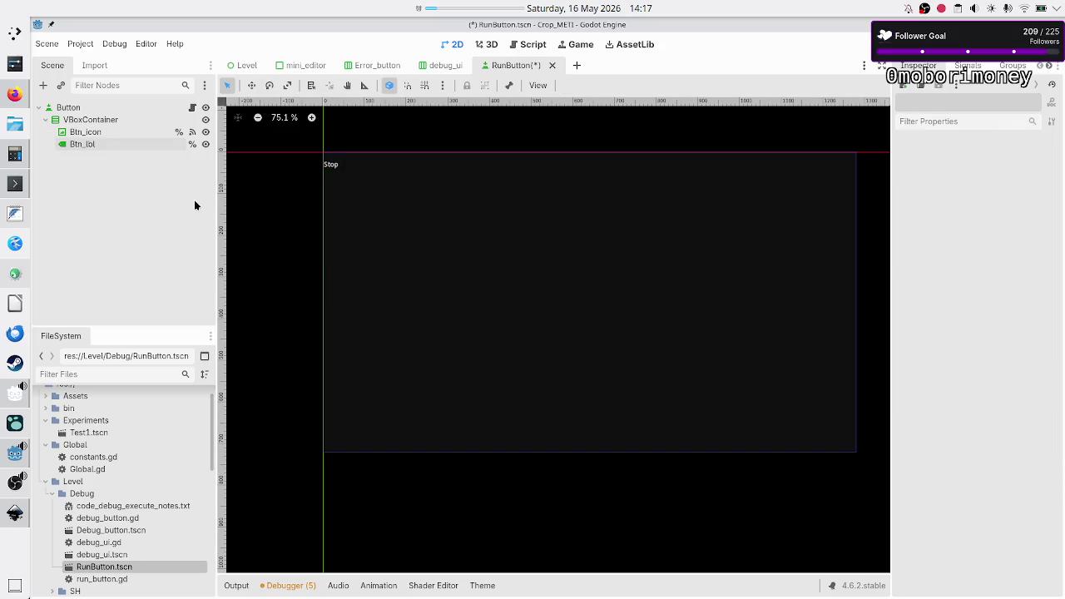
- Apply the Full Rect anchor preset so the VBoxContainer fills the whole Button
click(119, 120)
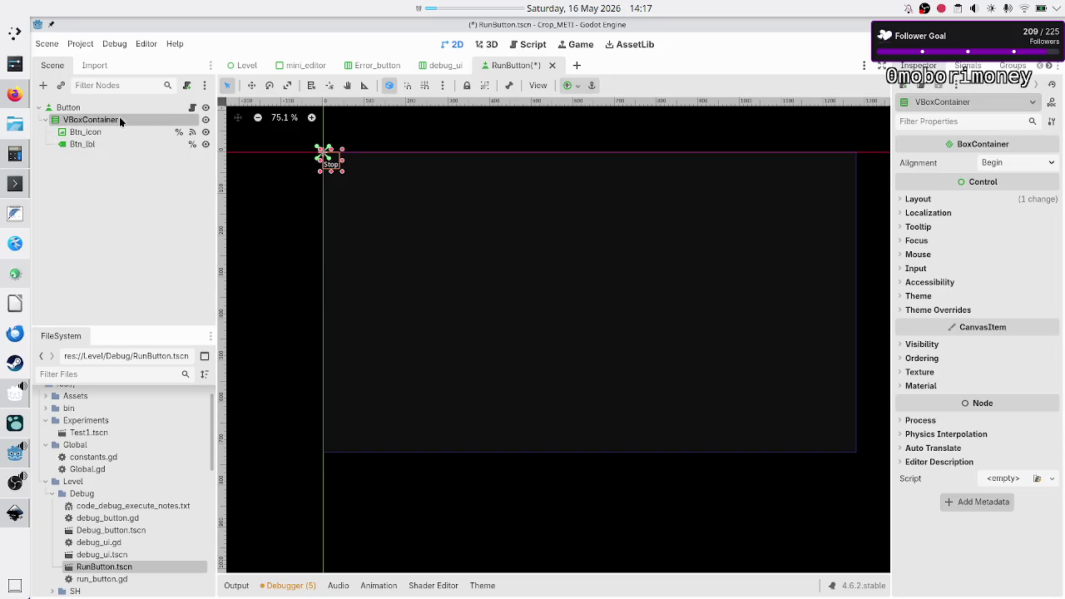
click(576, 86)
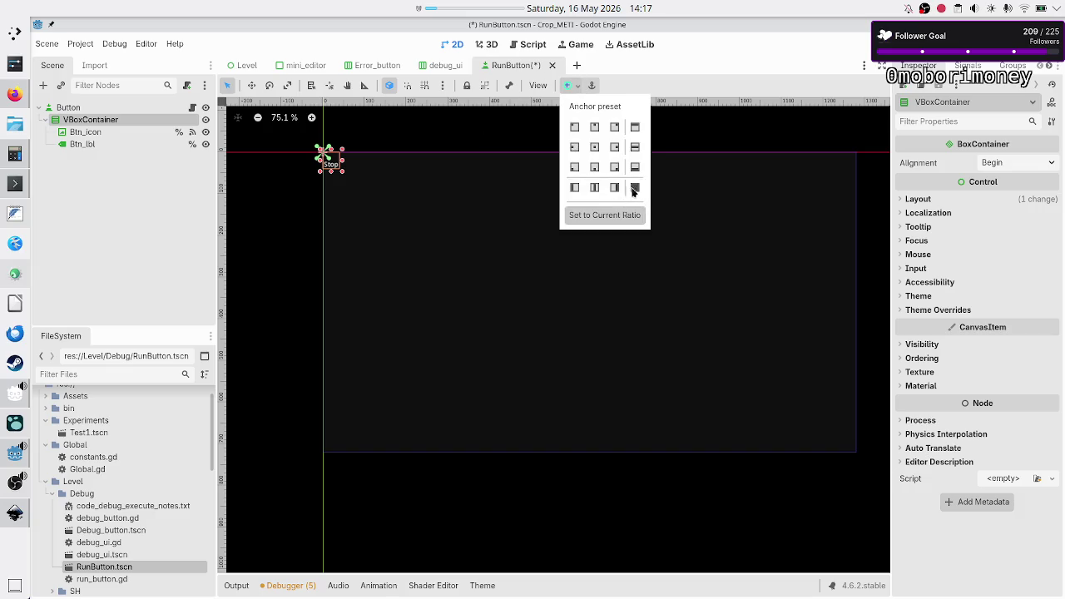
click(634, 188)
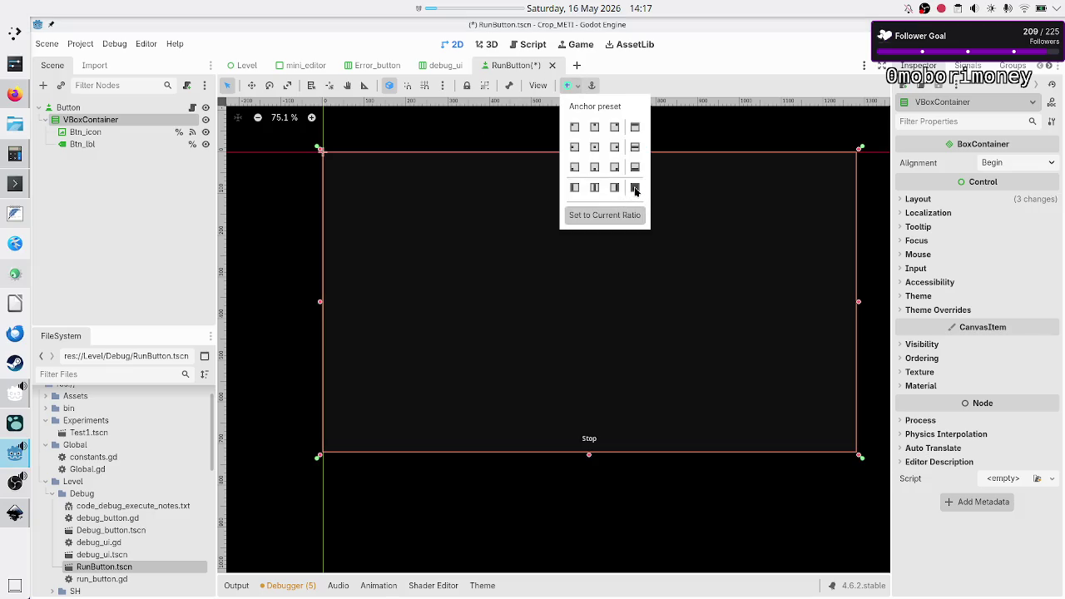
click(120, 191)
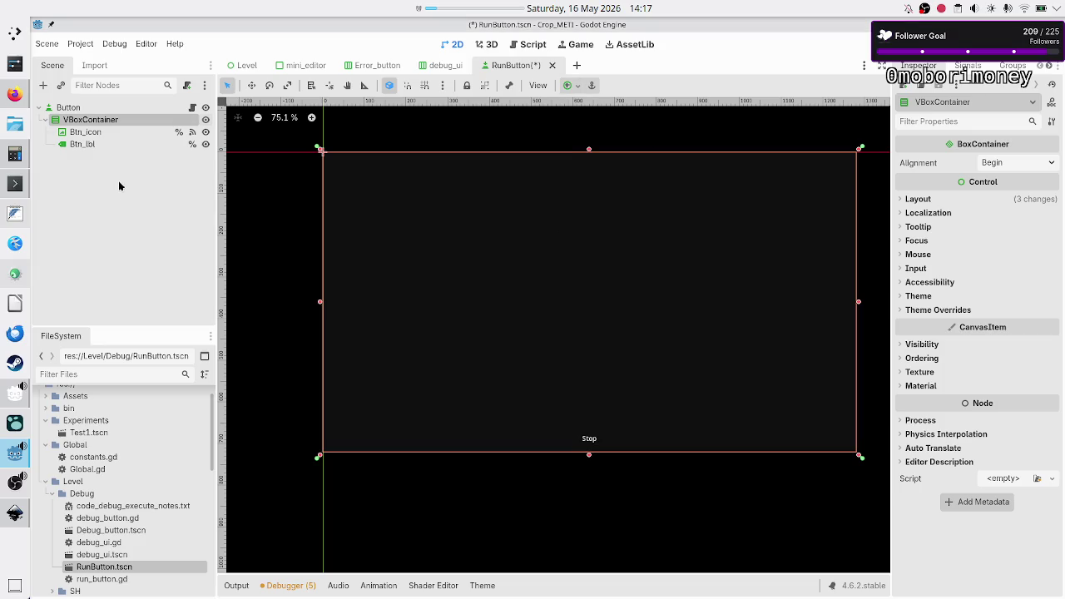
- Confirm Btn_icon expands vertically at stretch ratio 10.0, save RunButton.tscn, and switch to debug_ui.tscn
click(94, 134)
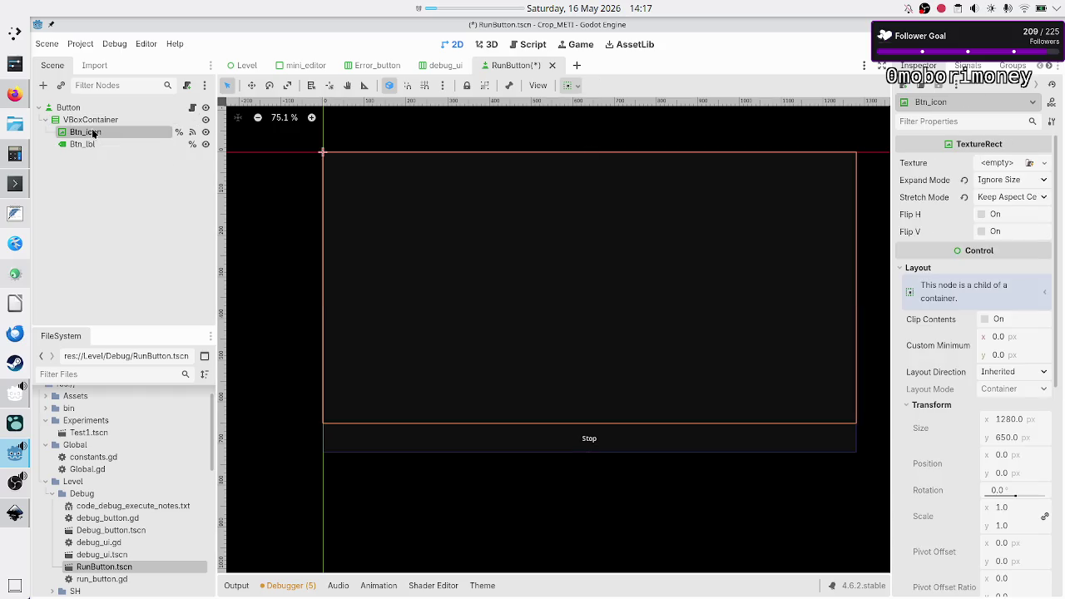
scroll(943, 368, down, 5)
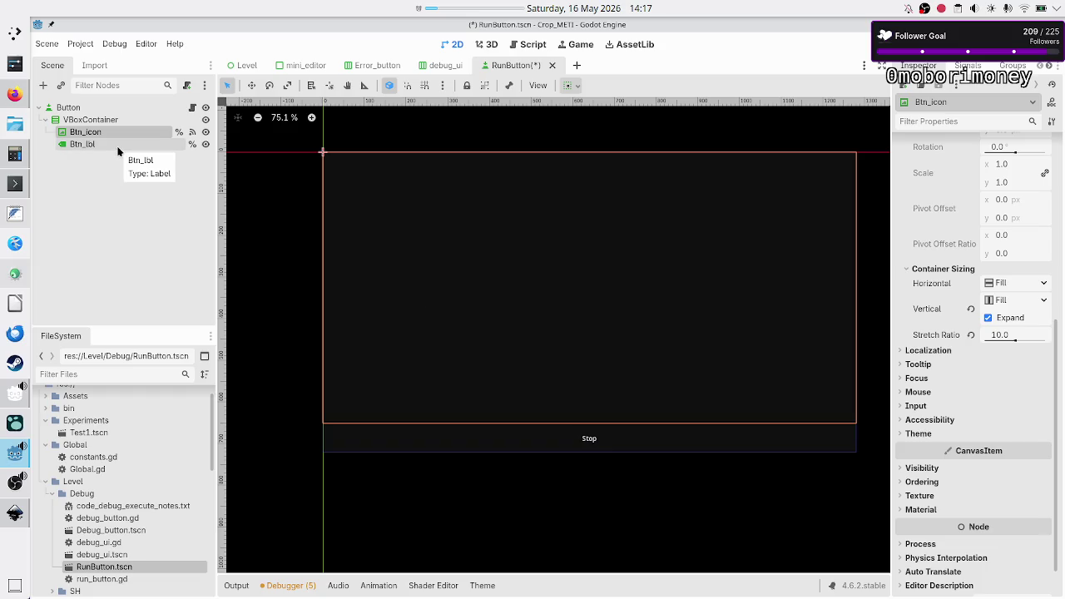
key(ctrl+s)
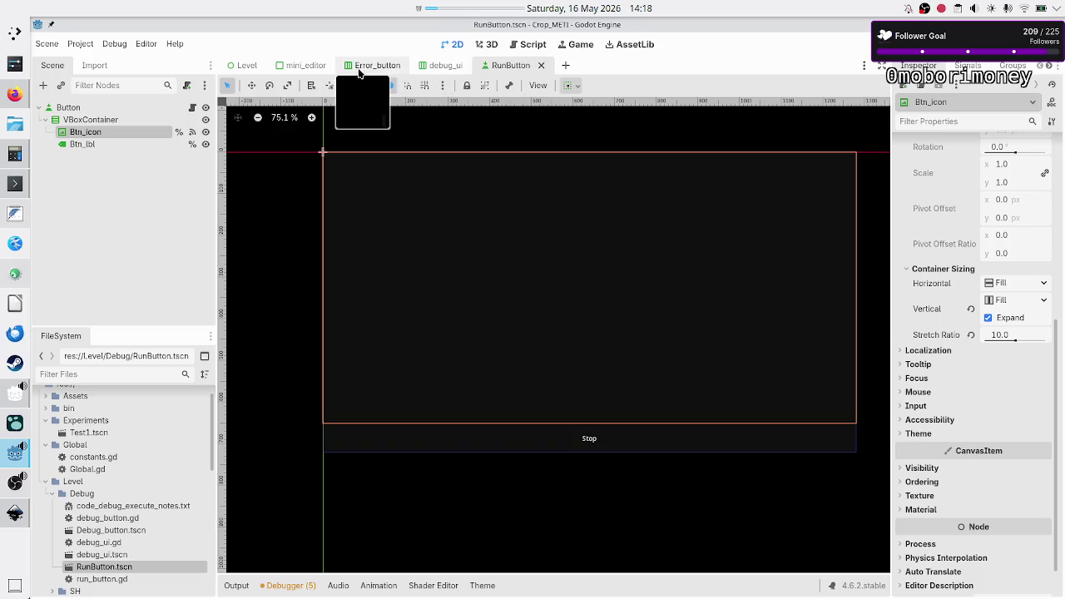
click(420, 71)
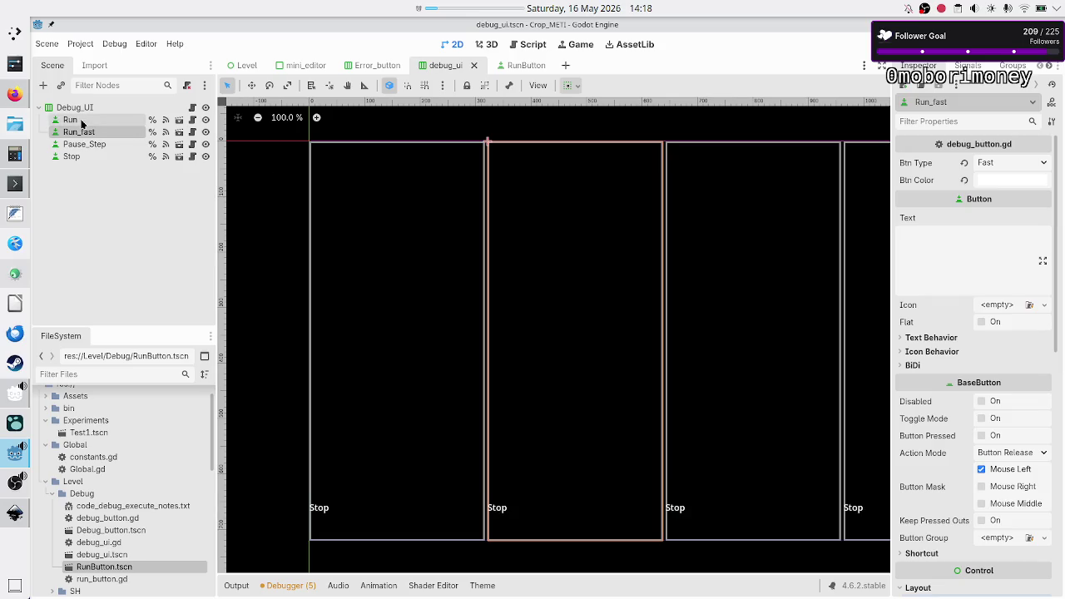
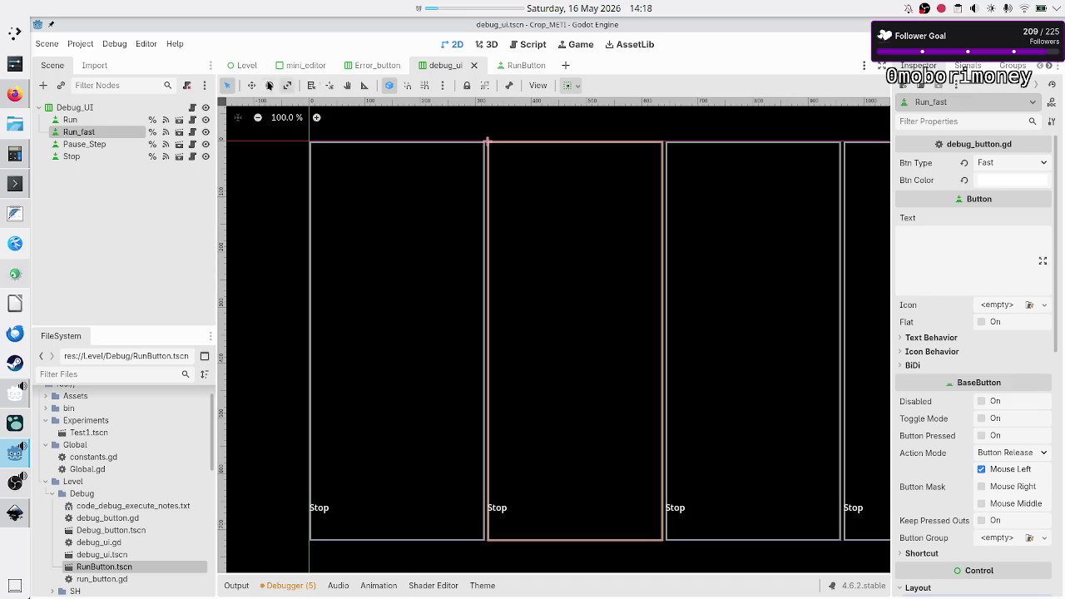
- Open the debug_ui.gd script at line 4, then switch to the Konsole terminal
click(193, 109)
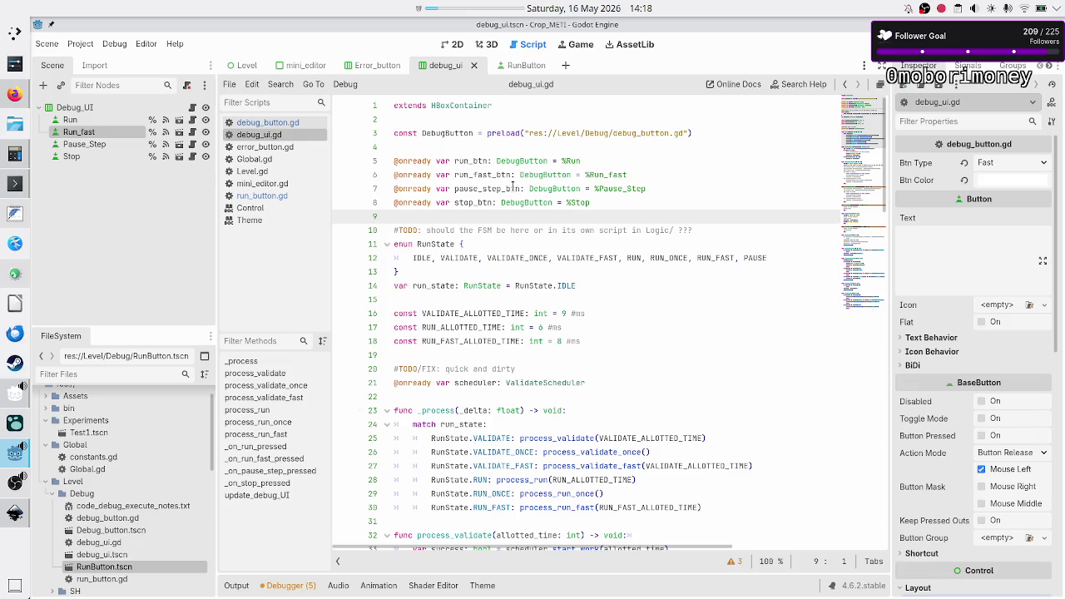
click(546, 161)
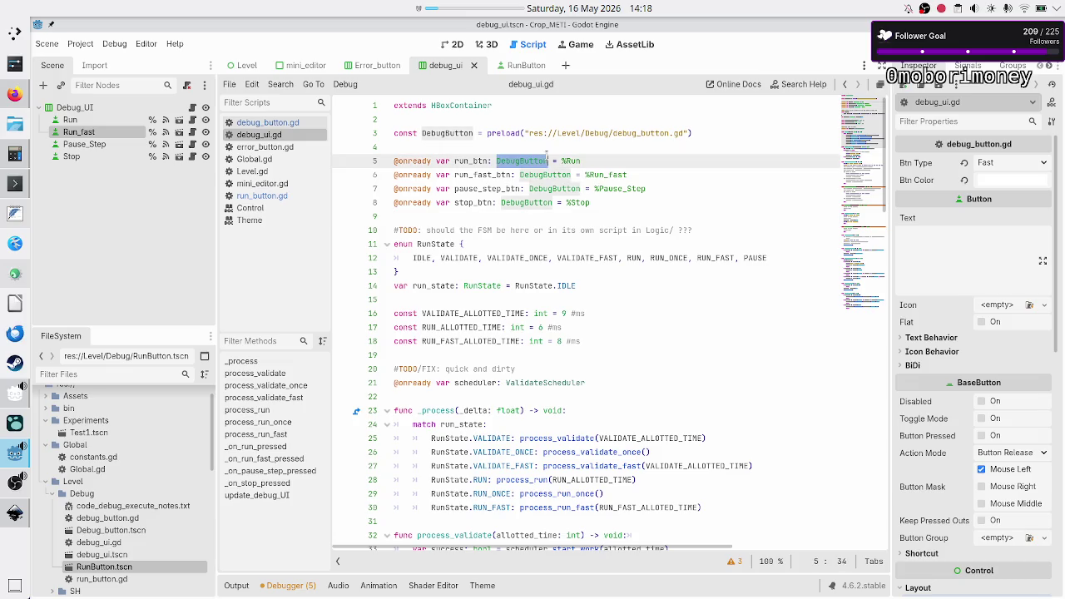
click(488, 151)
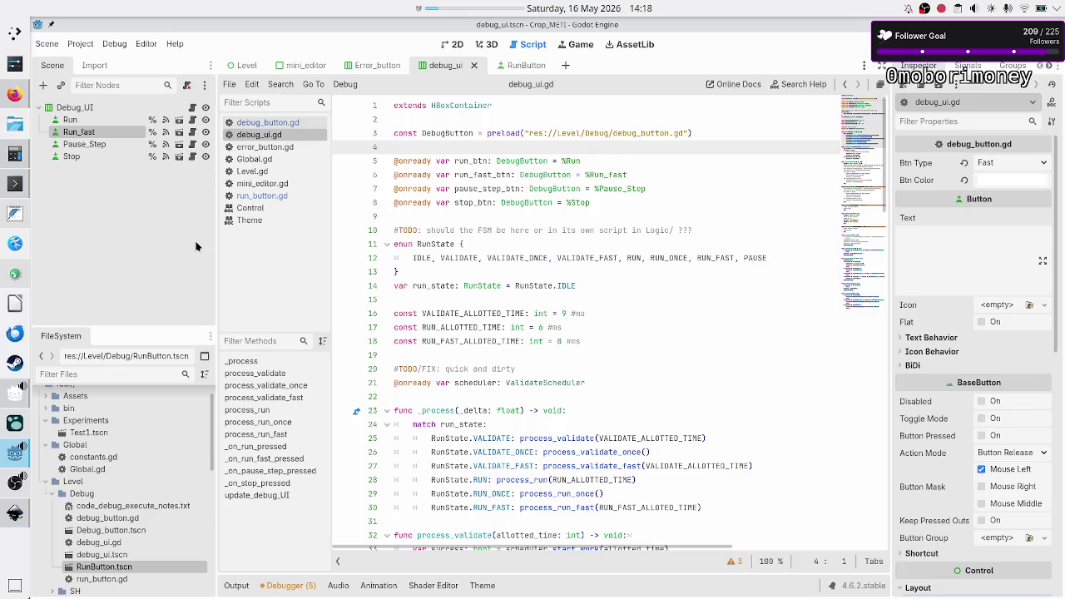
click(17, 186)
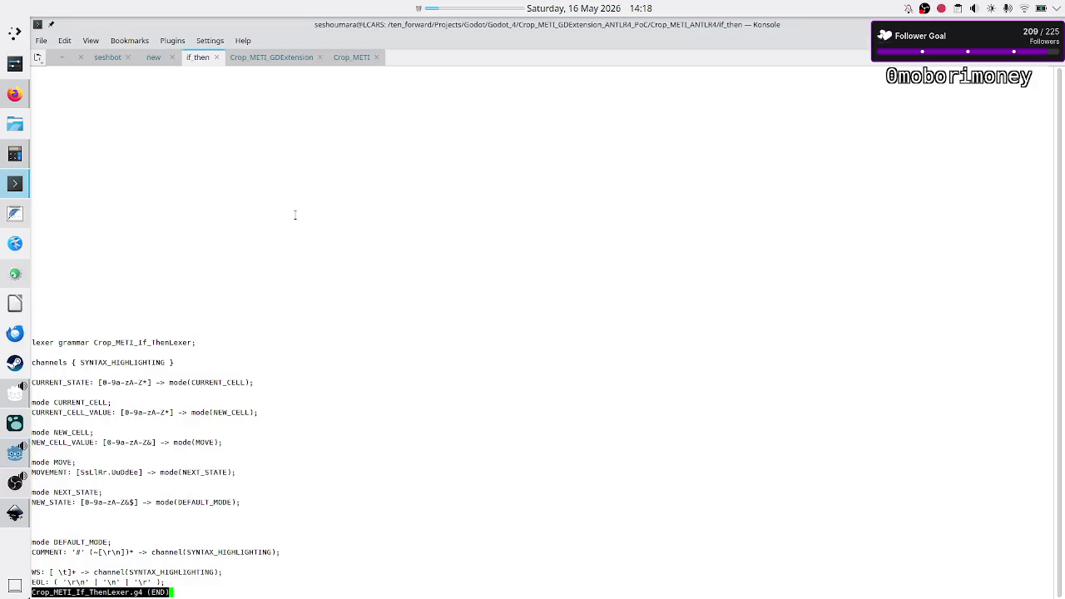
- Move up from the current directory into the Crop_METI project folder and list its contents
text(cd ..)
key(Return)
text(ls)
key(Return)
text(cd .)
key(Return)
text(cd Crop_METI)
key(Return)
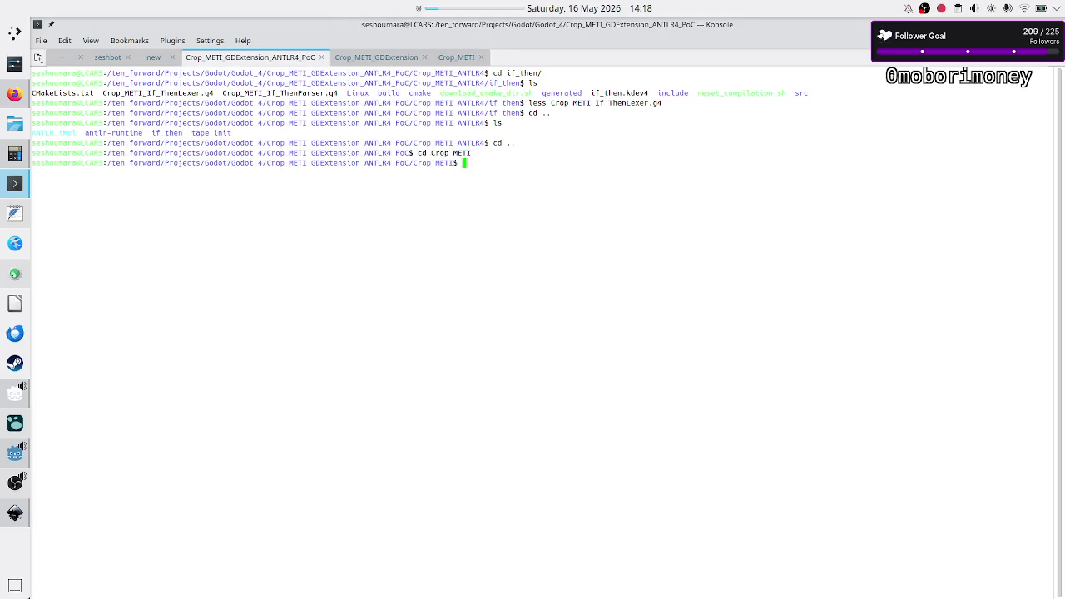
text(ls)
key(Return)
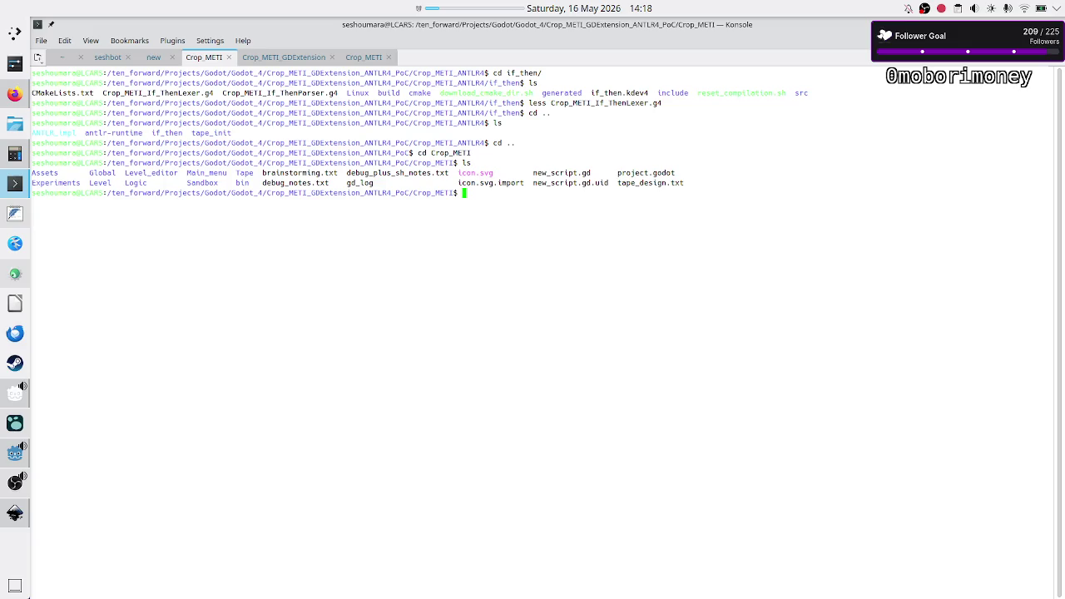
- Create a bk backup folder with mkdir bk and confirm it exists
text(mkdir bk)
key(Return)
text(ls)
key(Return)
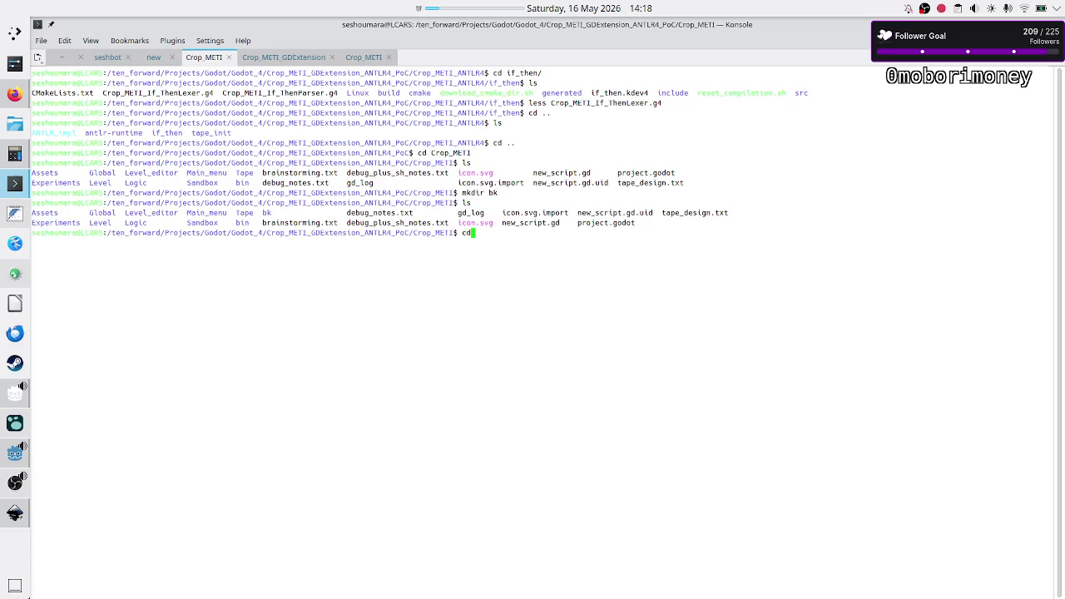
- Draft a single-file copy from Level/Debug/, browsing its debug_button and debug_ui files, then erase it
text(cp )
text(Le)
text(vel/Debug/)
key(Tab)
key(Tab)
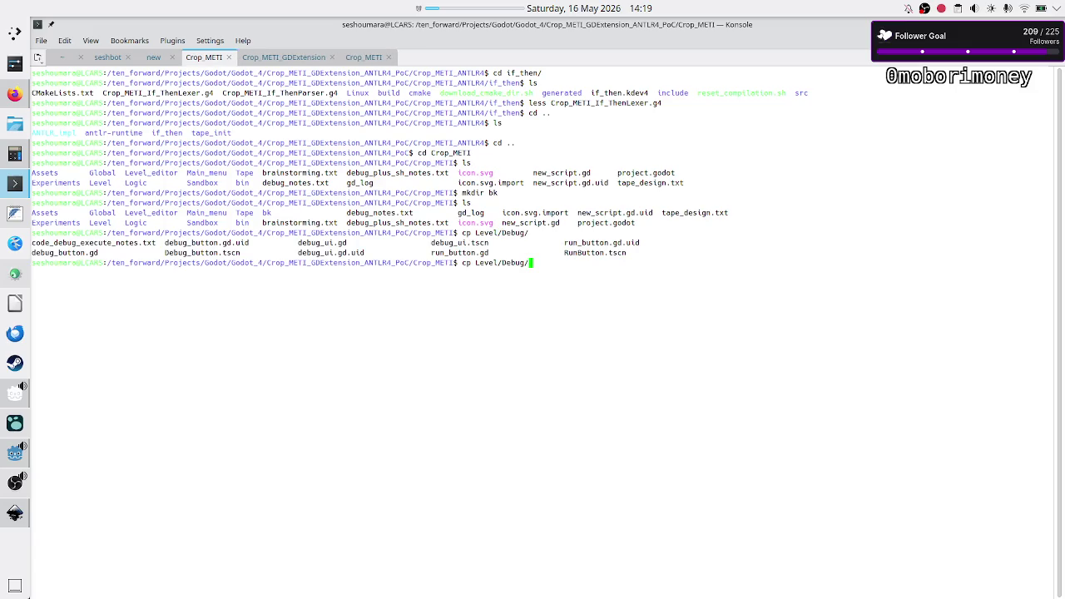
text(debug_)
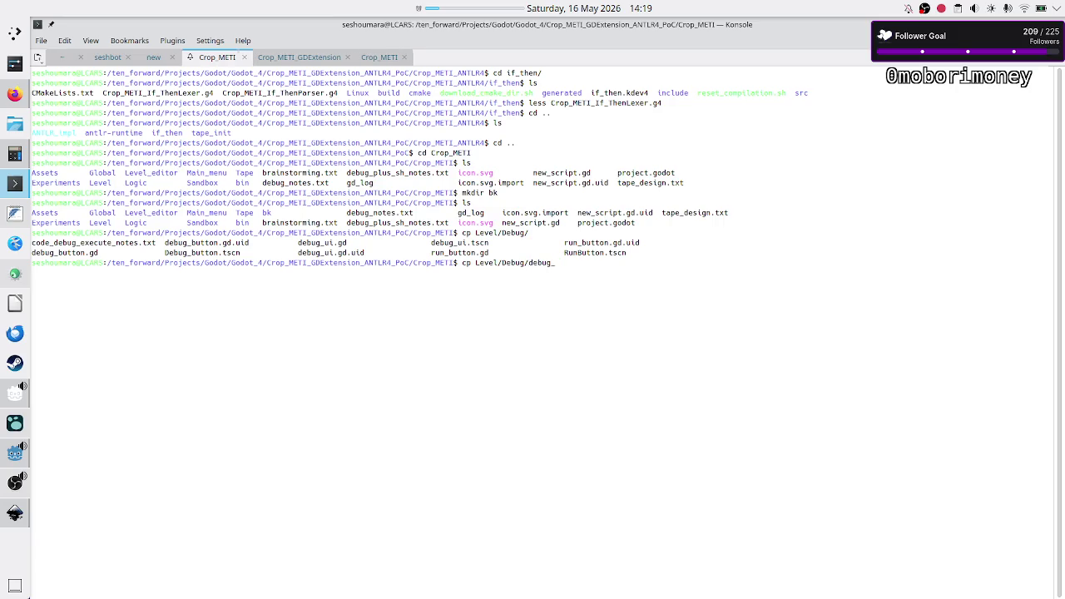
text(b)
key(Tab)
text(Level/De)
key(Tab)
text(de)
key(Tab)
text(u)
key(Tab)
key(Tab)
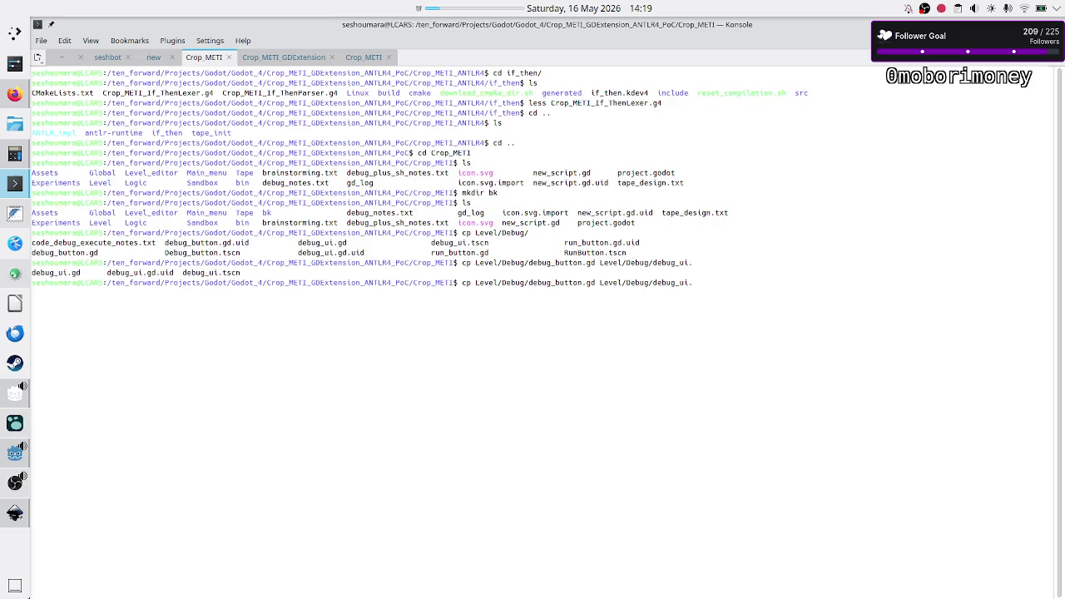
key(BackSpace)
key(BackSpace)
key(BackSpace)
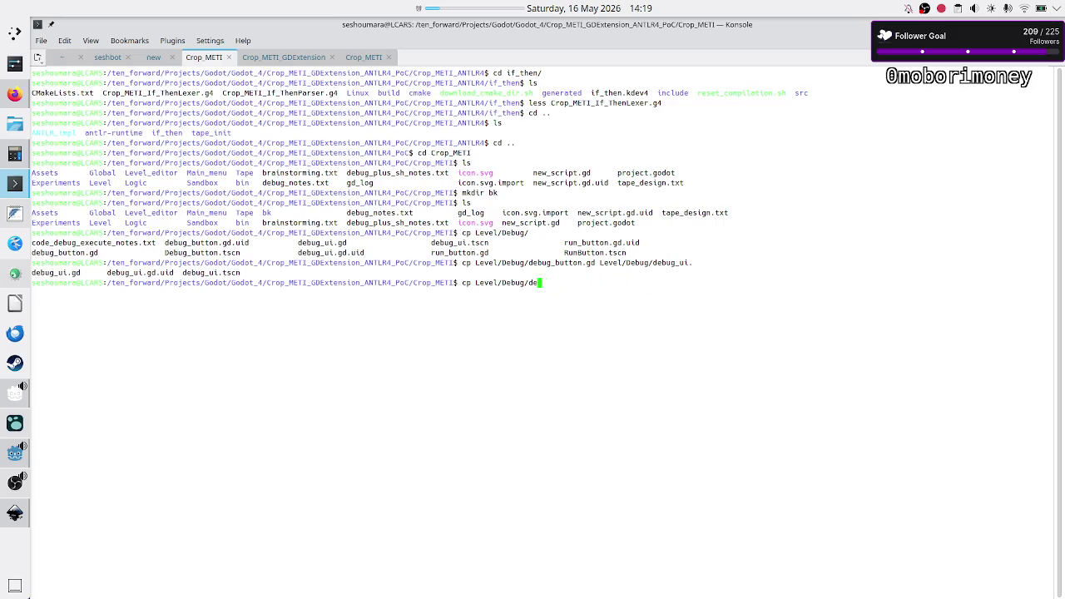
key(BackSpace)
key(BackSpace)
- Copy the whole Level/Debug/ folder recursively into bk/ with cp -r
text(-r )
text(Level/De)
key(Tab)
key(Tab)
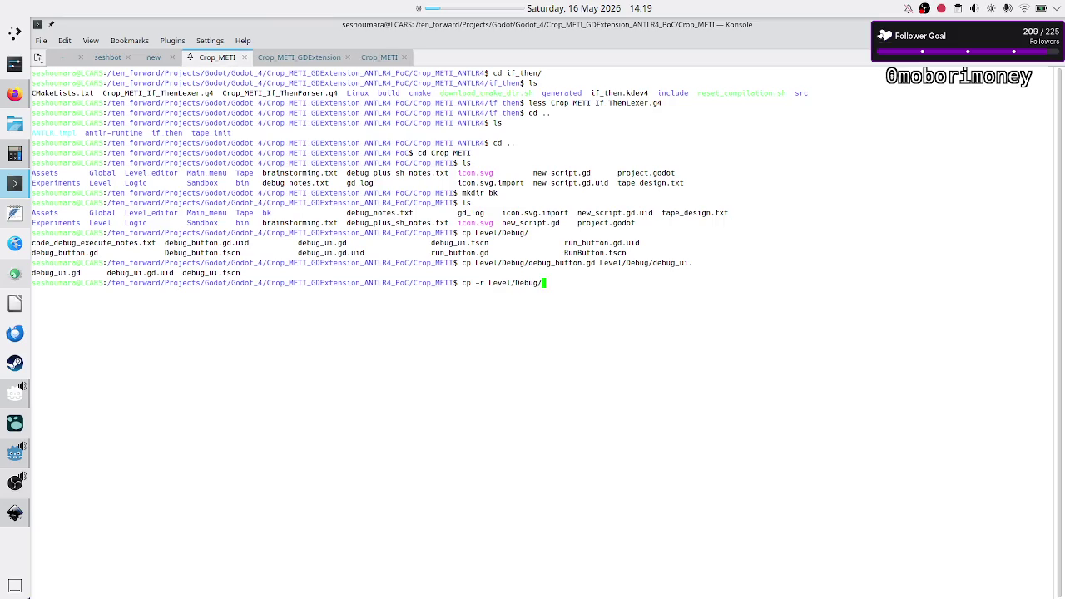
key(Tab)
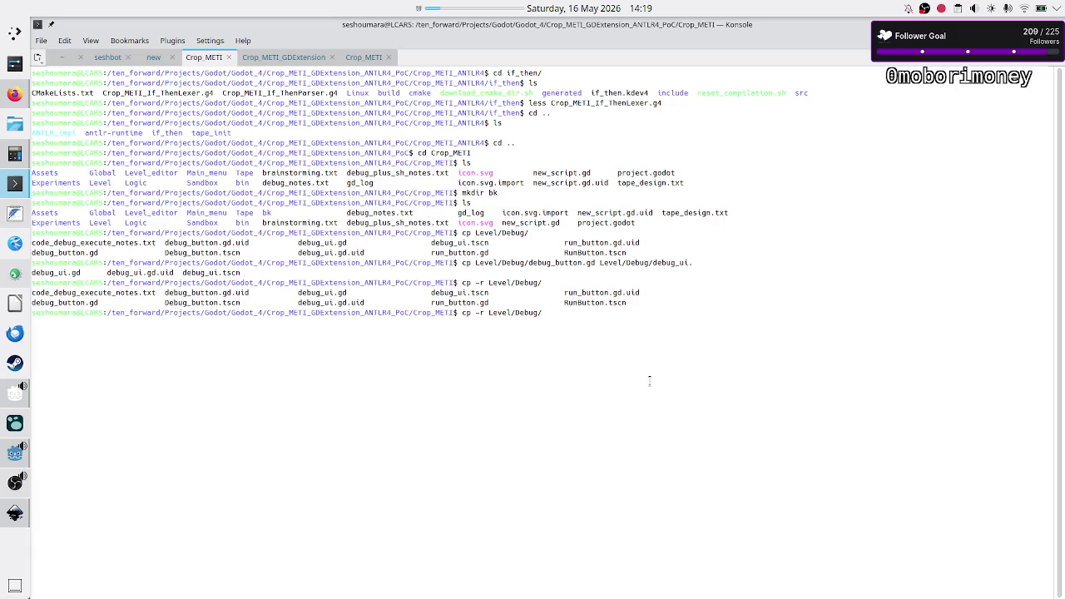
text(bk/)
key(Return)
- List bk/Debug/ to confirm the backup, then return to Godot
text(ls bk/Debug/)
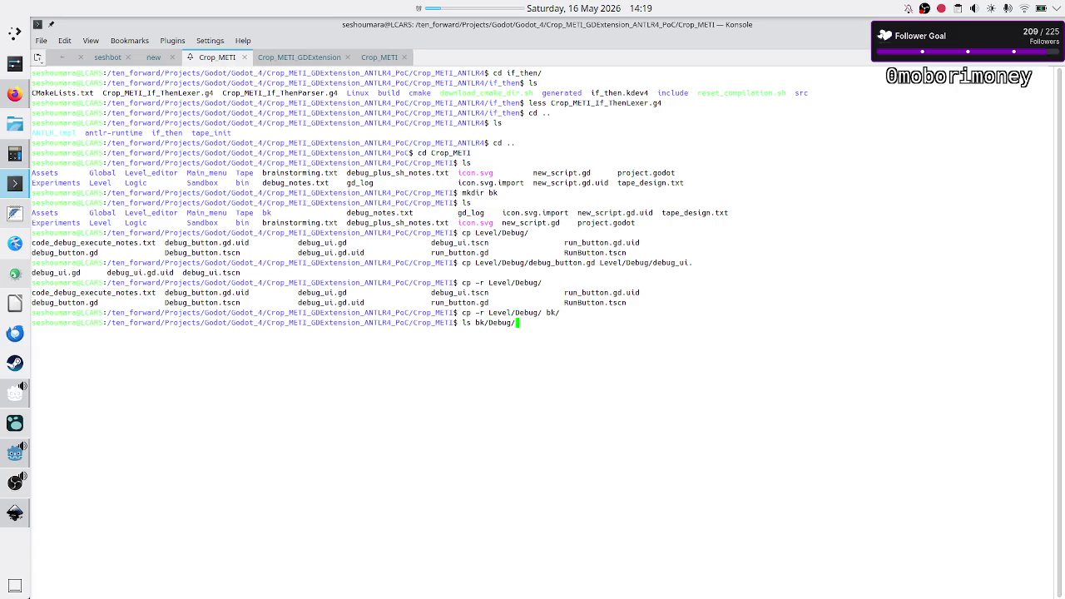
key(Return)
key(alt+Tab)
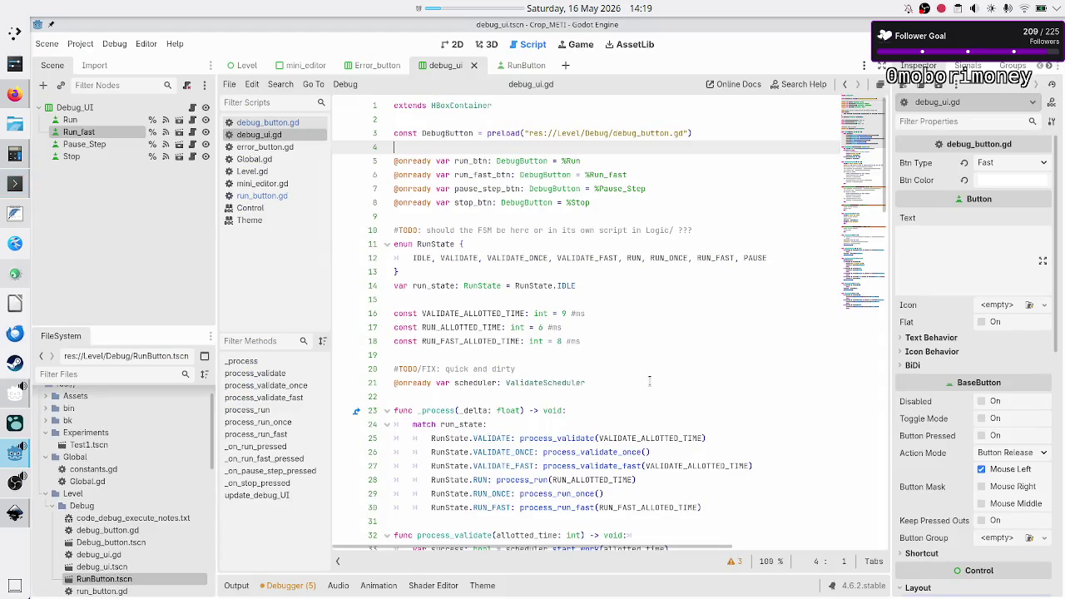
- Close the RunButton and debug_ui scene tabs and return to Konsole
click(535, 67)
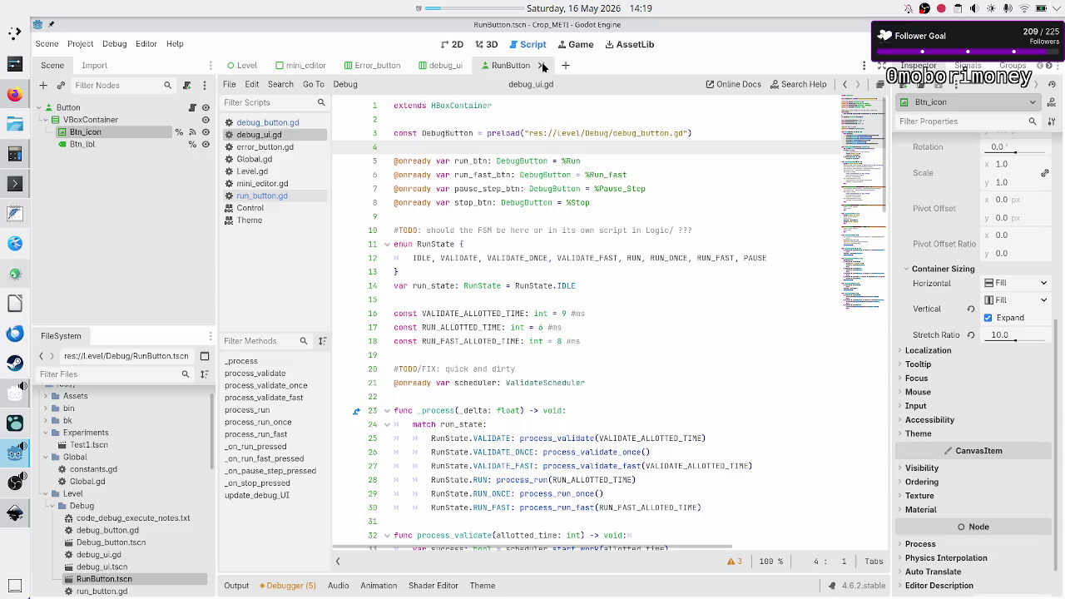
click(542, 65)
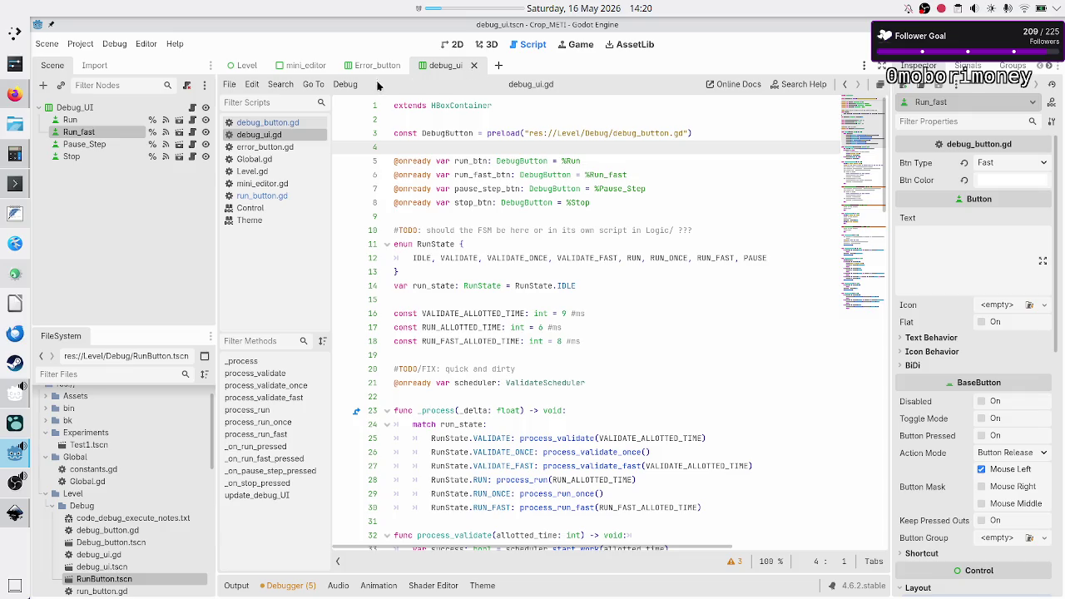
click(456, 44)
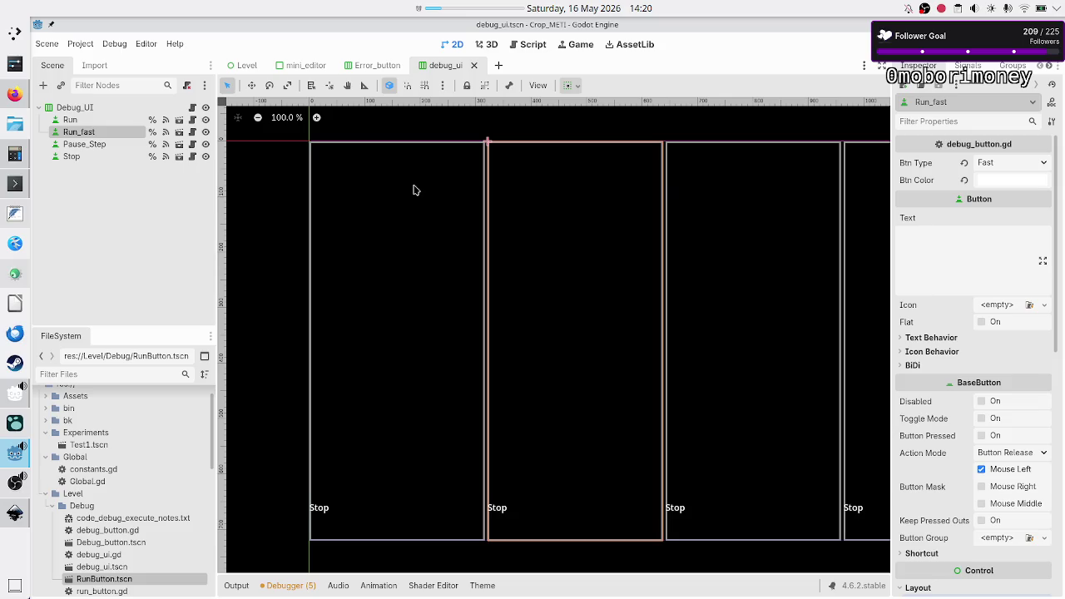
click(475, 65)
key(alt+Tab)
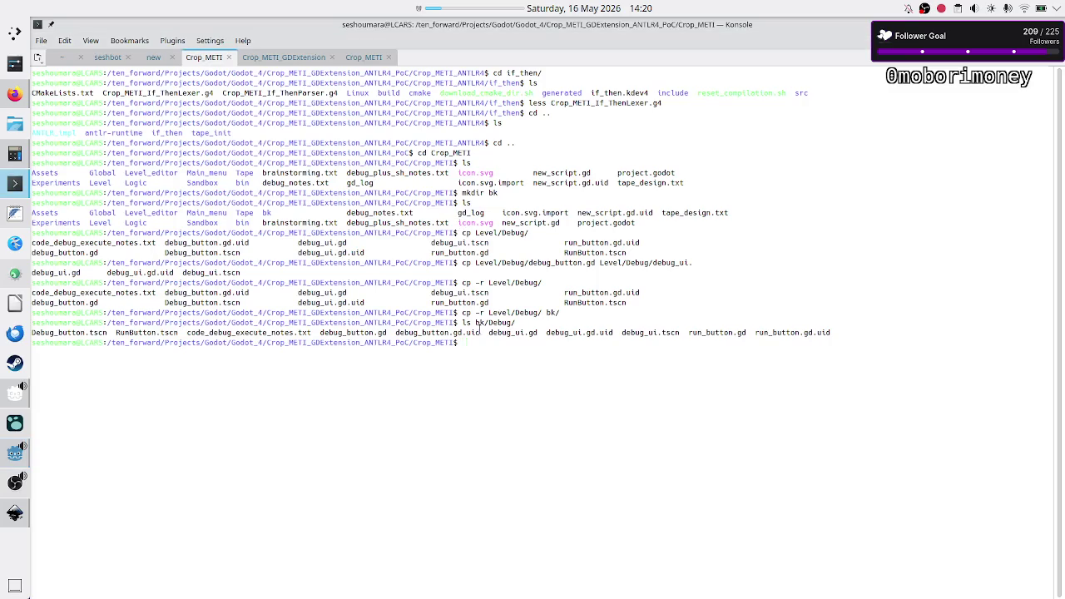
- Go into the Level/Debug folder and list its files
text(ls)
key(Return)
text(cd Level)
key(Return)
text(cd Debug/)
key(Return)
text(ls)
key(Return)
- Compare run_button.gd with debug_button.gd using diff
text(mv )
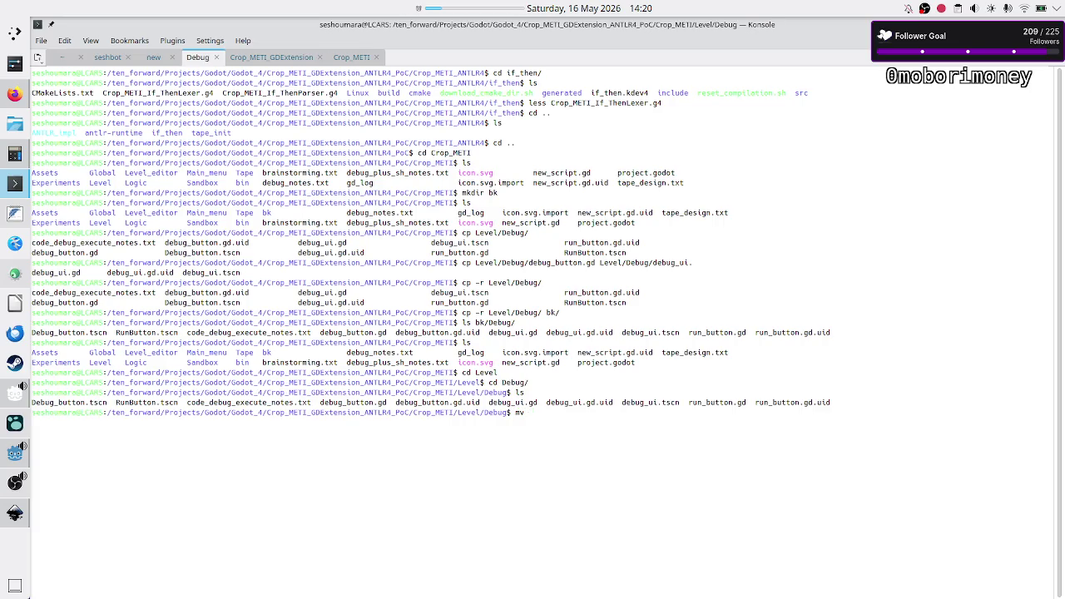
text(run)
key(Tab)
text(deb)
key(Tab)
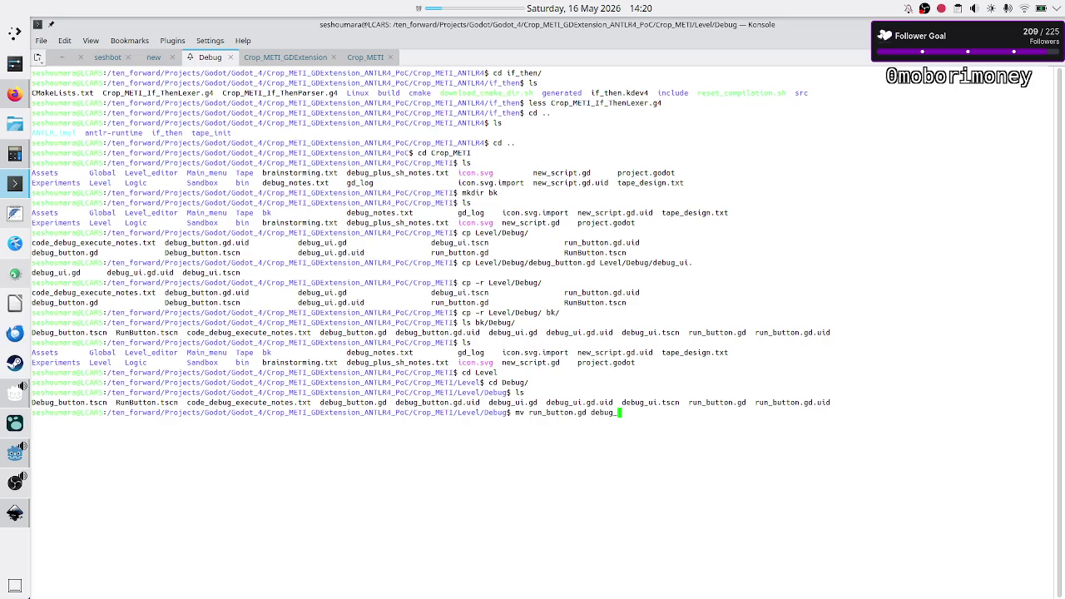
key(BackSpace)
key(BackSpace)
key(BackSpace)
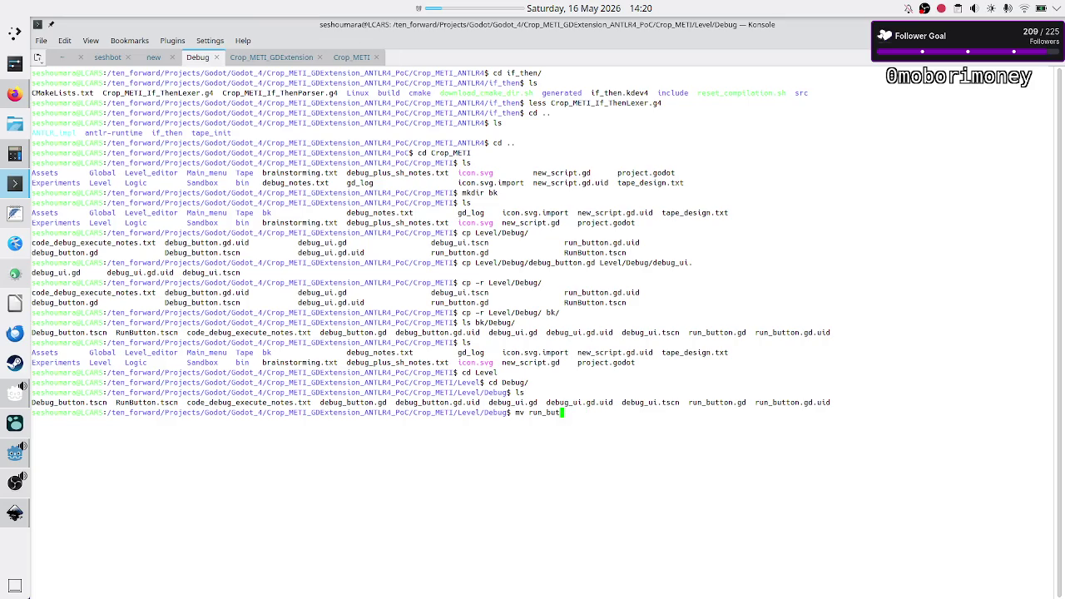
text(diff r)
key(Tab)
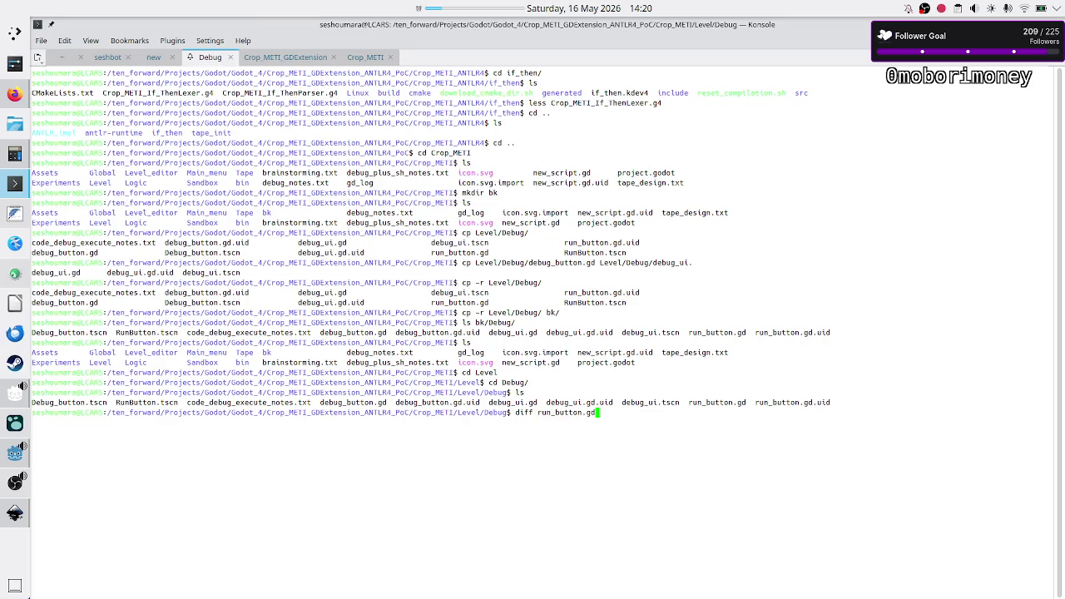
text(deb)
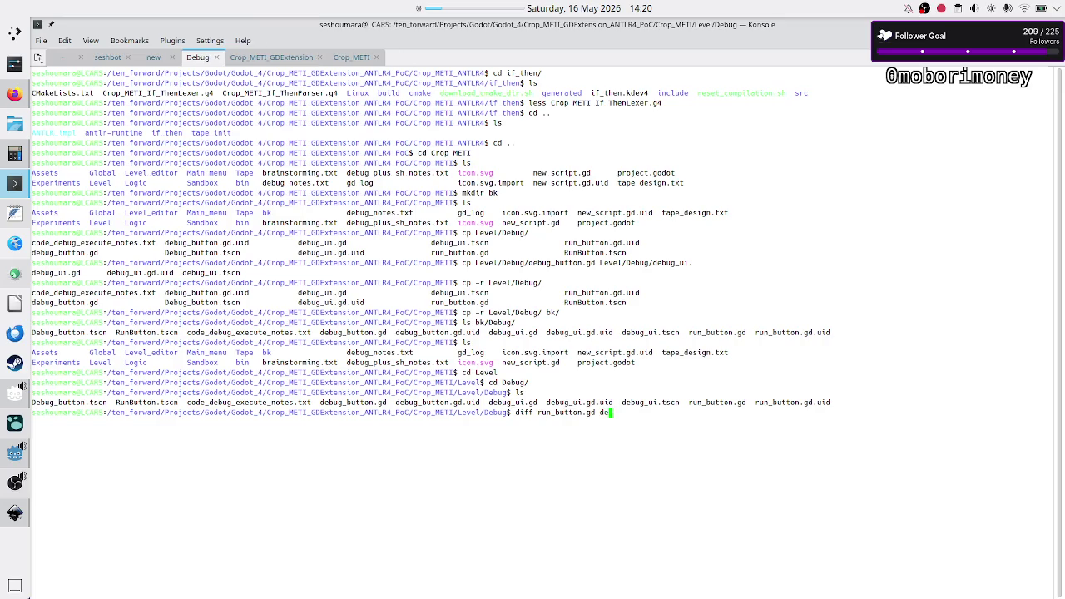
key(Tab)
text(b)
key(Tab)
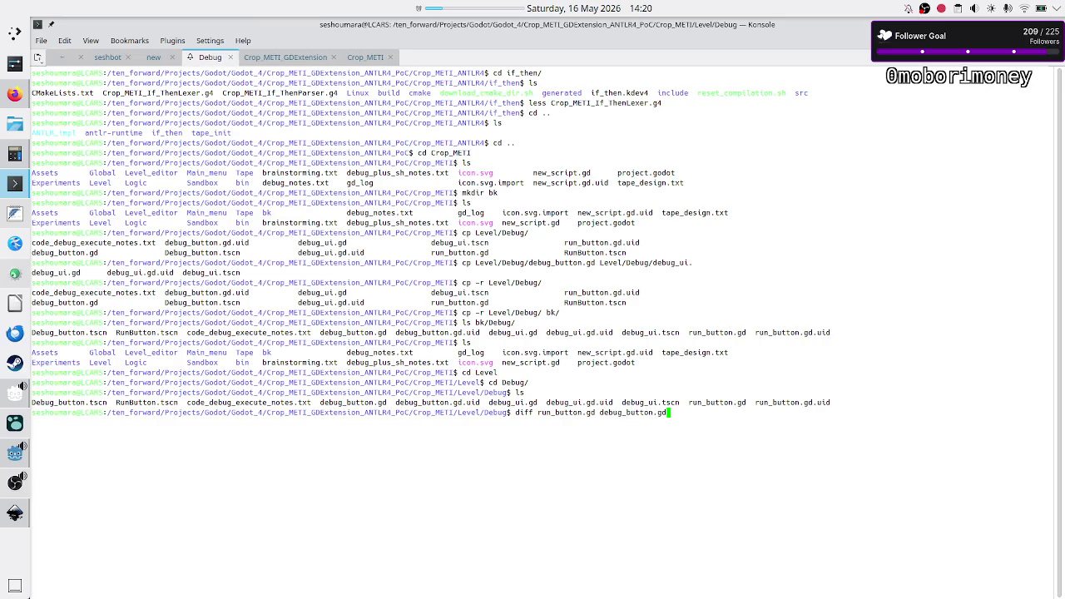
key(Return)
key(Return)
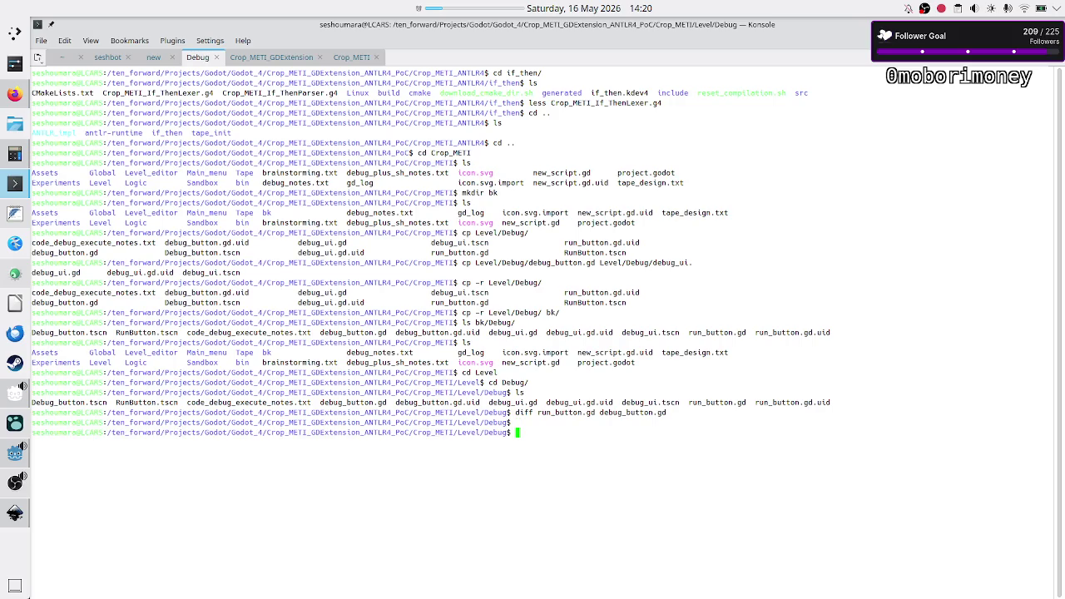
- Check whether Debug_button.tscn and RunButton.tscn differ with diff -q
text(diff -q )
text(debug_b)
key(Tab)
key(BackSpace)
key(BackSpace)
key(BackSpace)
key(BackSpace)
key(BackSpace)
key(BackSpace)
text(De)
key(Tab)
text(RunButton.tscn)
key(Return)
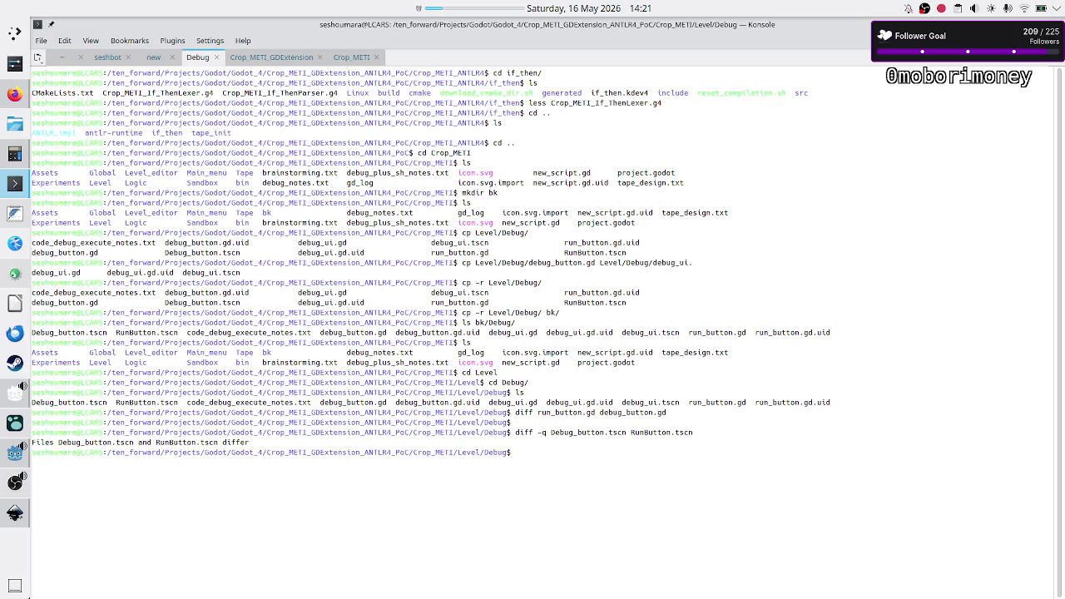
- Copy RunButton.tscn over Debug_button.tscn with cp, then return to Godot
text(mv )
text(R)
key(Tab)
text(De)
key(Tab)
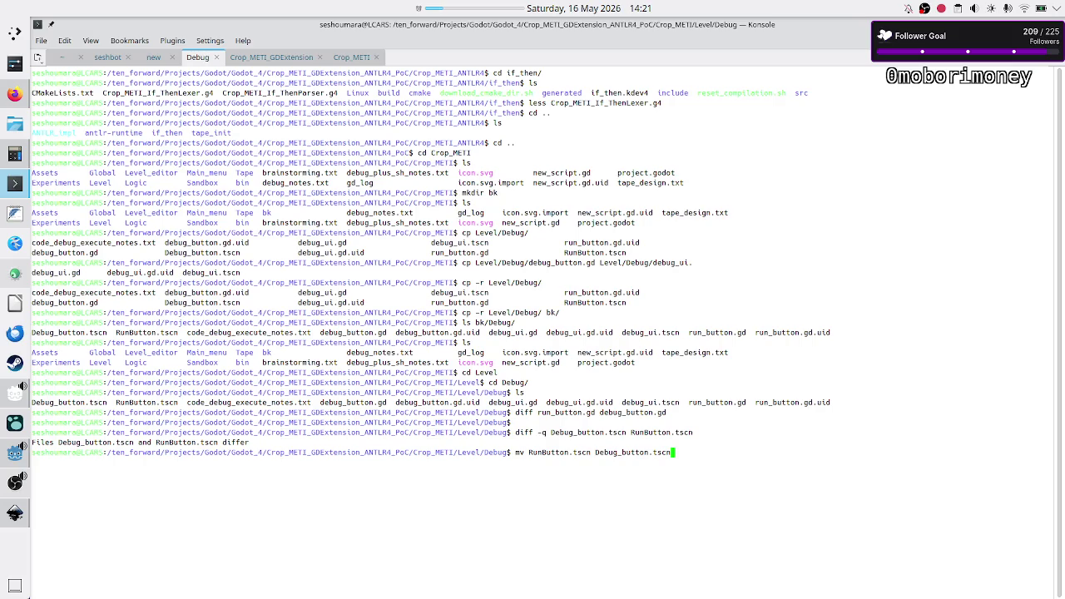
key(Left)
key(Left)
key(Left)
key(Left)
key(BackSpace)
key(BackSpace)
text(cp)
key(Return)
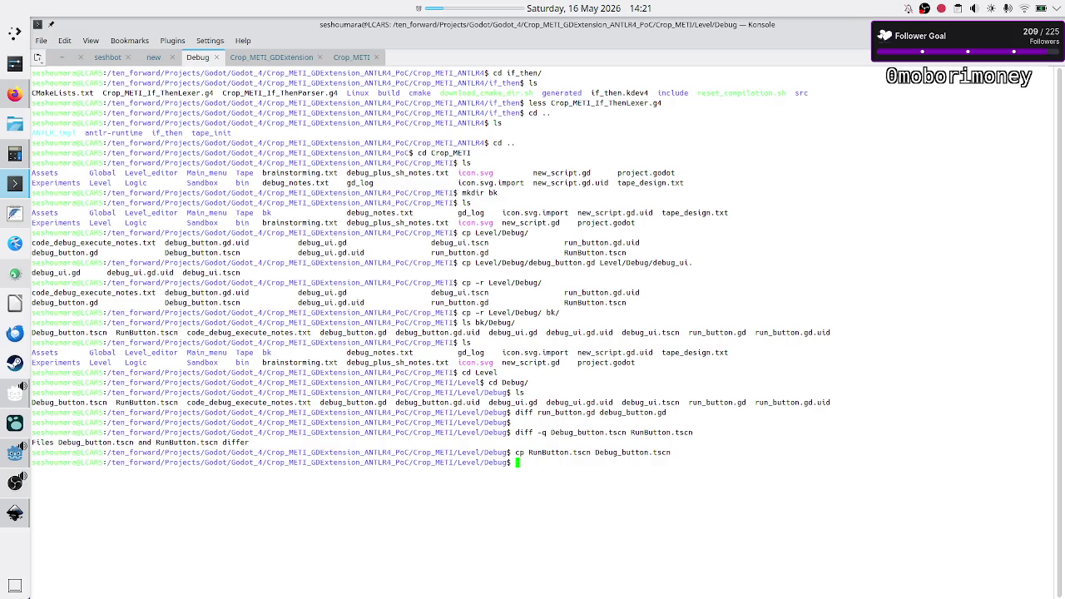
key(alt+Tab)
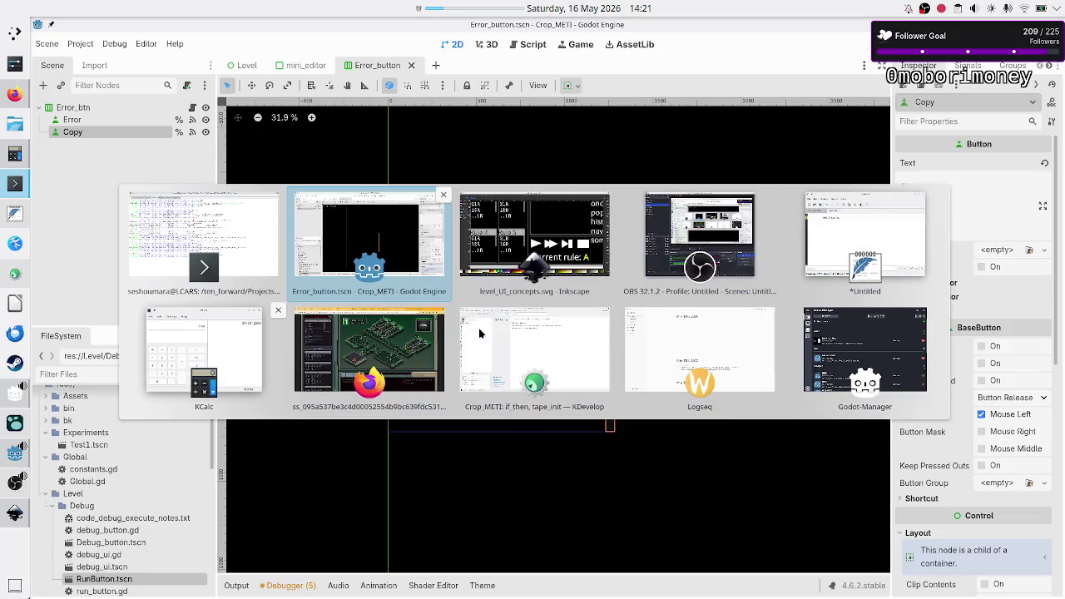
- Open Debug_button.tscn and inspect its VBoxContainer, Btn_icon and Btn_lbl nodes
double_click(129, 545)
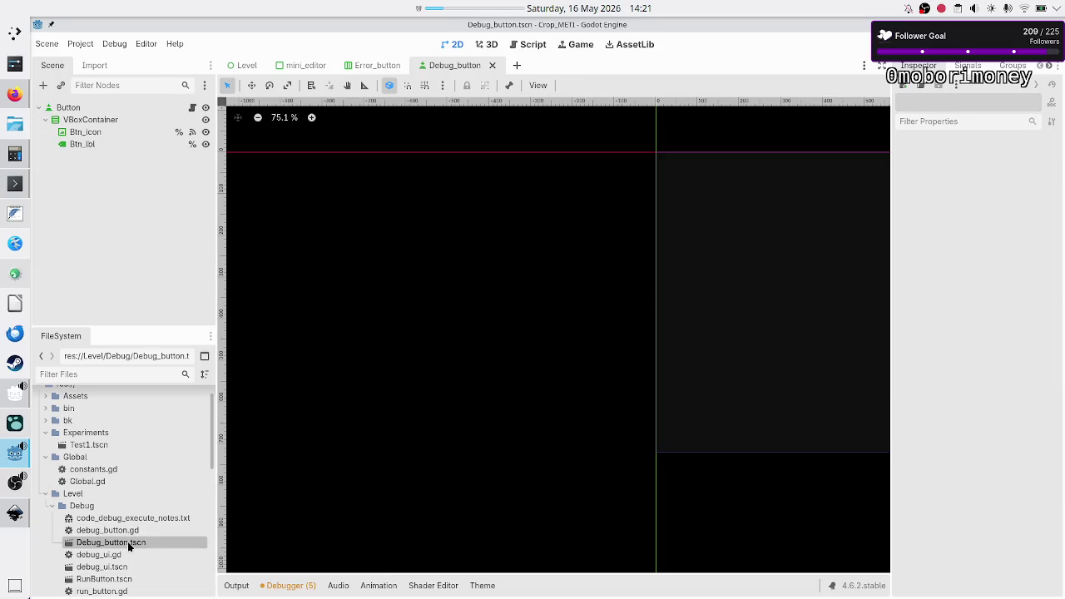
click(110, 121)
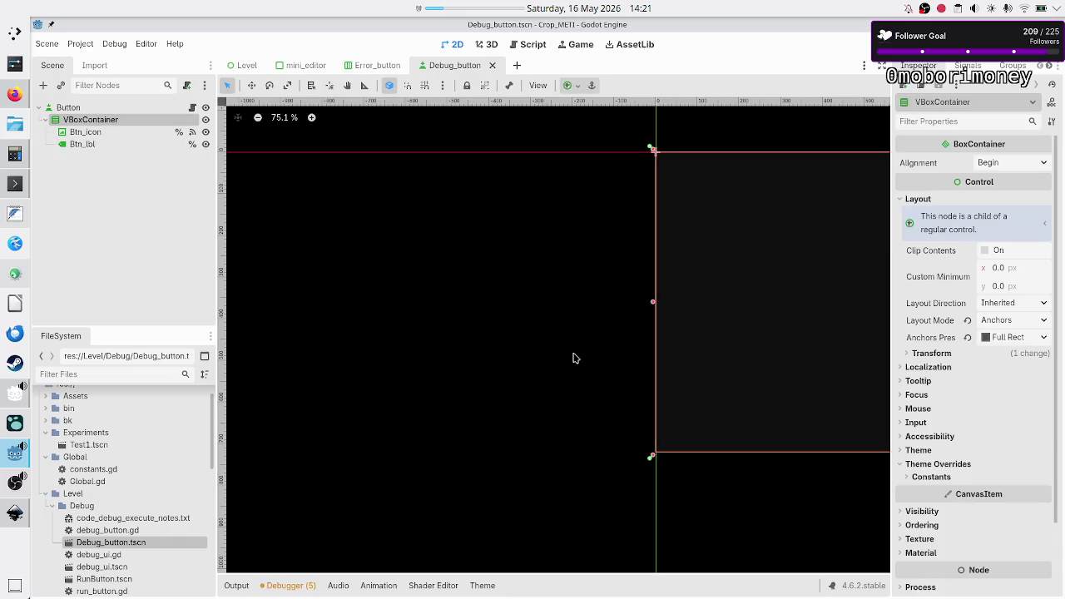
scroll(639, 344, down, 3)
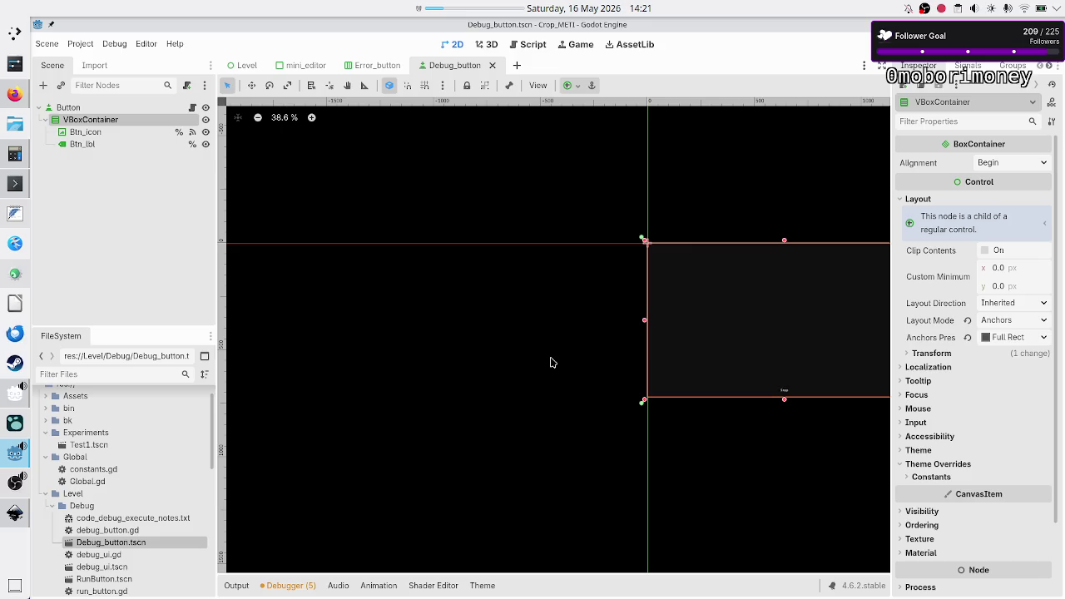
key(shift+f)
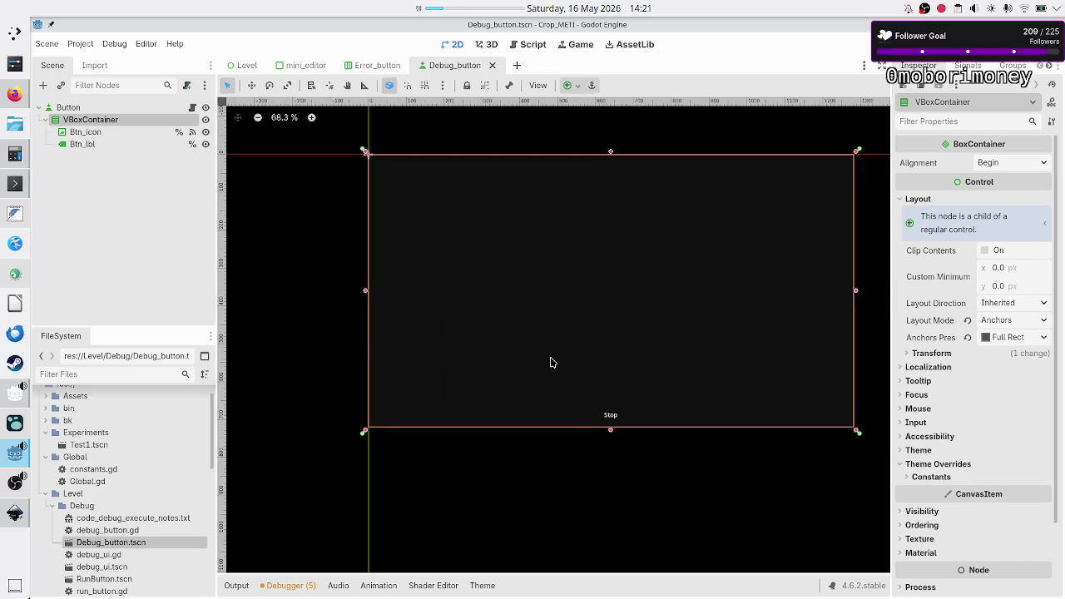
click(109, 134)
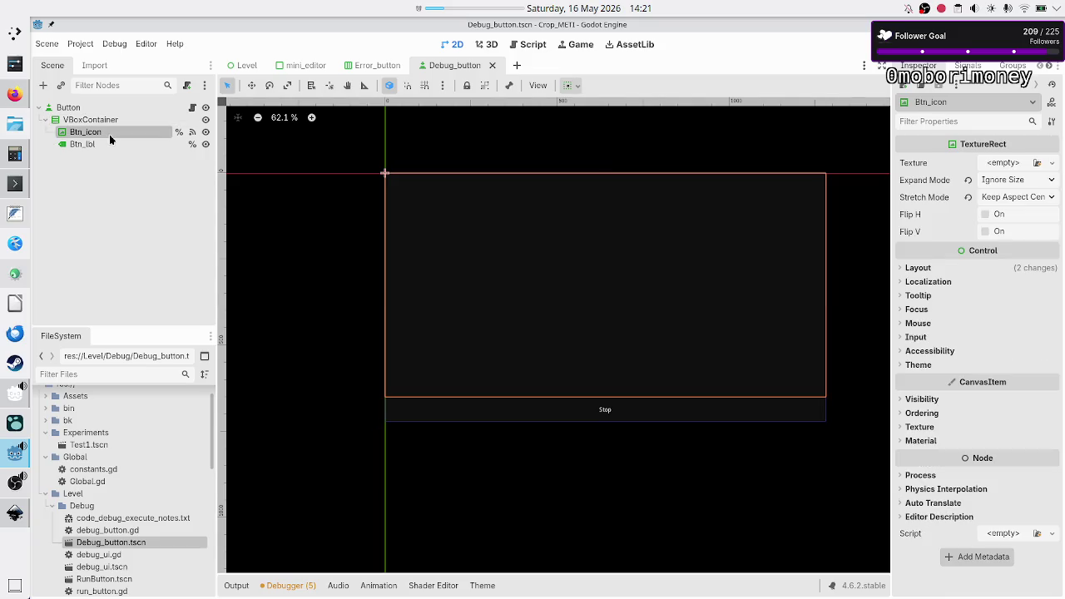
click(104, 144)
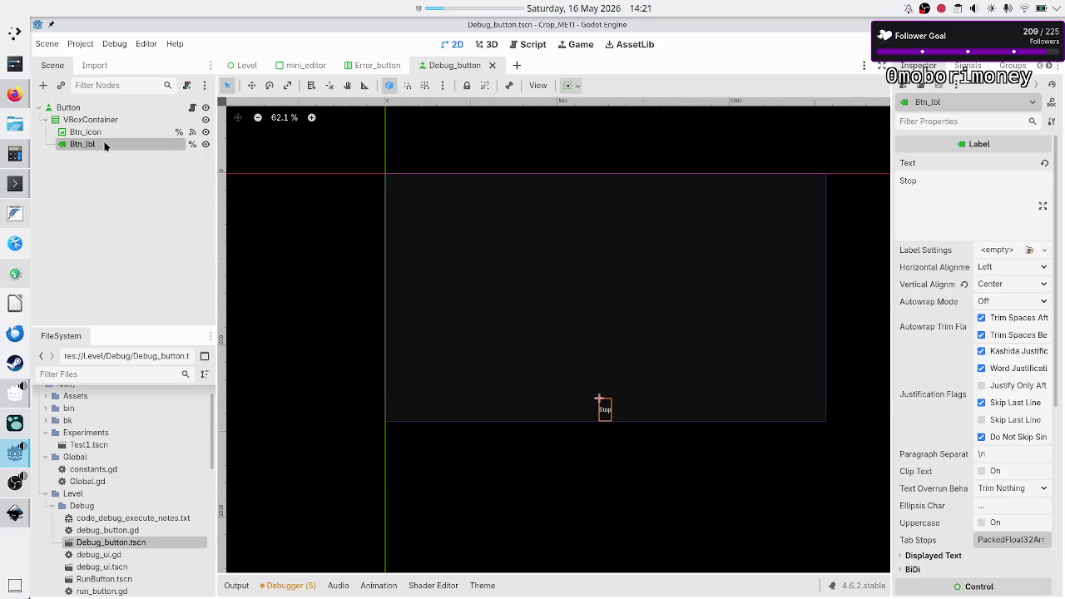
click(134, 229)
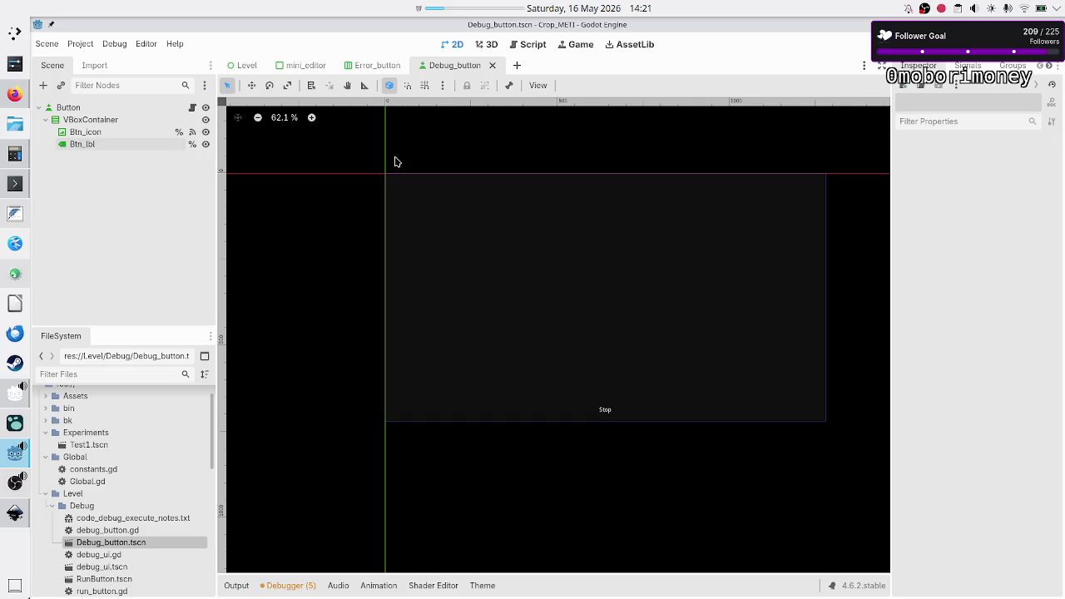
click(372, 64)
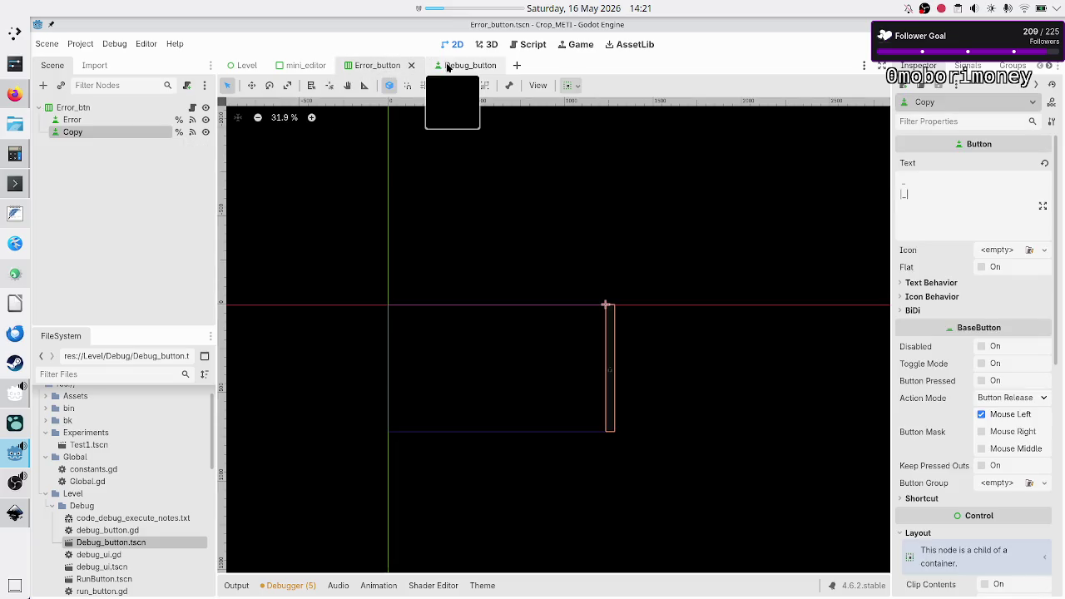
click(447, 66)
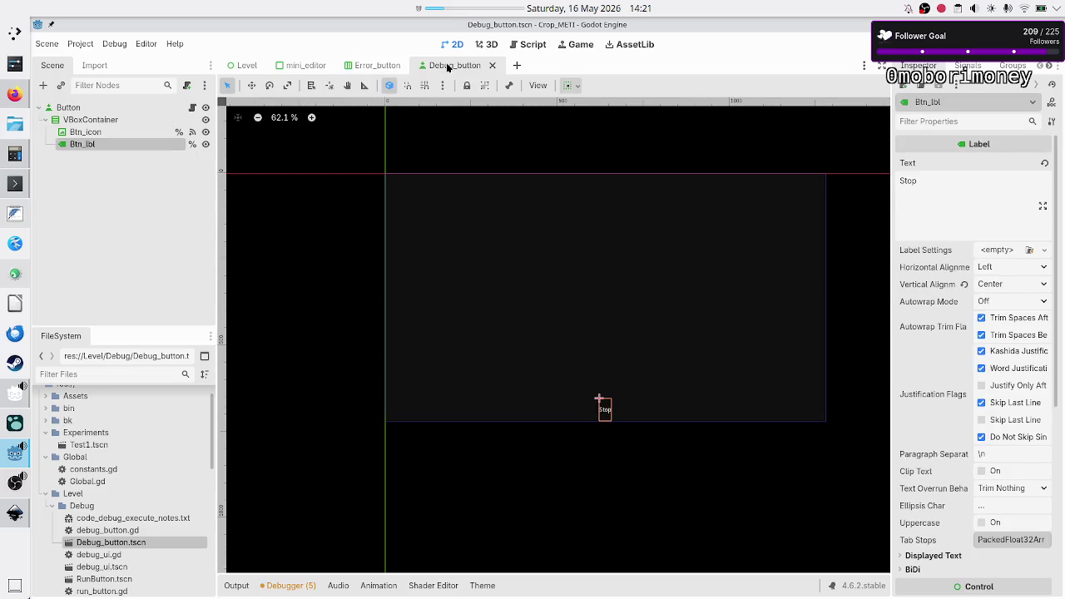
- Open debug_ui.tscn ahead of Debug_button, select its Run button, and run the project
double_click(112, 569)
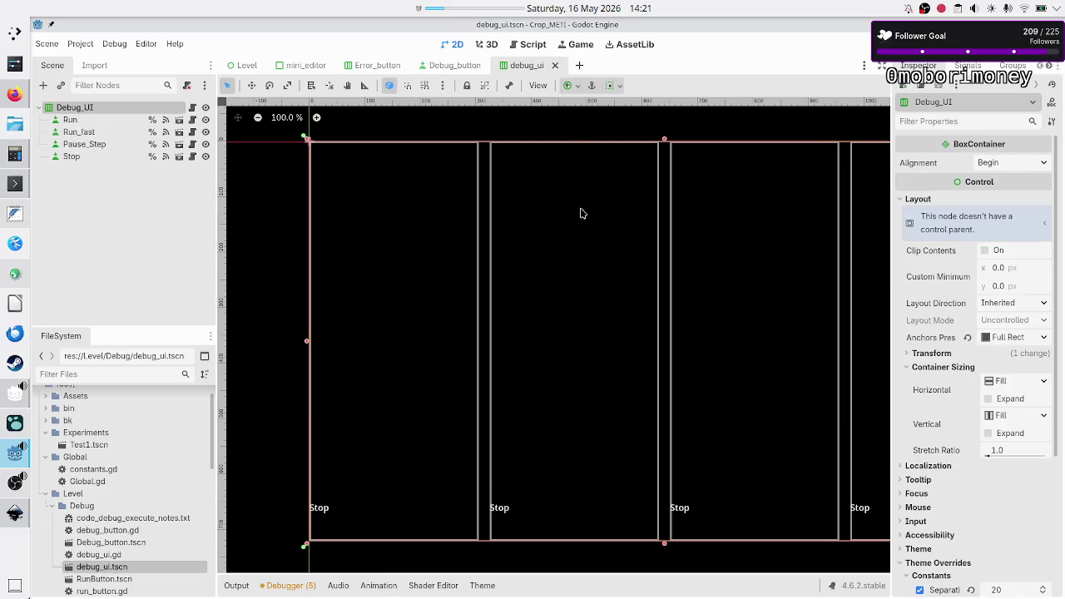
mouse_move(530, 71)
mouse_down()
mouse_move(416, 74)
mouse_move(432, 73)
mouse_up()
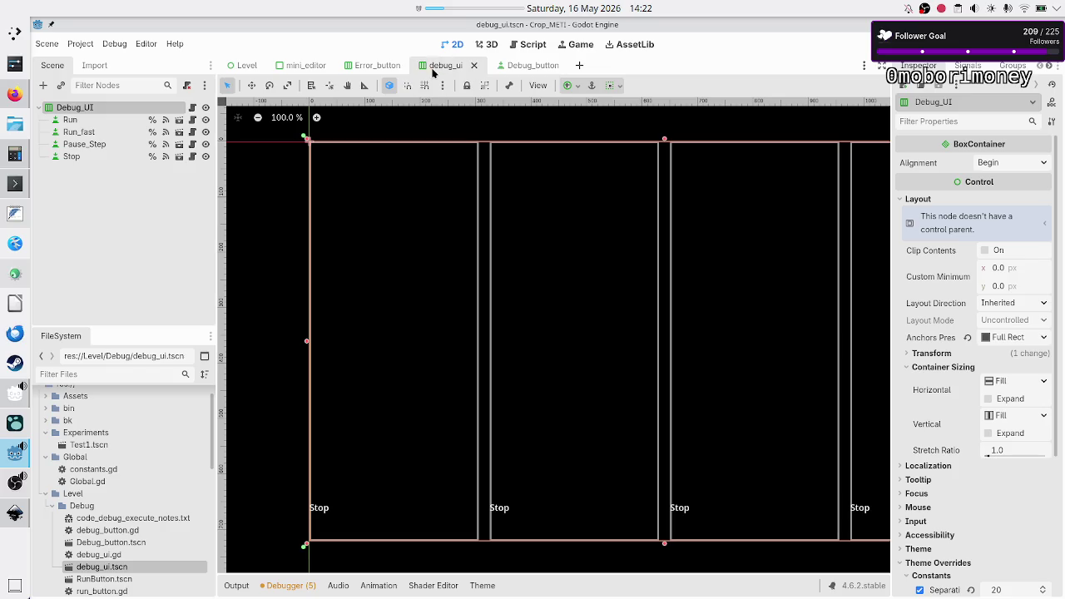
click(96, 122)
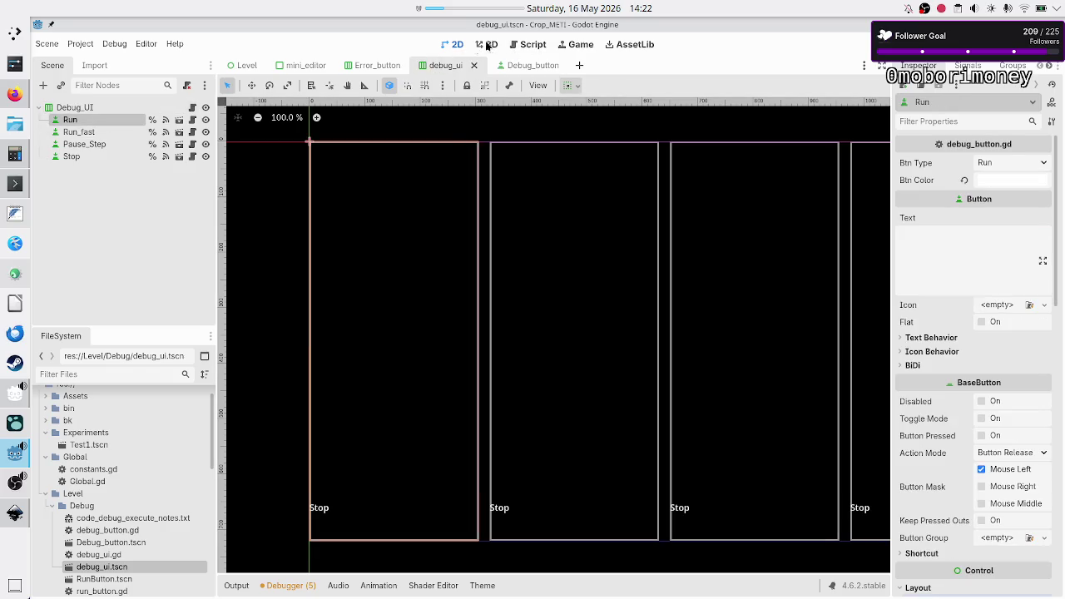
click(869, 46)
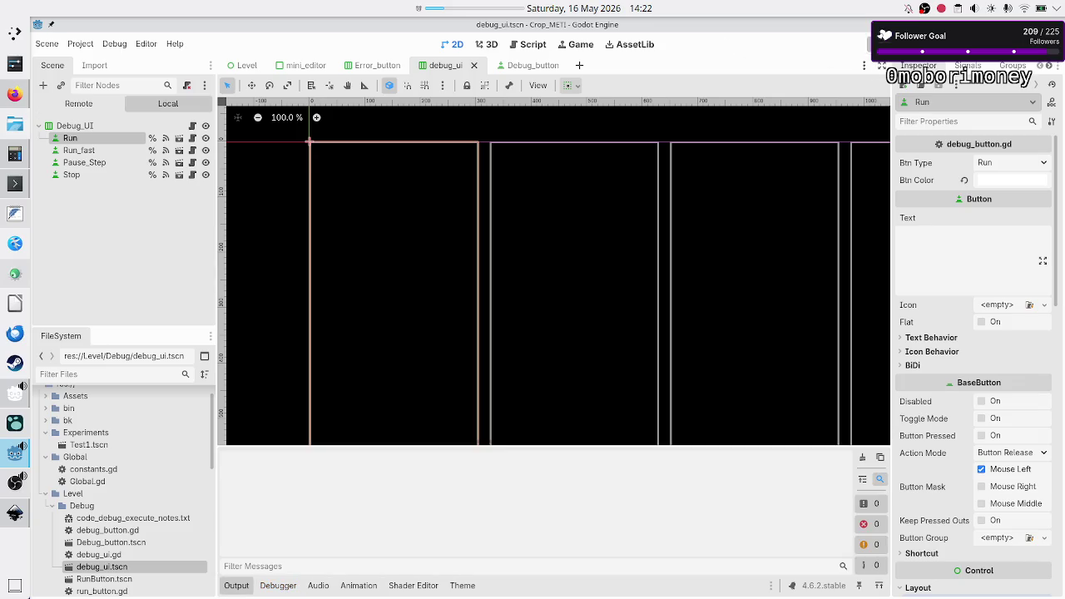